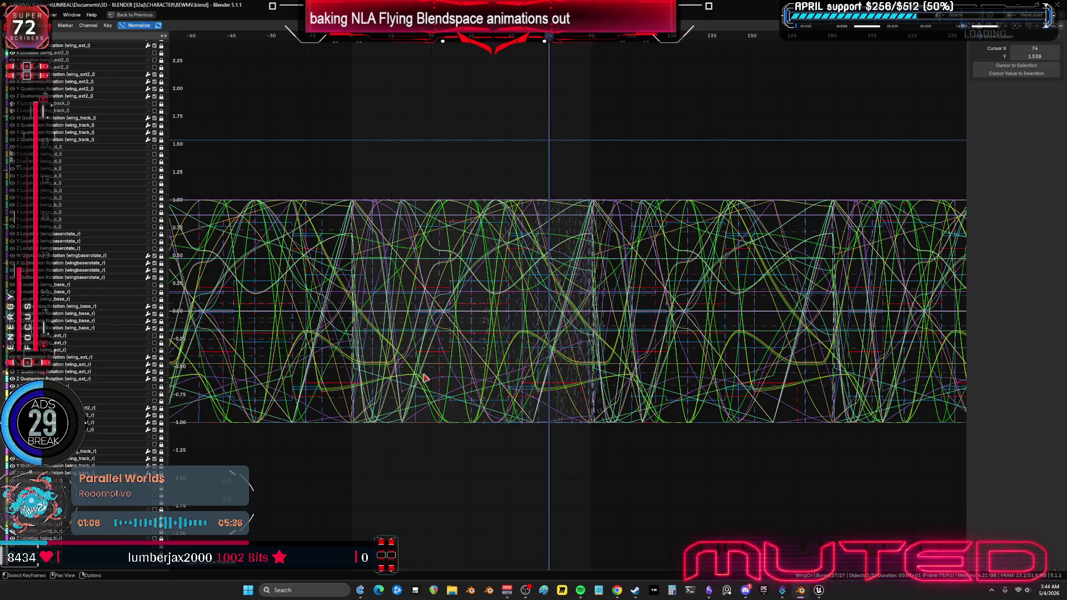
Step: Select all the baked wing keyframes and show the curves' Cycles modifiers
key("a")
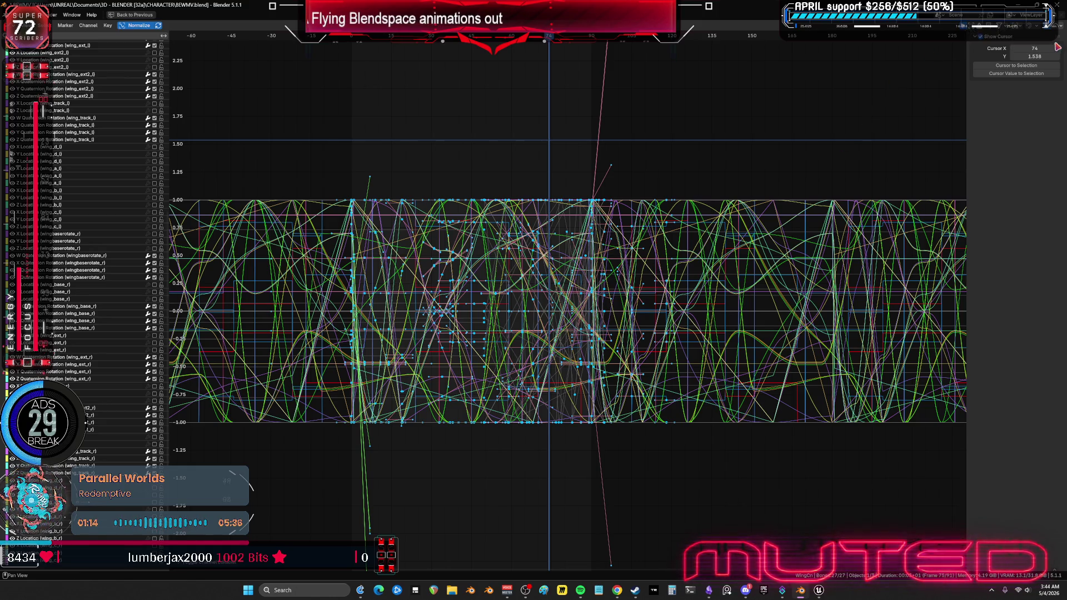
left_click(547, 204)
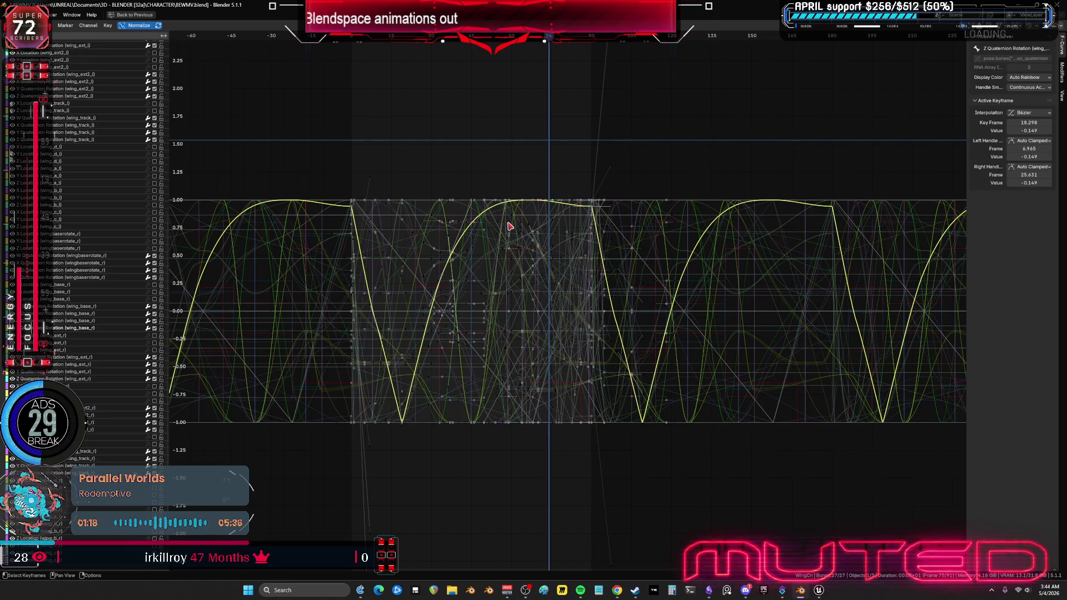
key("a")
left_click(1062, 71)
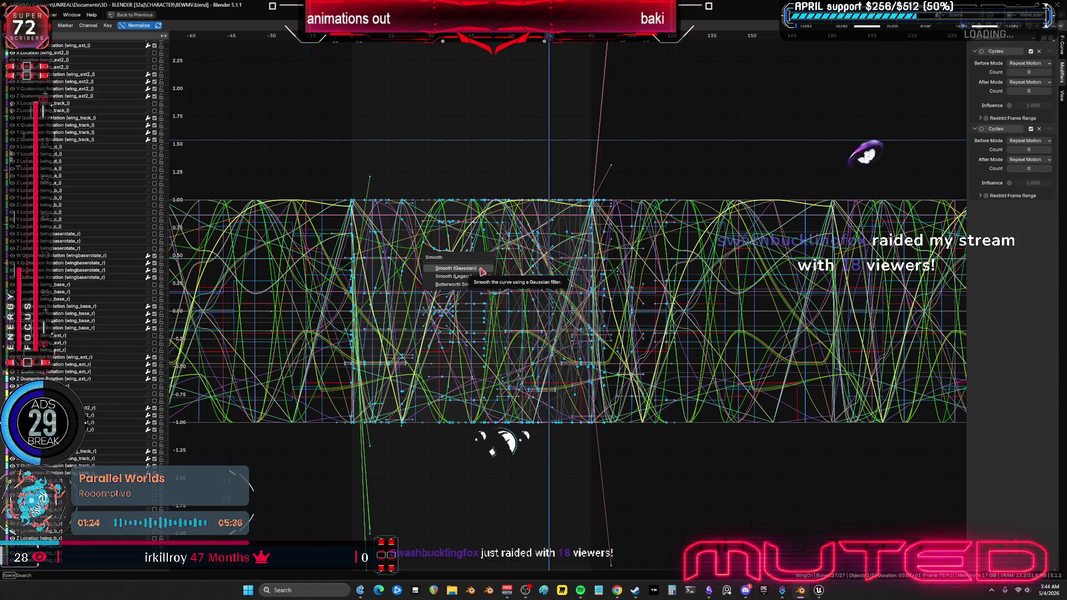
mouse_move(443, 230)
middle_mouse_down()
mouse_move(448, 214)
mouse_move(461, 237)
middle_mouse_up()
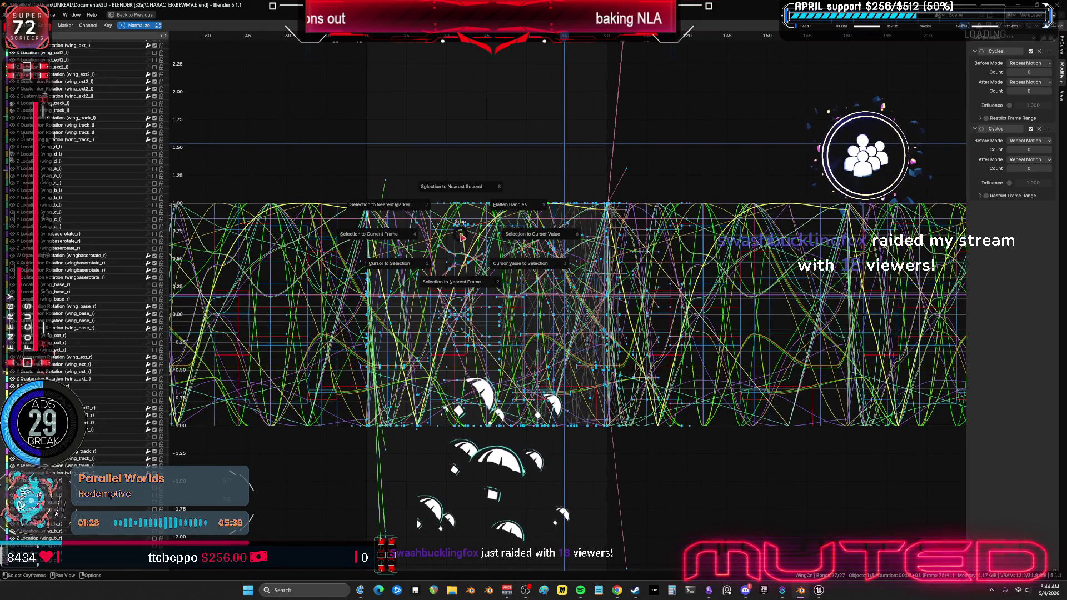
Step: Bring up the keyframe snapping options for the selected keys
right_click(472, 290)
mouse_move(493, 294)
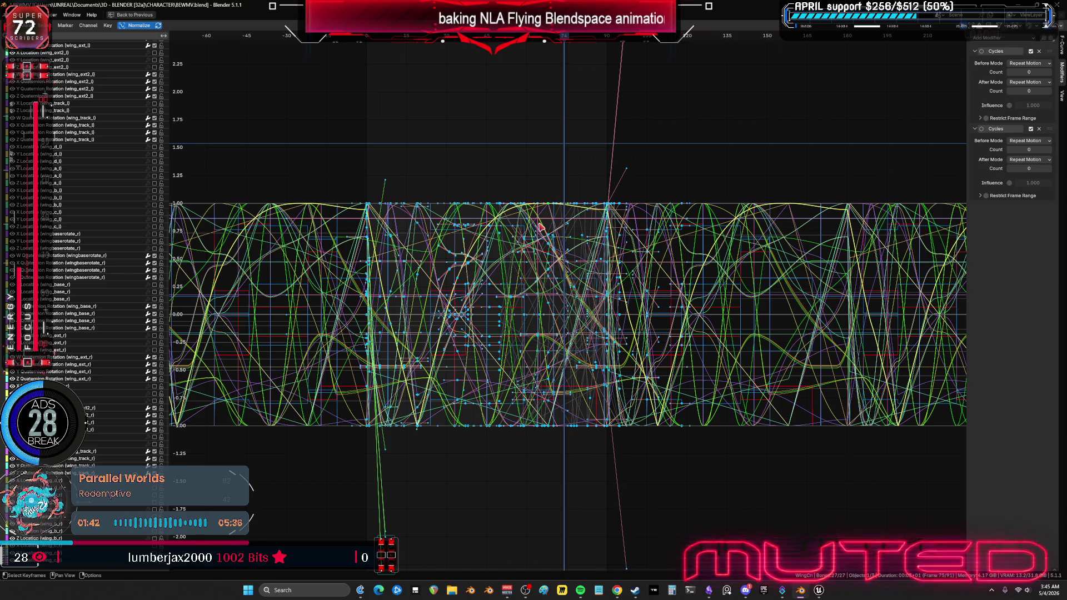
right_click(389, 220)
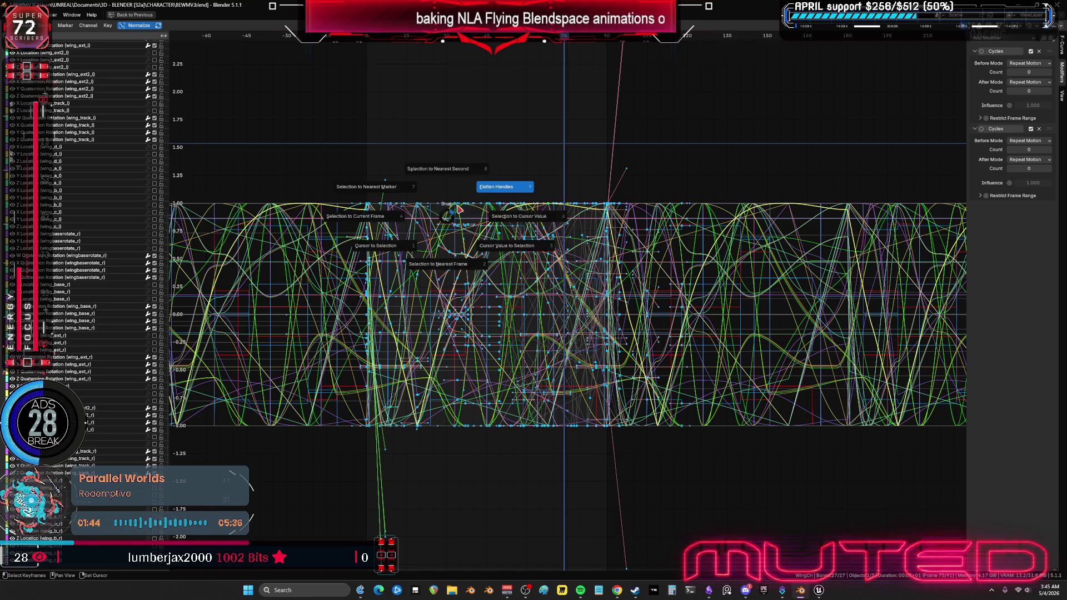
Step: Flatten the selected wing keys' handles, try the Smooth menu, and toggle Normalize
left_click(500, 185)
right_click(411, 221)
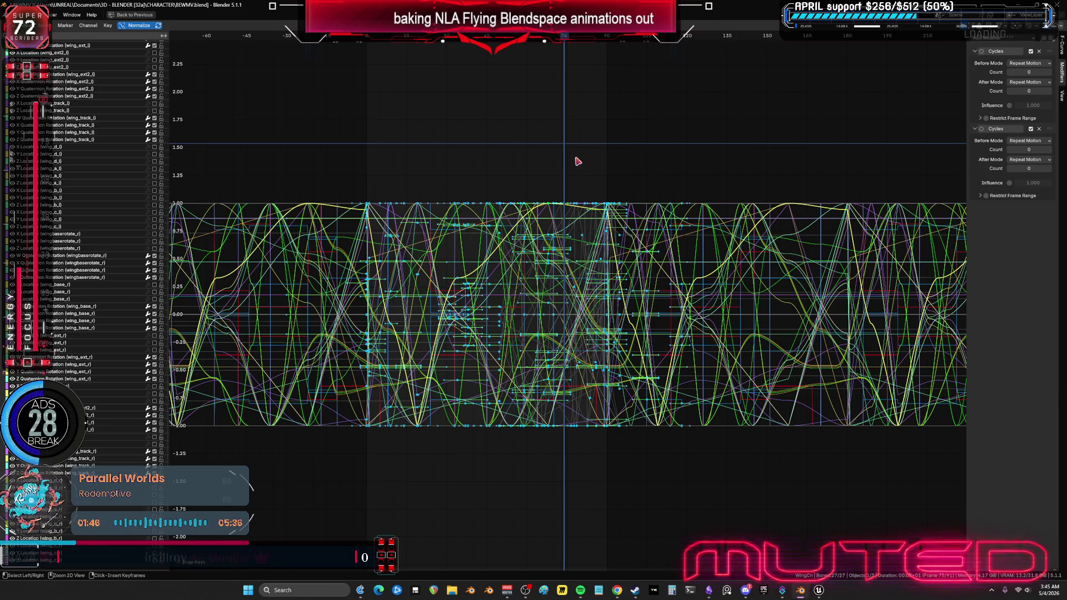
key("ctrl+z")
key("alt+o")
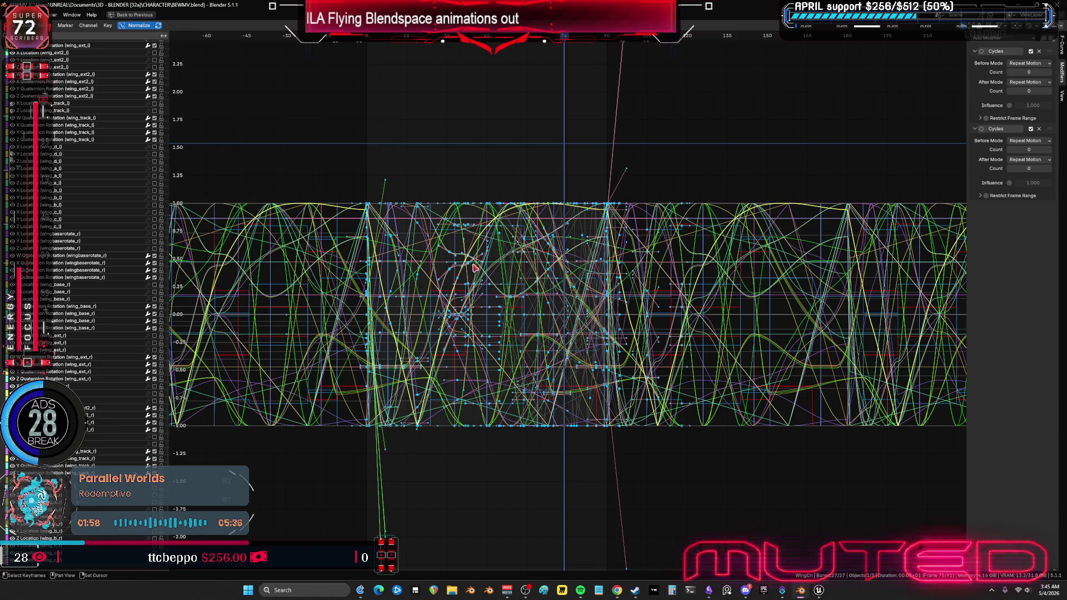
middle_click_drag(476, 269, 484, 260)
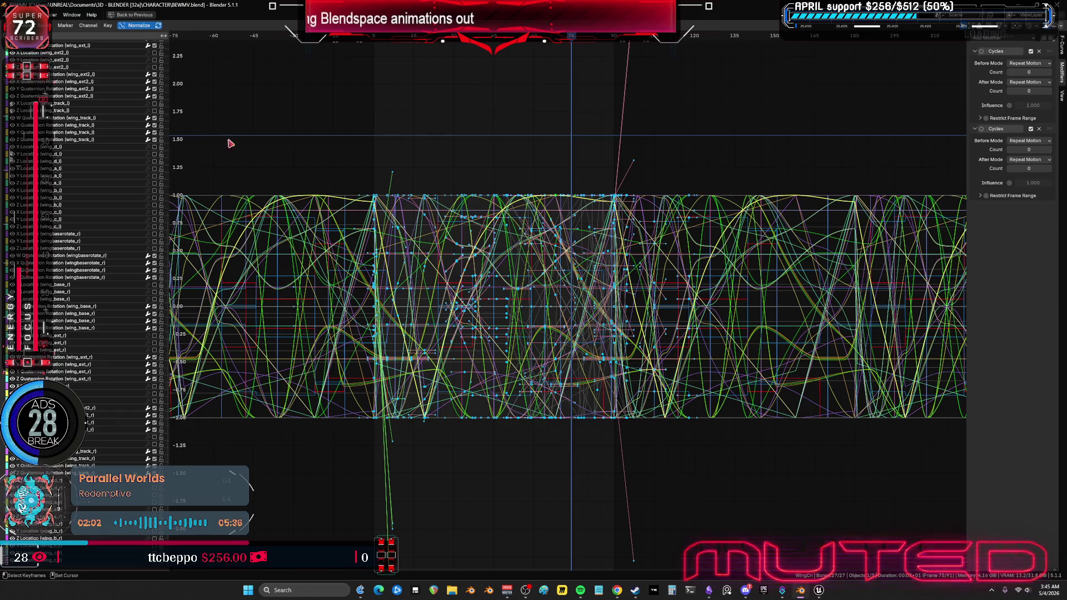
left_click(123, 26)
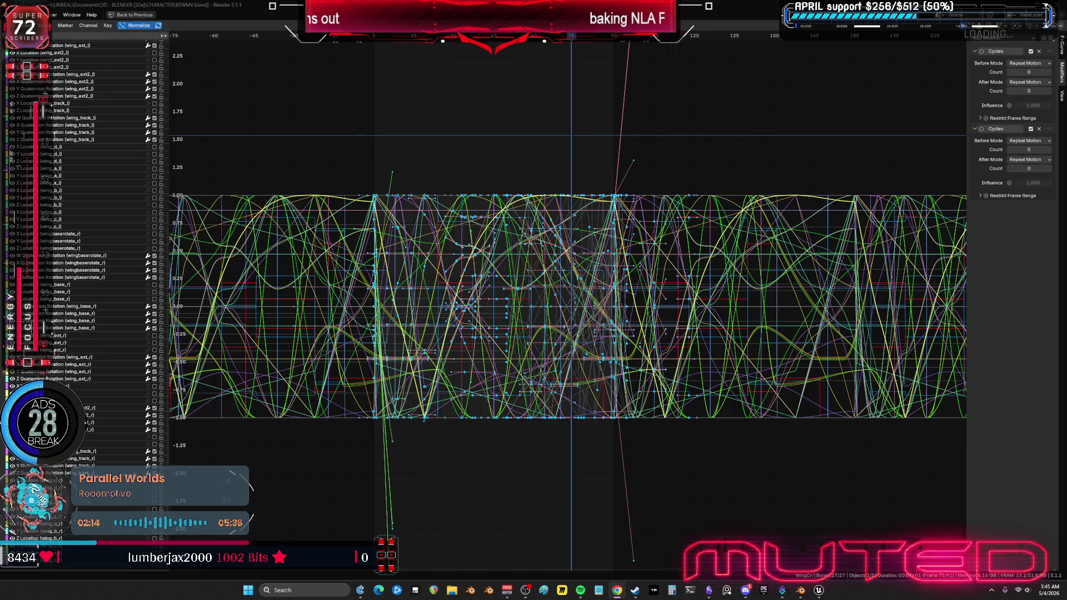
Step: Start playing the Unreal level, then make the character leap and fly forward
left_click(819, 590)
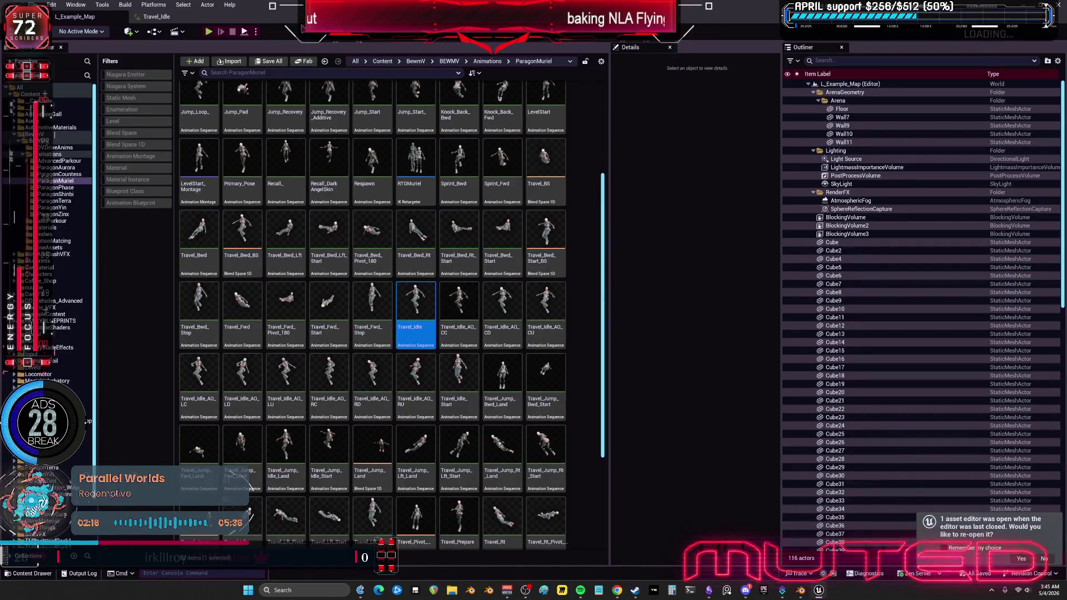
left_click(208, 32)
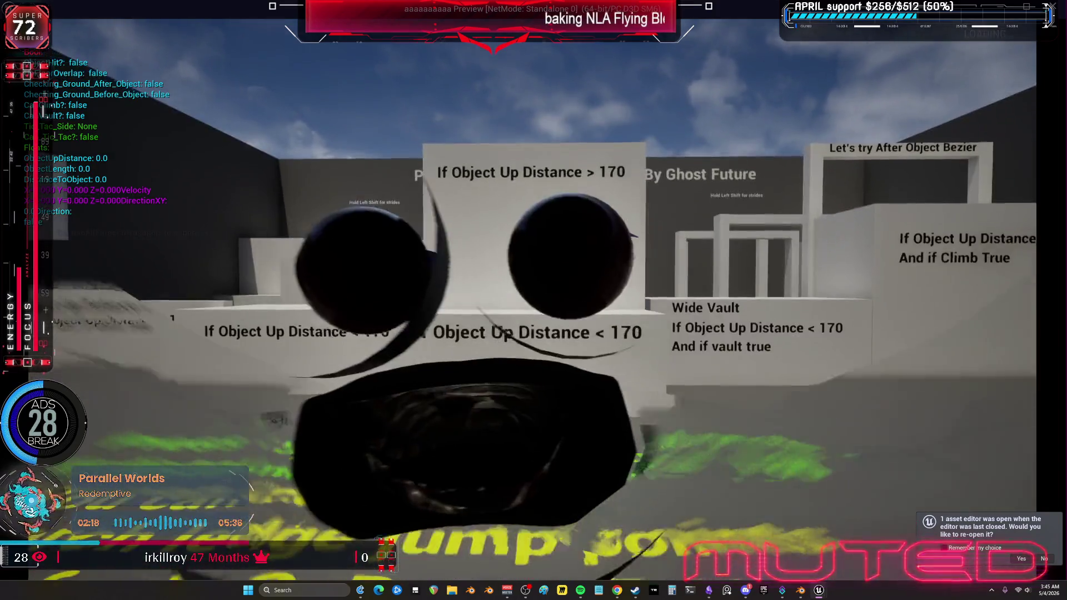
key("space")
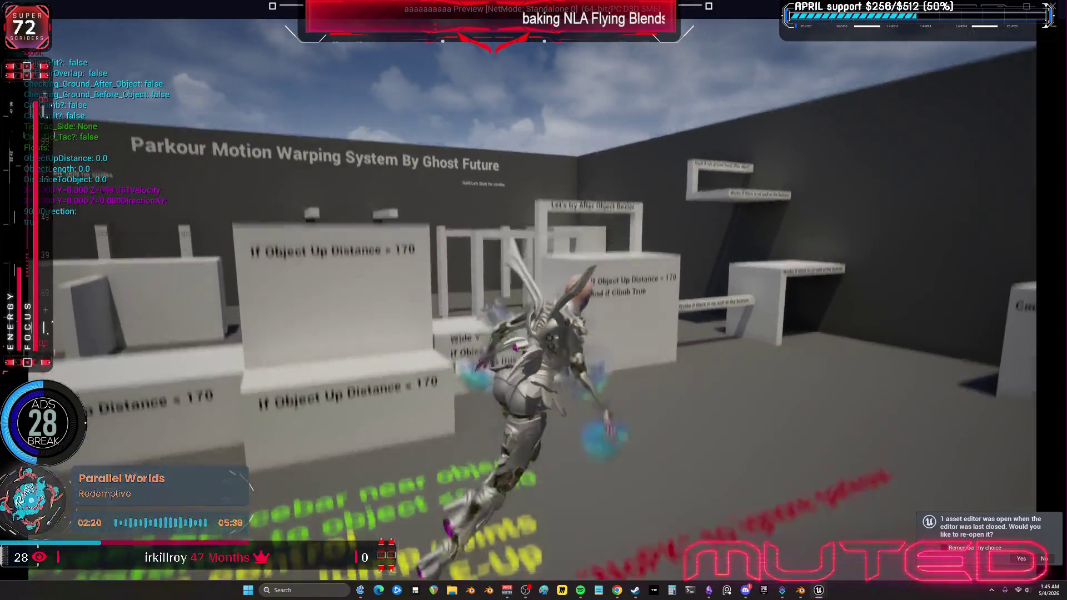
key("w")
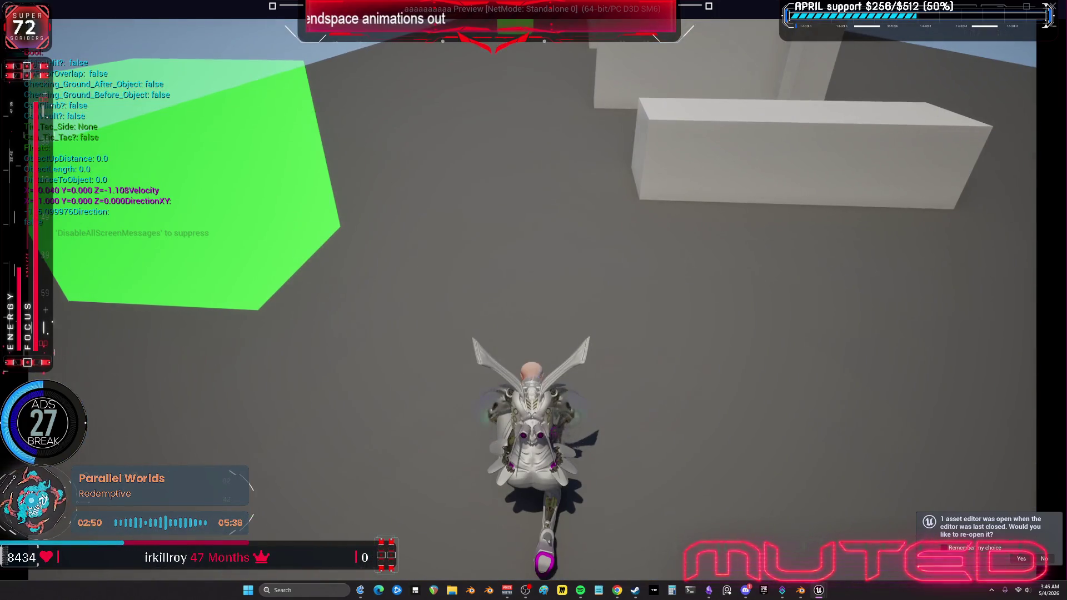
Step: Run the character toward the blocks and jump up onto them
key("w")
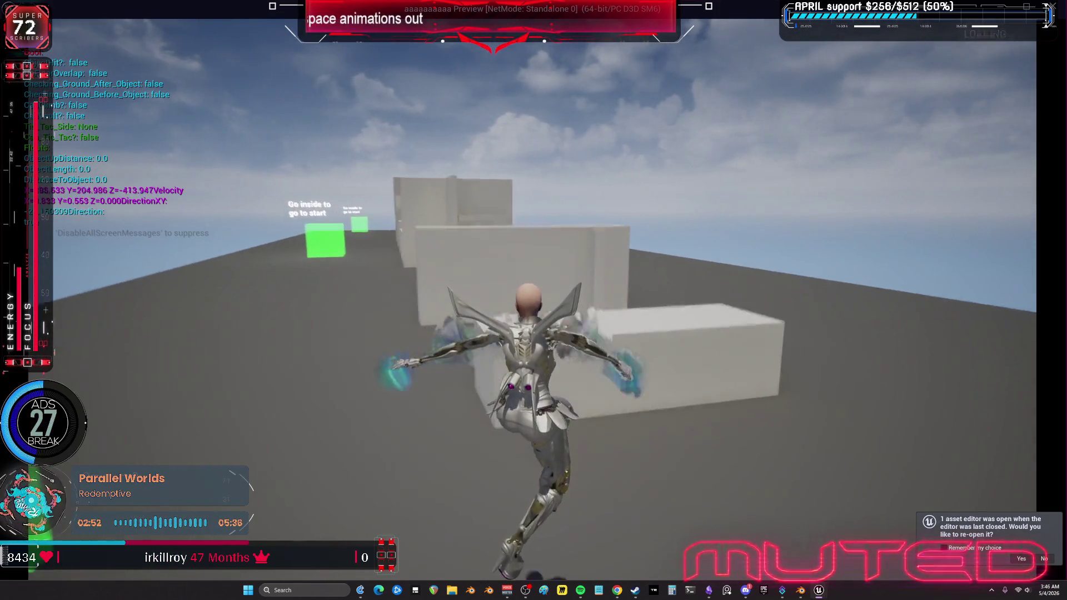
key("w")
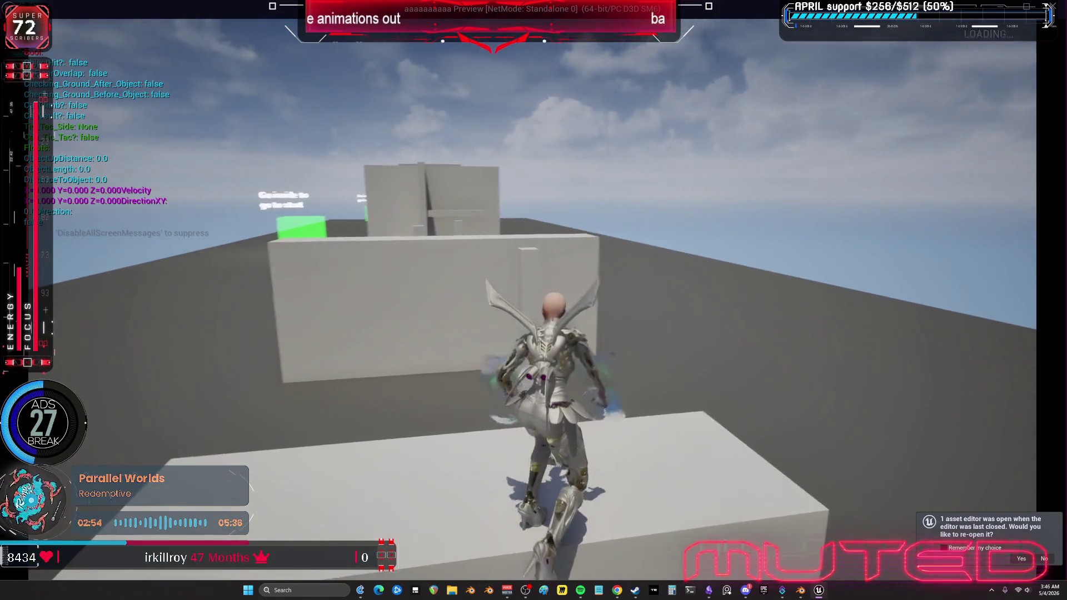
key("w")
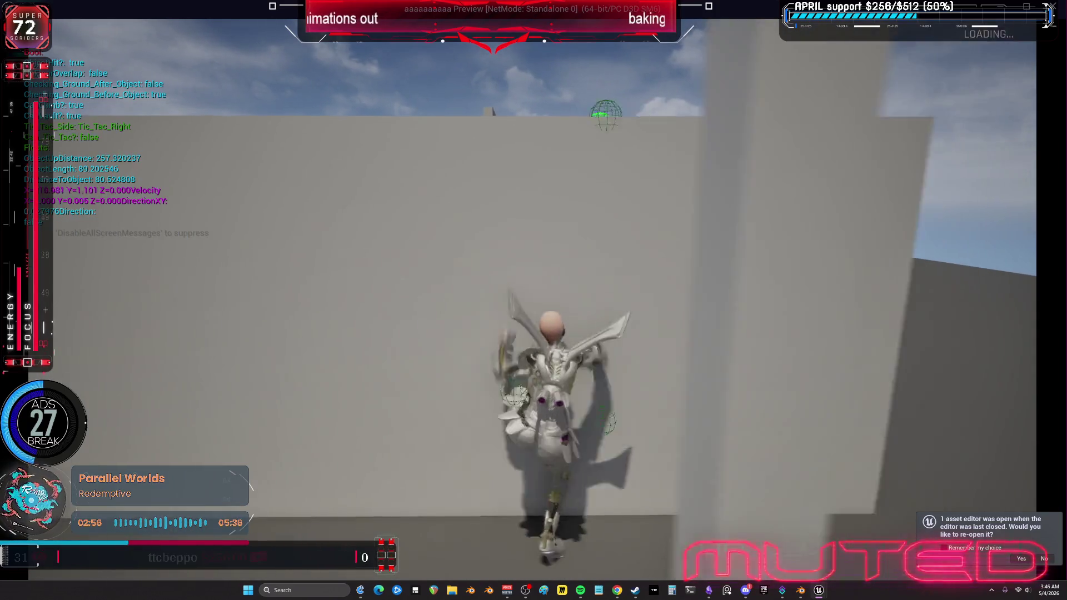
key("w")
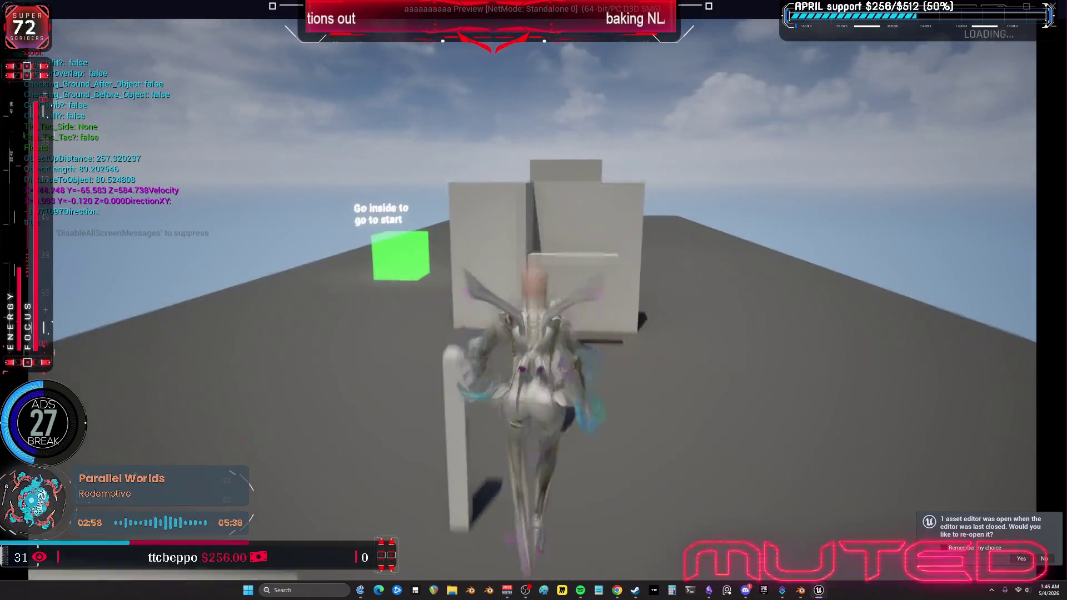
key("w")
key("space")
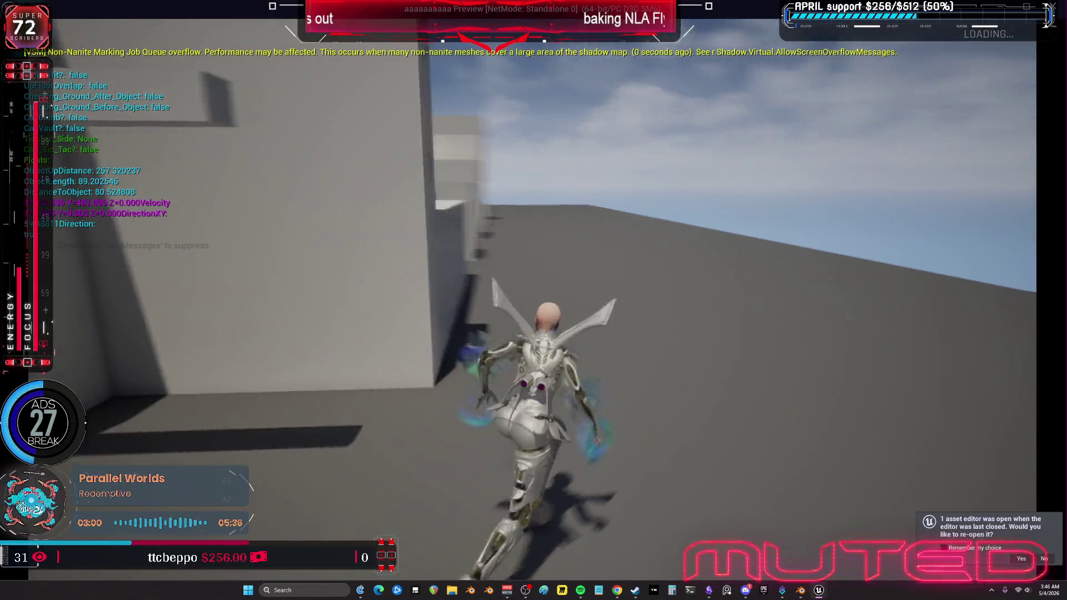
Step: Grab and release the ledge, wall-run the tall wall, then end the play session
key("w")
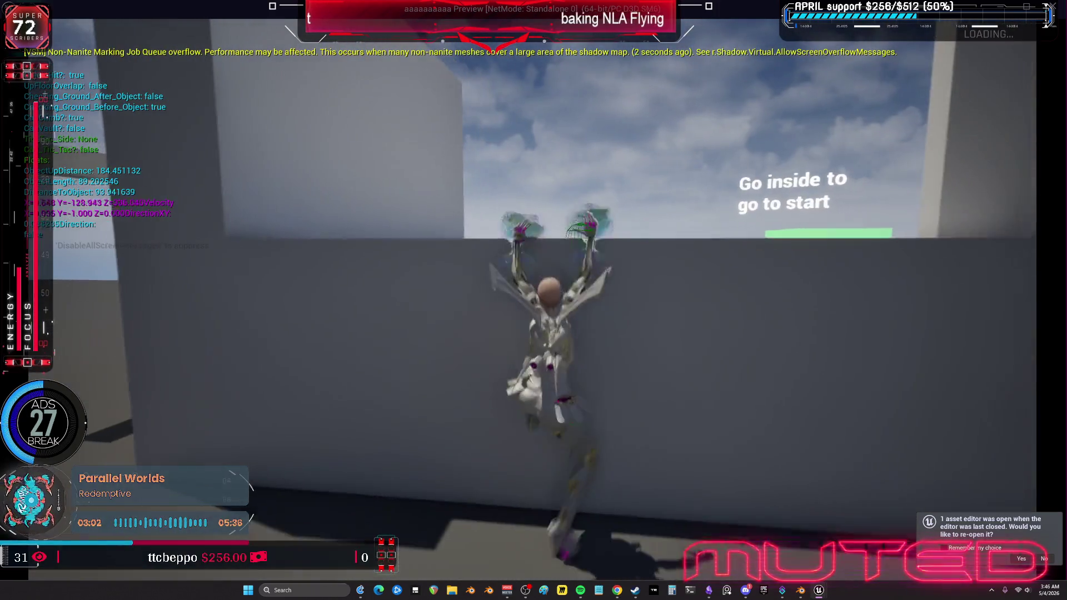
key("s")
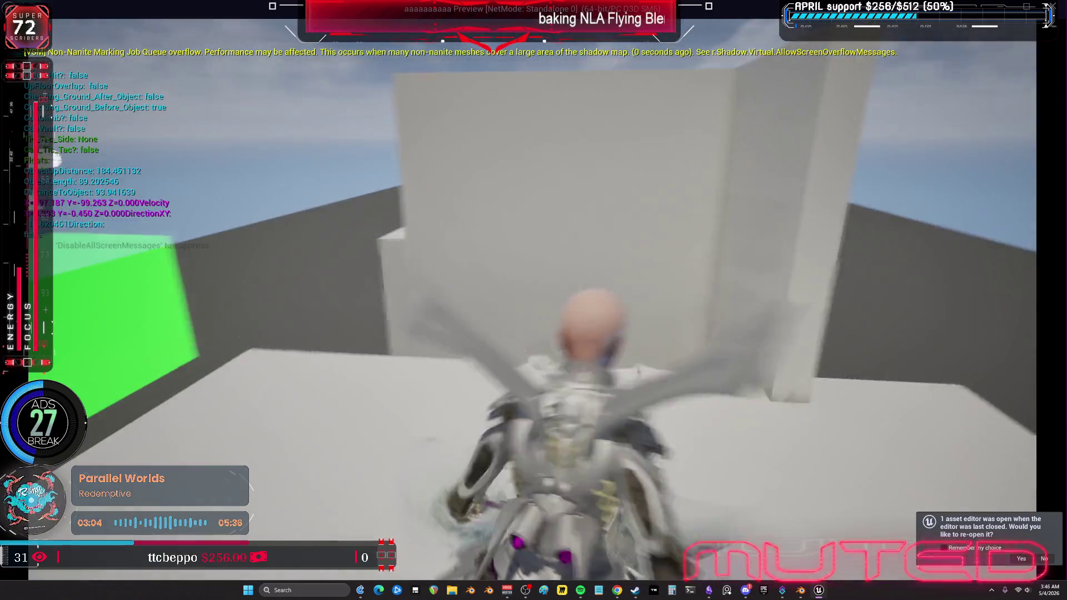
key("s")
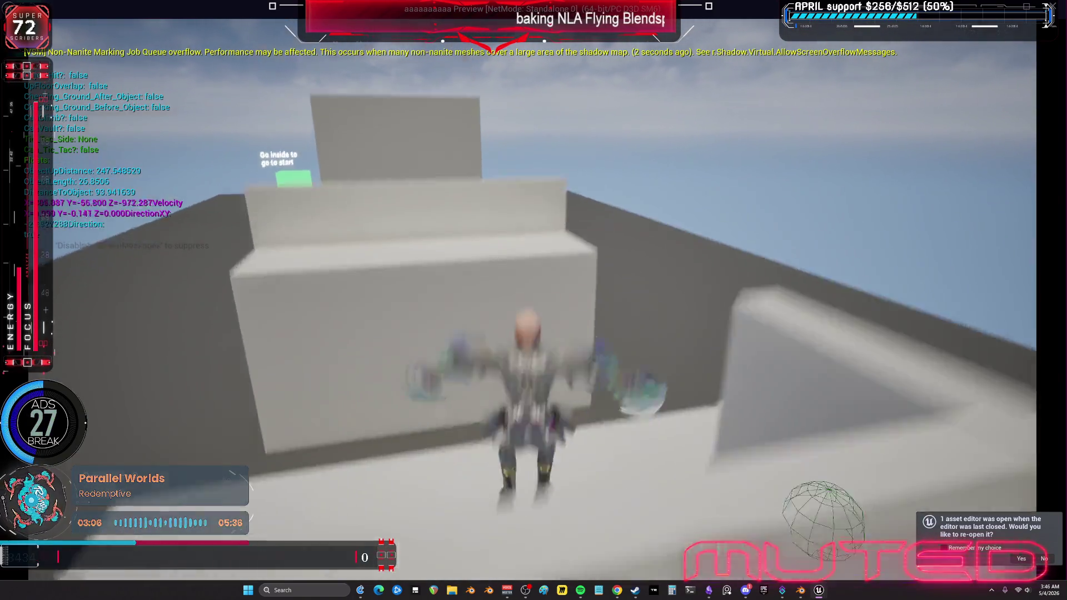
key("w")
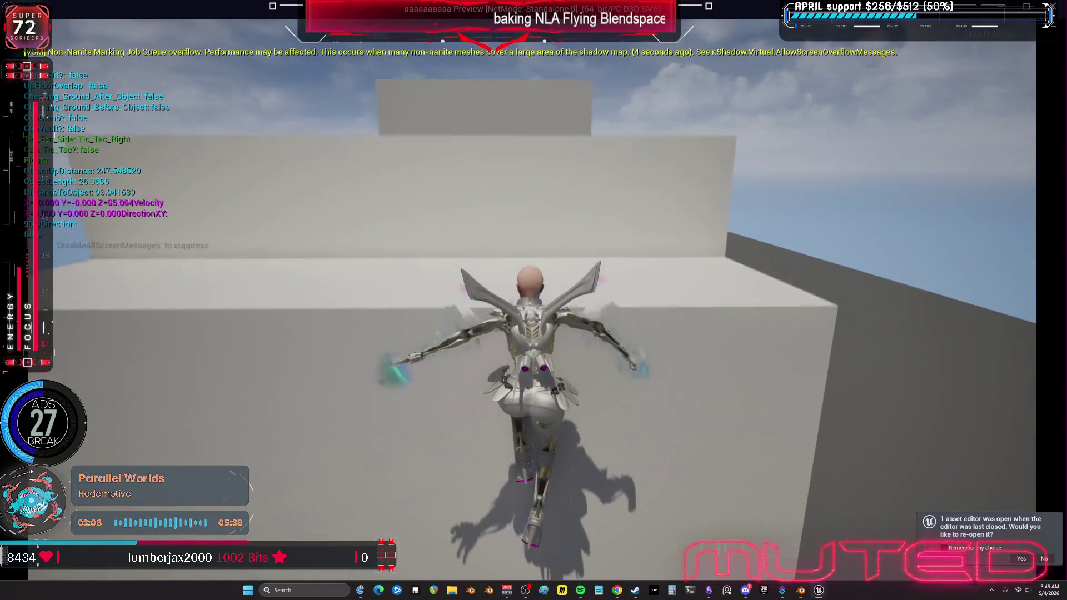
key("w")
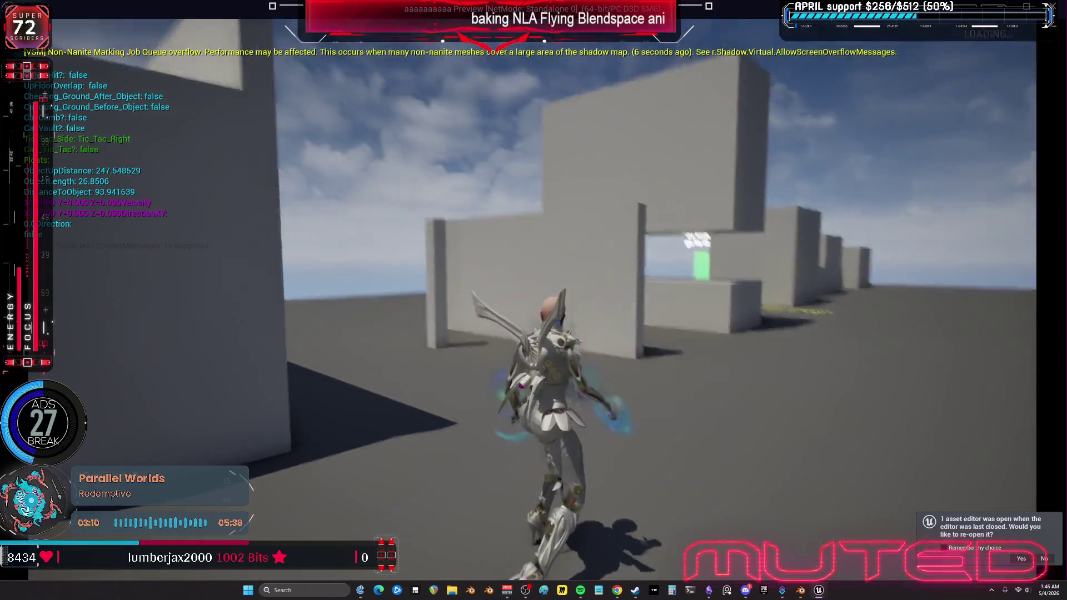
key("Escape")
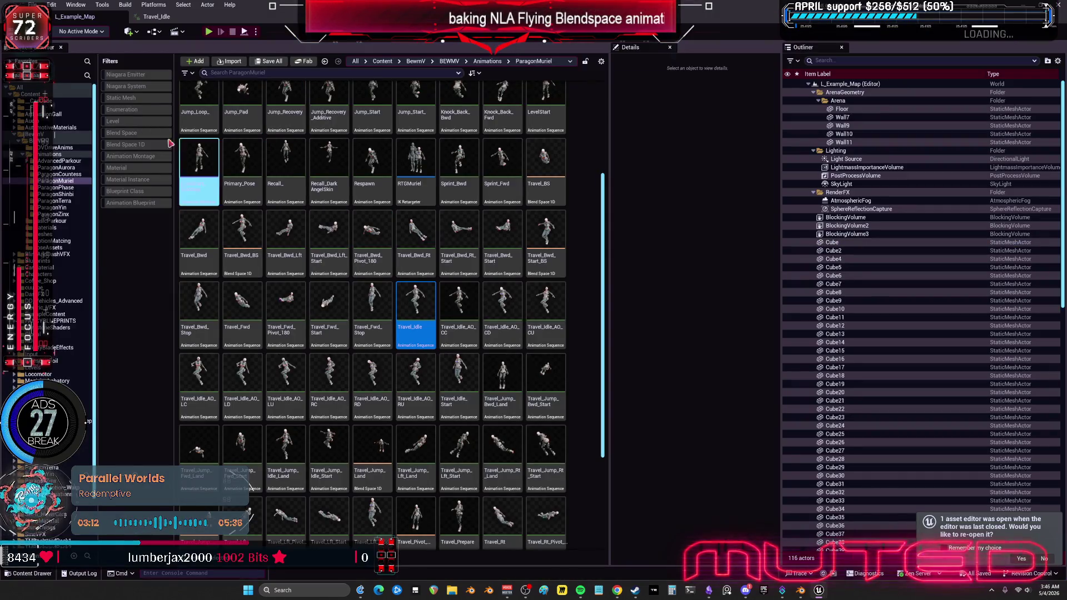
Step: Open BP_BEWMV from the BEWMV folder maximized, enlarge its Viewport, and select the character mesh
left_click(39, 141)
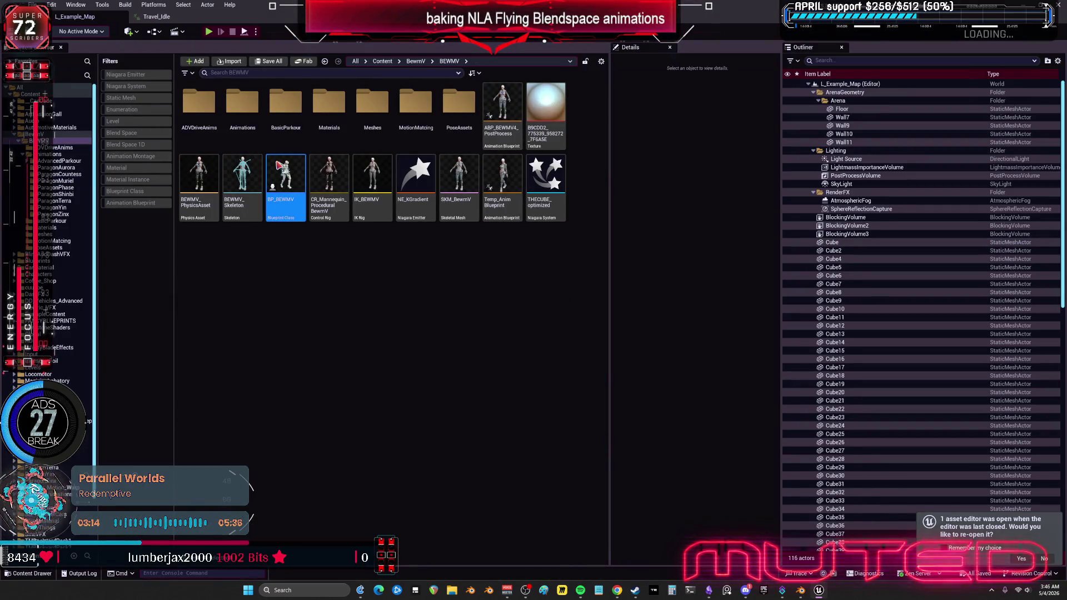
double_click(280, 166)
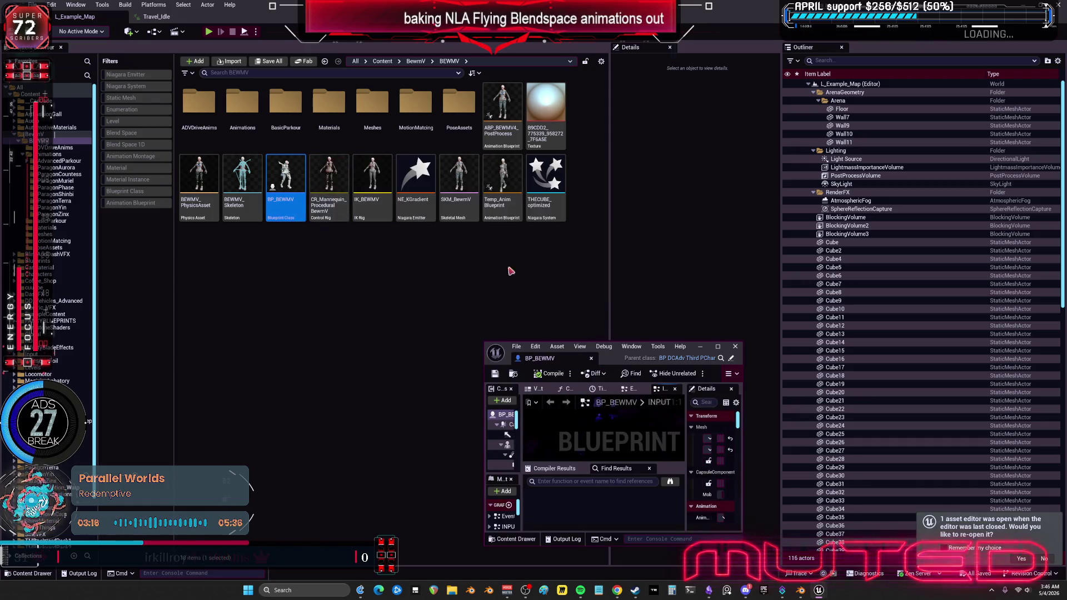
left_click(718, 346)
left_click(189, 50)
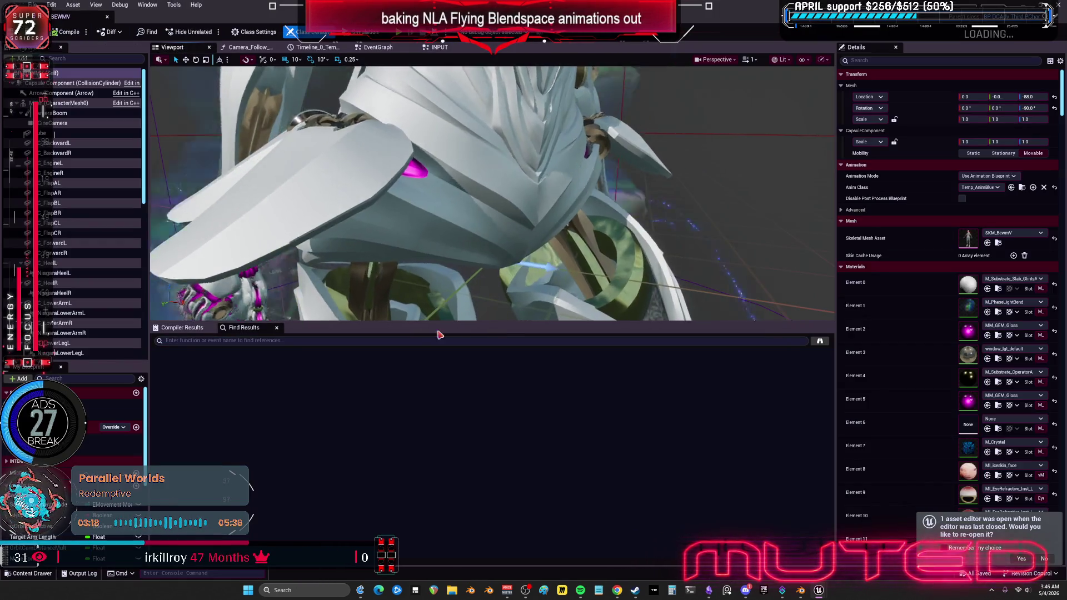
left_click_drag(482, 321, 482, 543)
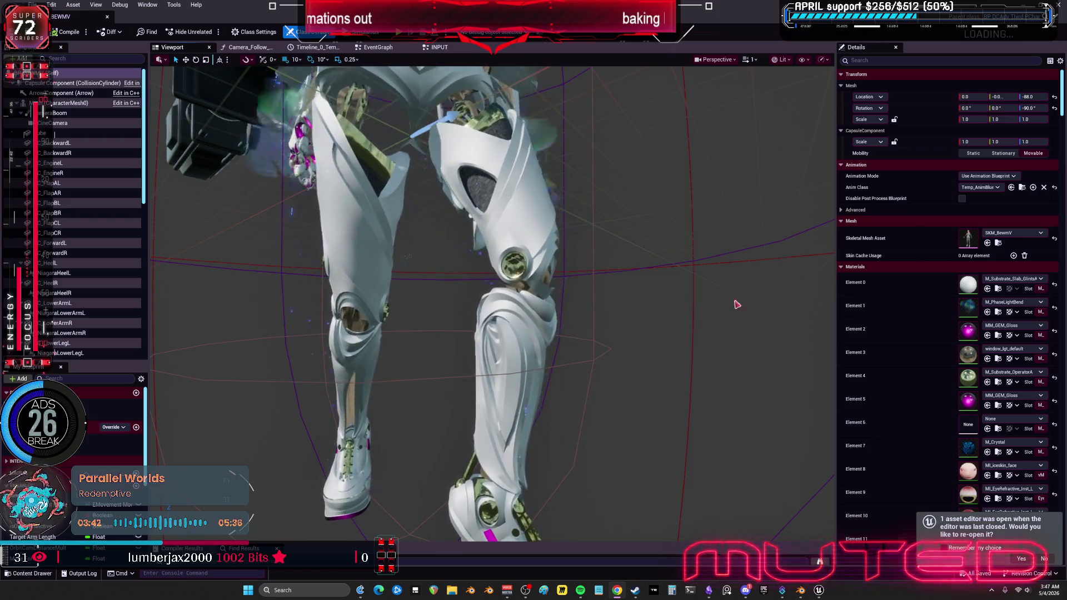
left_click(528, 222)
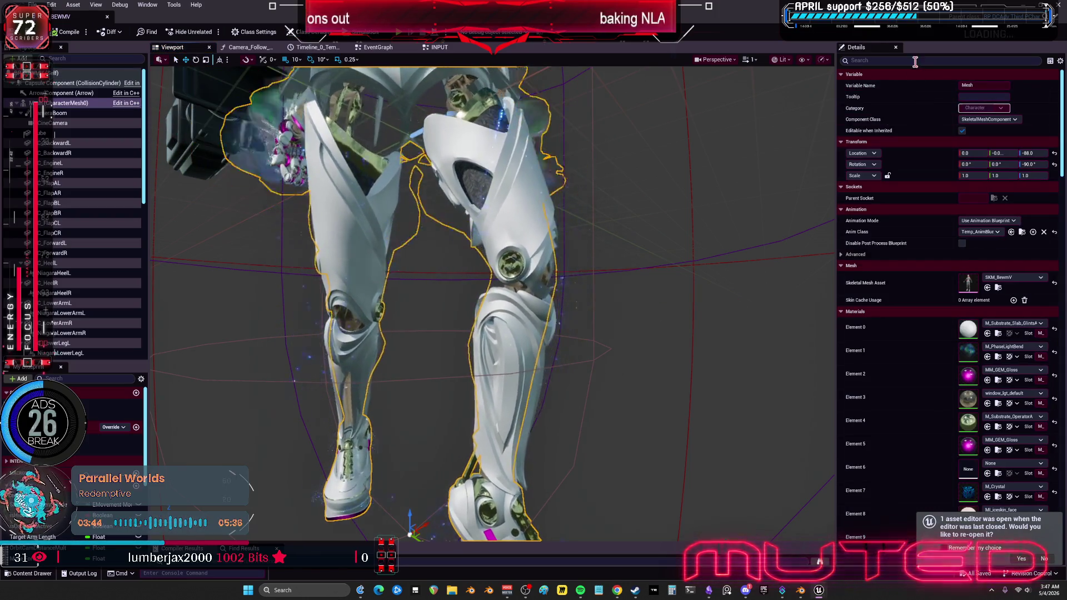
Step: Filter the Details panel by 'visi' and toggle the character mesh's Visible setting
left_click(933, 61)
type("visi")
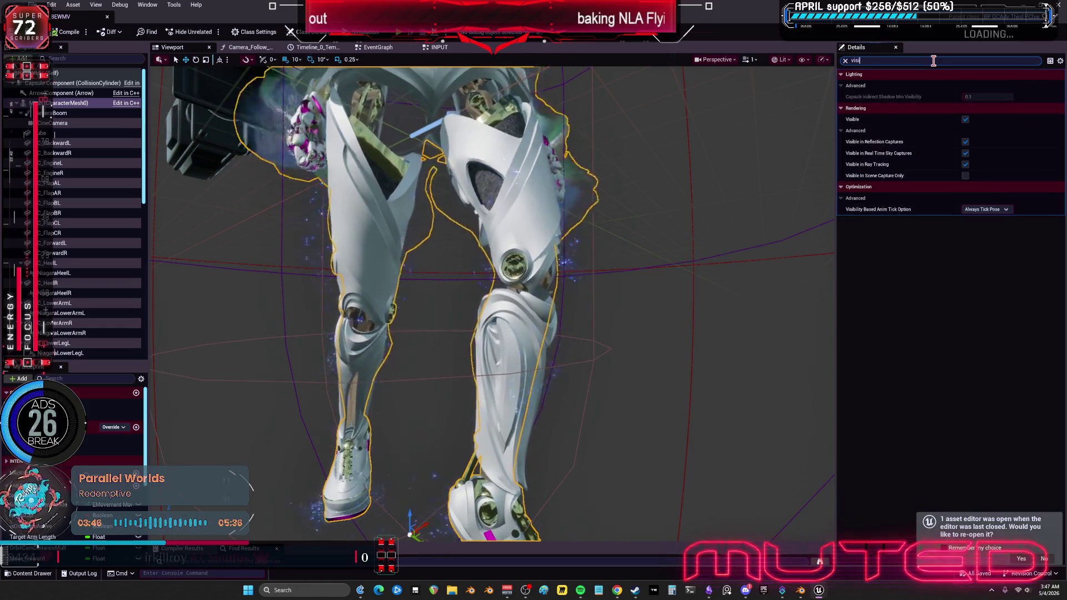
left_click(965, 119)
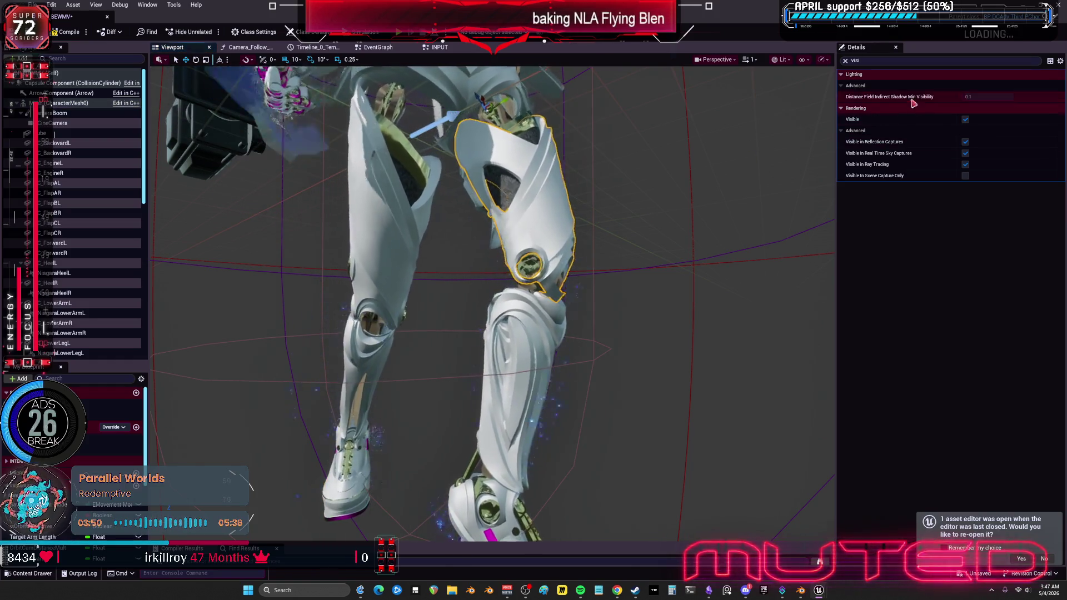
left_click(965, 119)
left_click(496, 230)
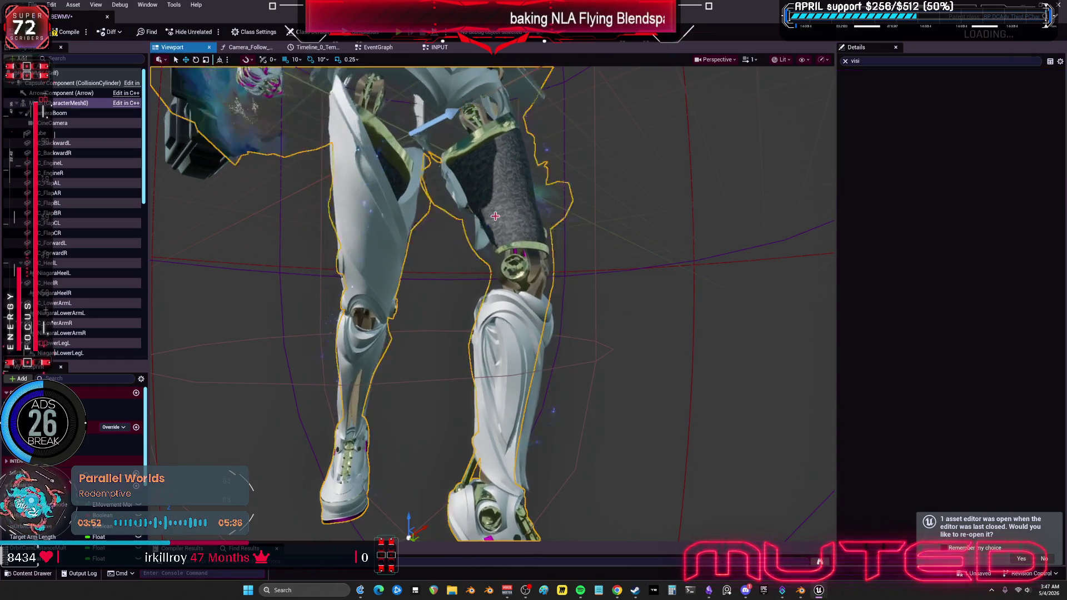
Step: Hide the LowerLegL armour, orbit to inspect the leg, then undo to restore it
left_click(497, 339)
left_click(965, 119)
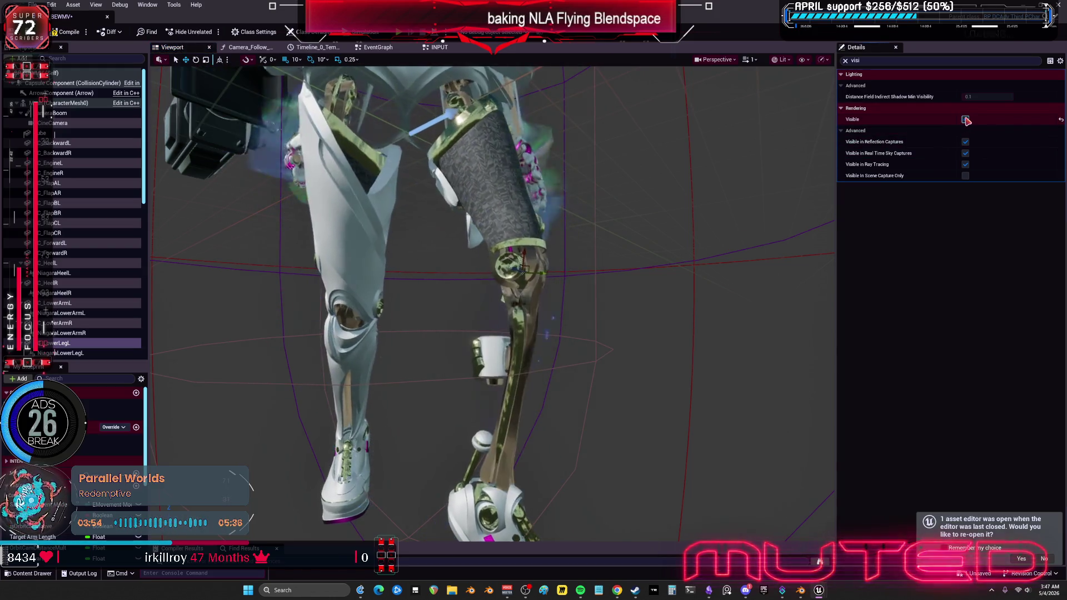
mouse_move(620, 297)
right_mouse_down()
mouse_move(556, 303)
mouse_move(611, 297)
mouse_move(649, 315)
mouse_move(618, 299)
right_mouse_up()
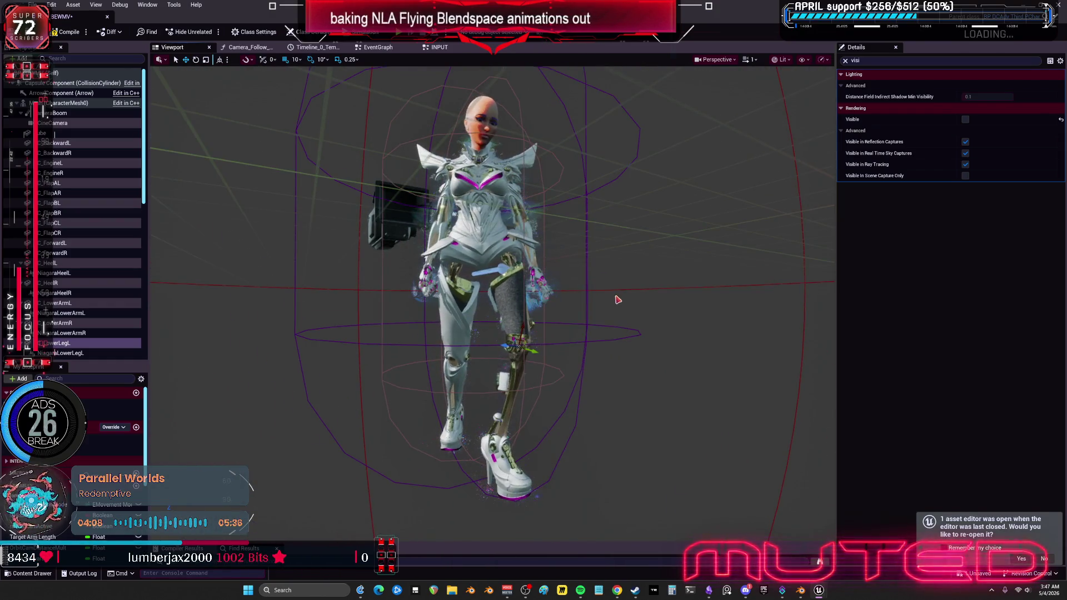
key("ctrl+z")
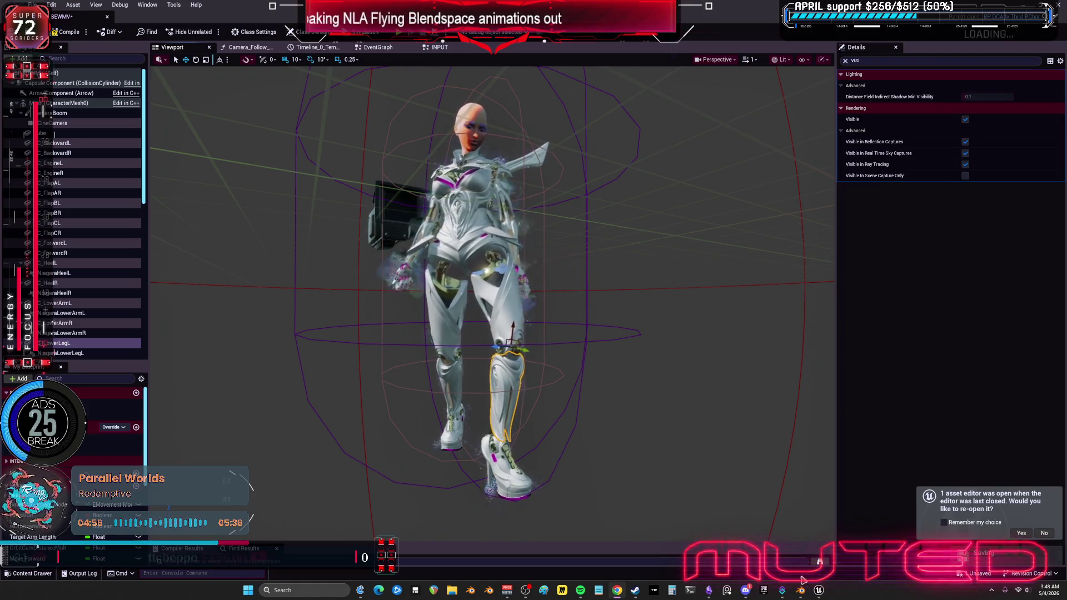
key("alt+Tab")
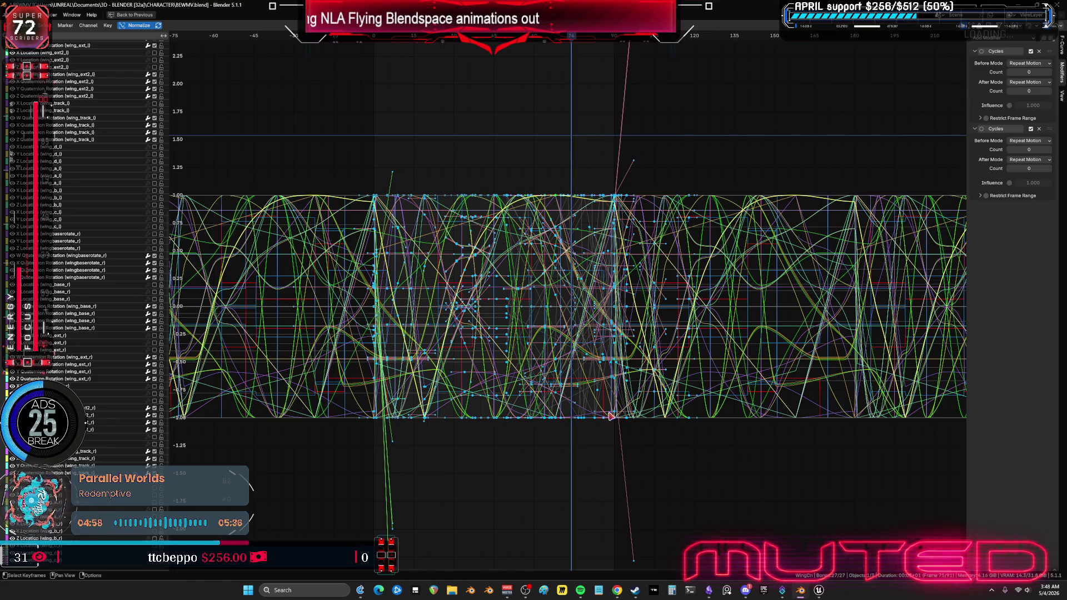
Step: Clear the cyclic extrapolation from the wing curves and set the playhead to frame 1
mouse_move(574, 406)
middle_mouse_down("ctrl")
mouse_move(678, 410)
mouse_move(561, 377)
mouse_move(652, 372)
middle_mouse_up("ctrl")
key("shift+e")
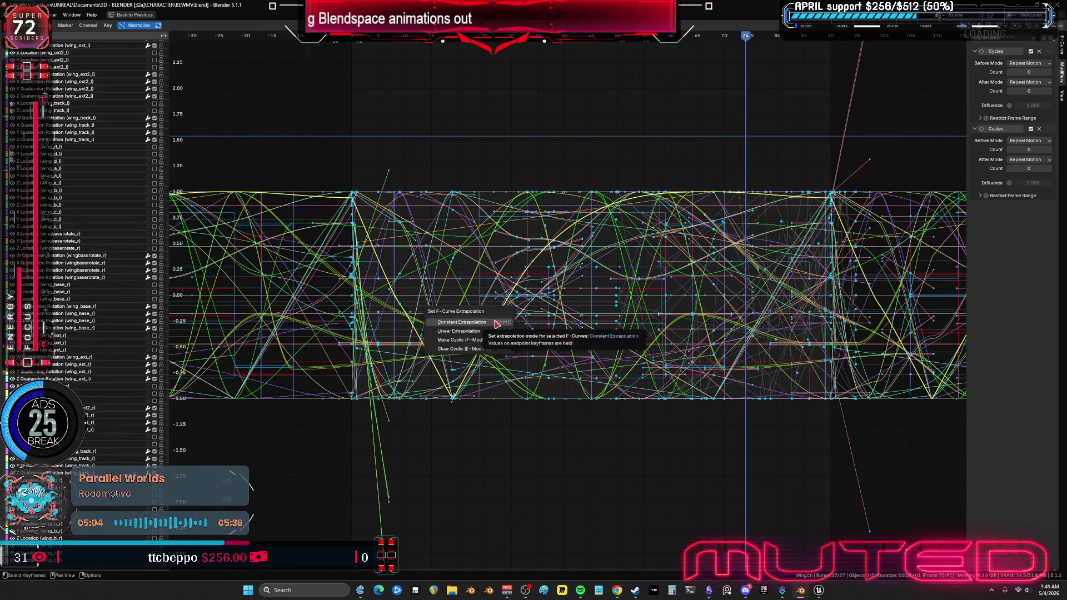
left_click(475, 349)
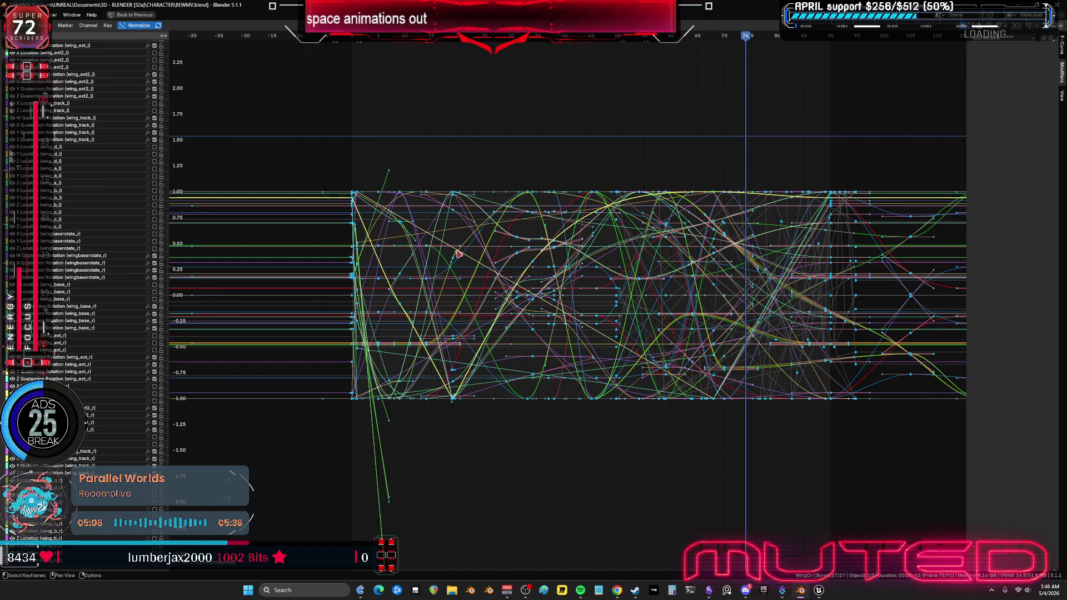
key("shift+Left")
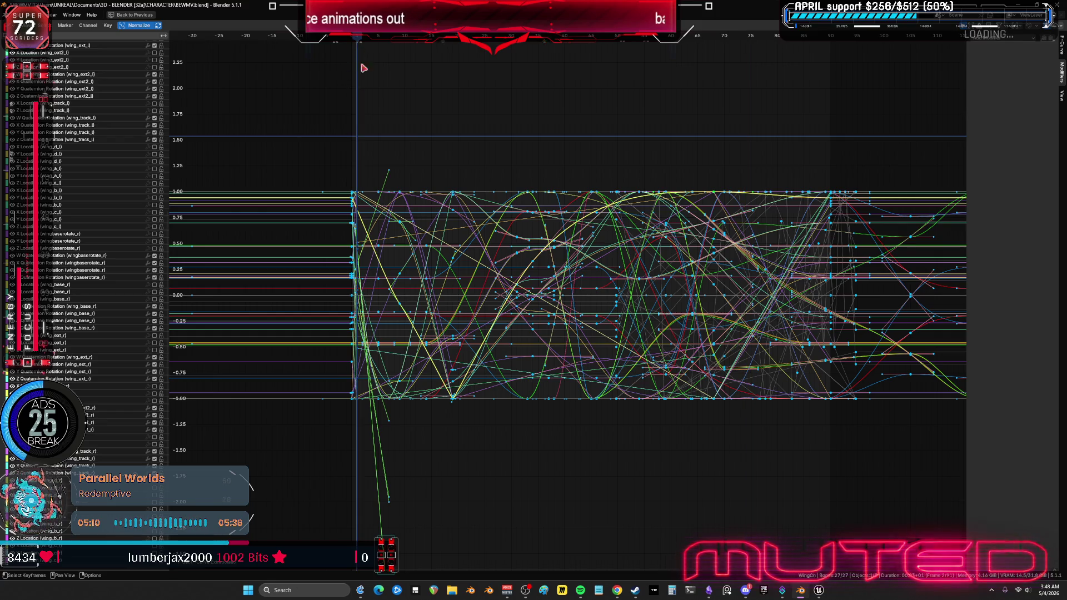
mouse_move(409, 236)
middle_mouse_down()
mouse_move(617, 242)
mouse_move(593, 261)
mouse_move(650, 261)
middle_mouse_up()
left_click(553, 39)
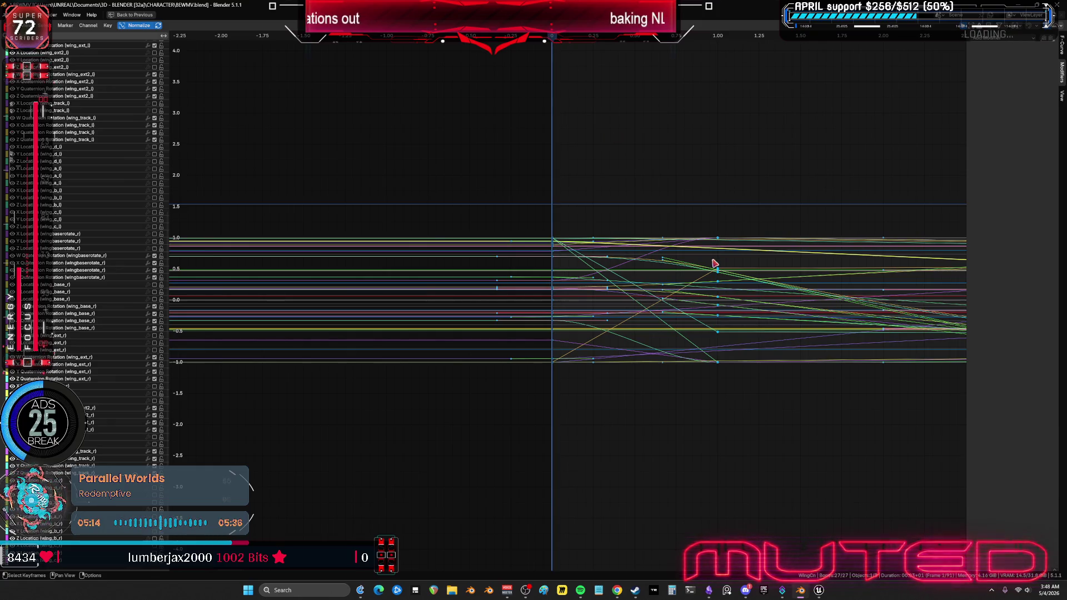
Step: Stretch the graph vertically, box-select some keys, step one frame, and restore the layout
mouse_move(759, 391)
middle_mouse_down("ctrl")
mouse_move(747, 374)
mouse_move(552, 360)
middle_mouse_up("ctrl")
mouse_move(523, 172)
left_mouse_down()
mouse_move(605, 431)
mouse_move(546, 426)
left_mouse_up()
key("Right")
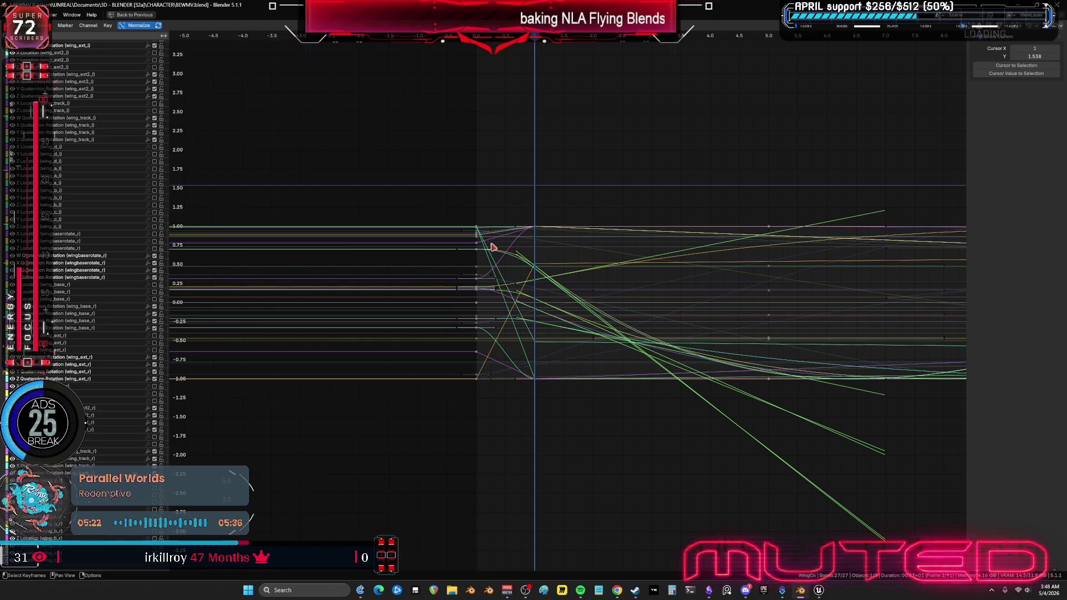
key("ctrl+space")
Step: Orbit around the wings and box-select bones on the left and right wings
scroll(189, 225, "up", 5)
mouse_move(189, 225)
middle_mouse_down()
mouse_move(357, 250)
mouse_move(355, 265)
middle_mouse_up()
left_click_drag(274, 267, 358, 195)
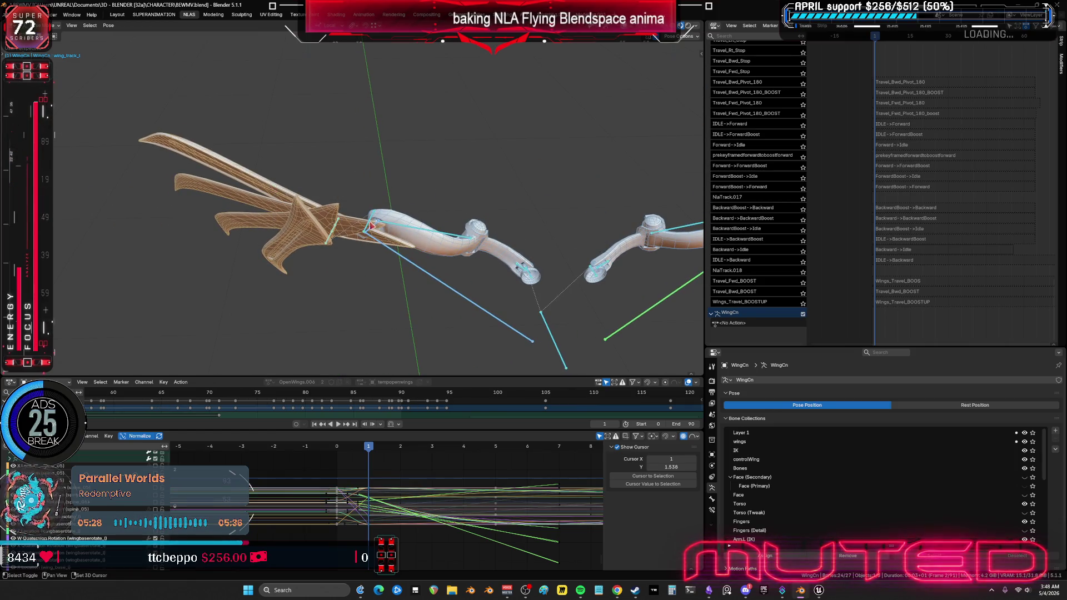
middle_click_drag(562, 205, 350, 236)
scroll(356, 230, "down", 4)
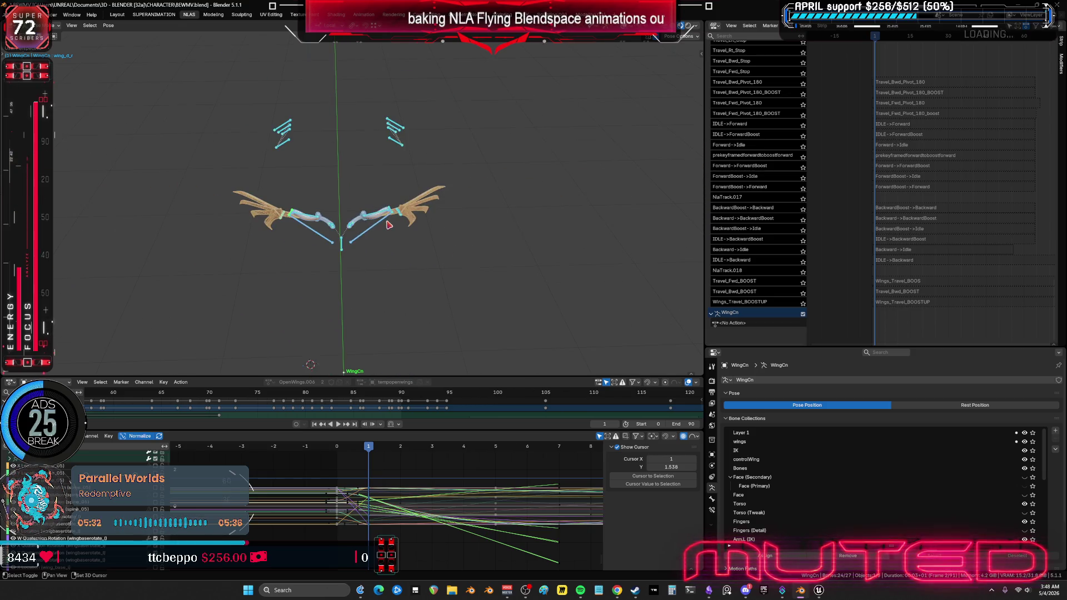
scroll(407, 218, "up", 3)
middle_click_drag(407, 218, 420, 229)
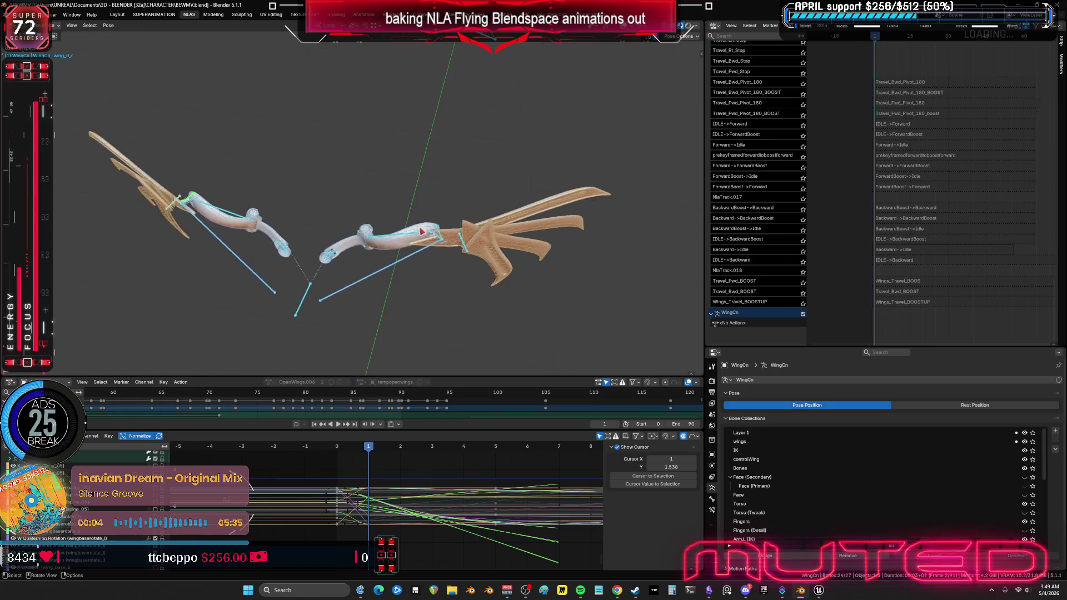
scroll(420, 230, "up", 3)
left_click_drag(583, 349, 546, 281)
scroll(529, 251, "down", 3)
mouse_move(528, 251)
middle_mouse_down()
mouse_move(517, 260)
mouse_move(427, 157)
mouse_move(401, 158)
middle_mouse_up()
Step: Select a few wing bones, then hide and reveal them with H and Alt+H
left_click(518, 271)
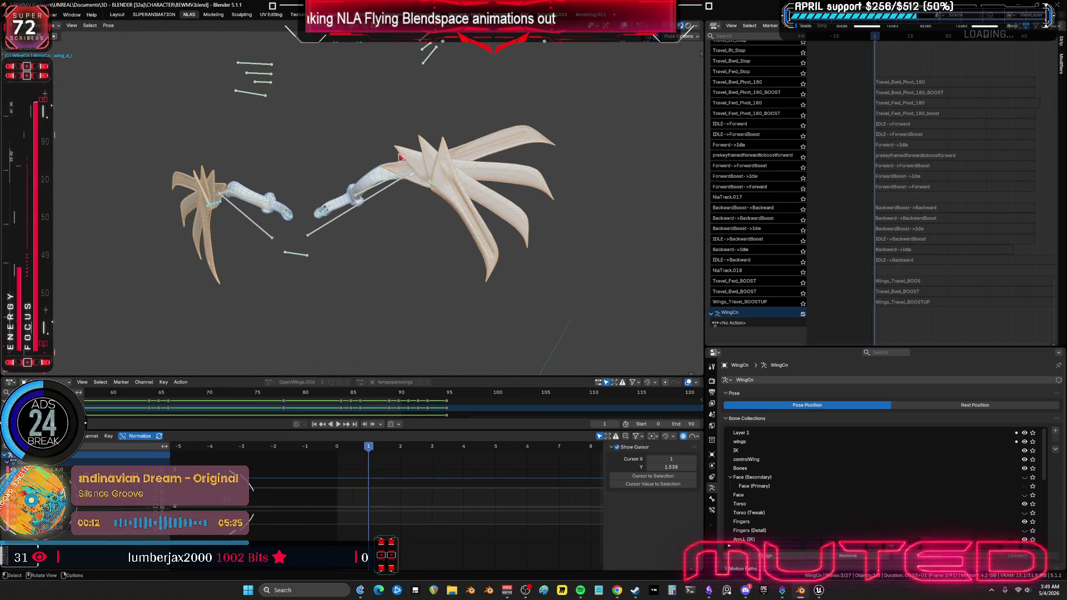
key("h")
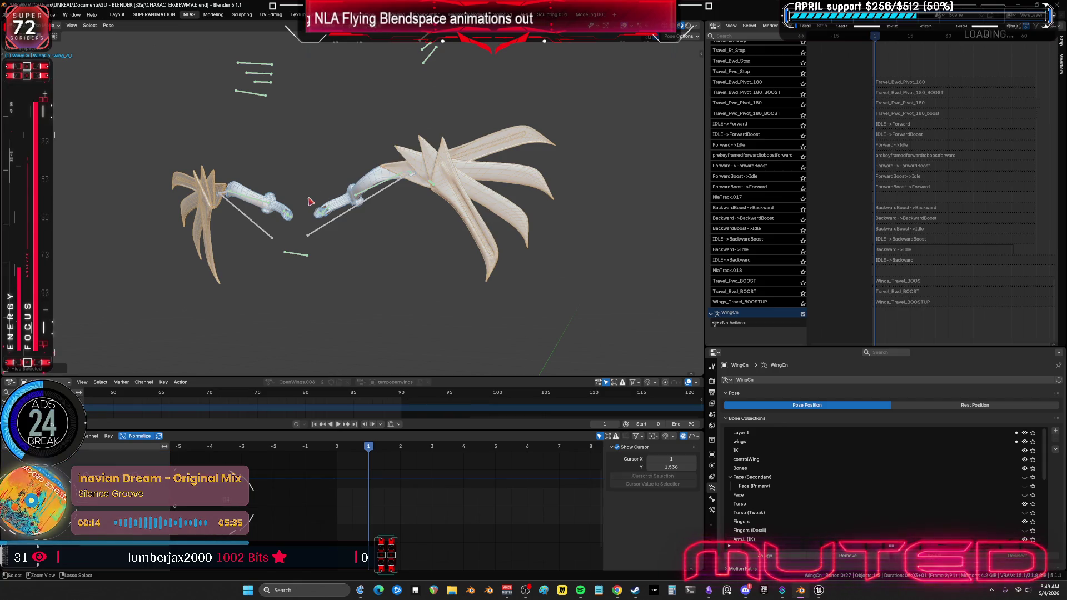
key("alt+h")
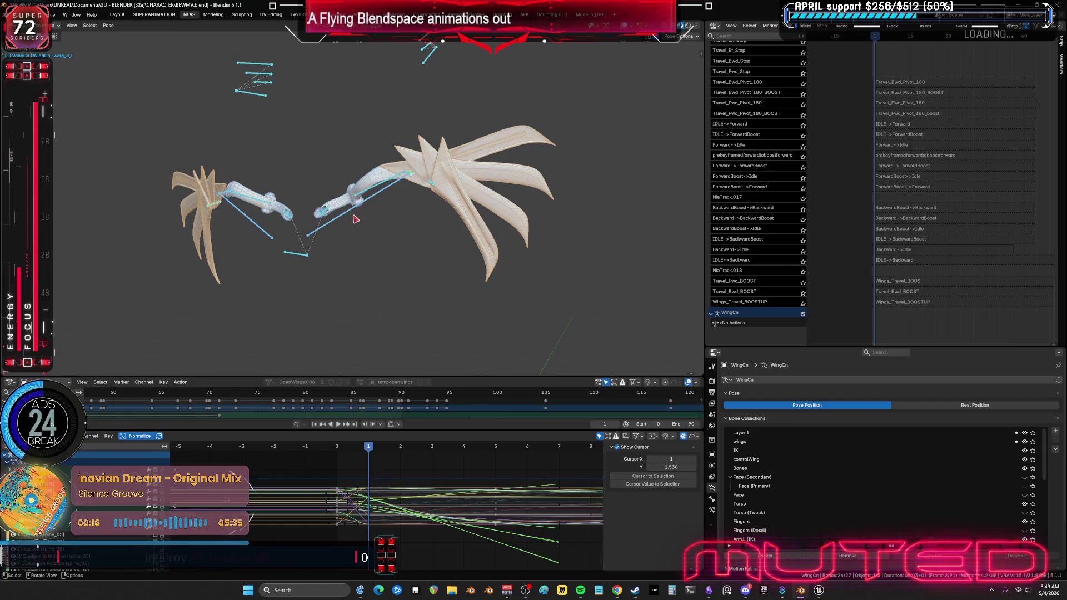
left_click(355, 214)
middle_click_drag(356, 218, 372, 241)
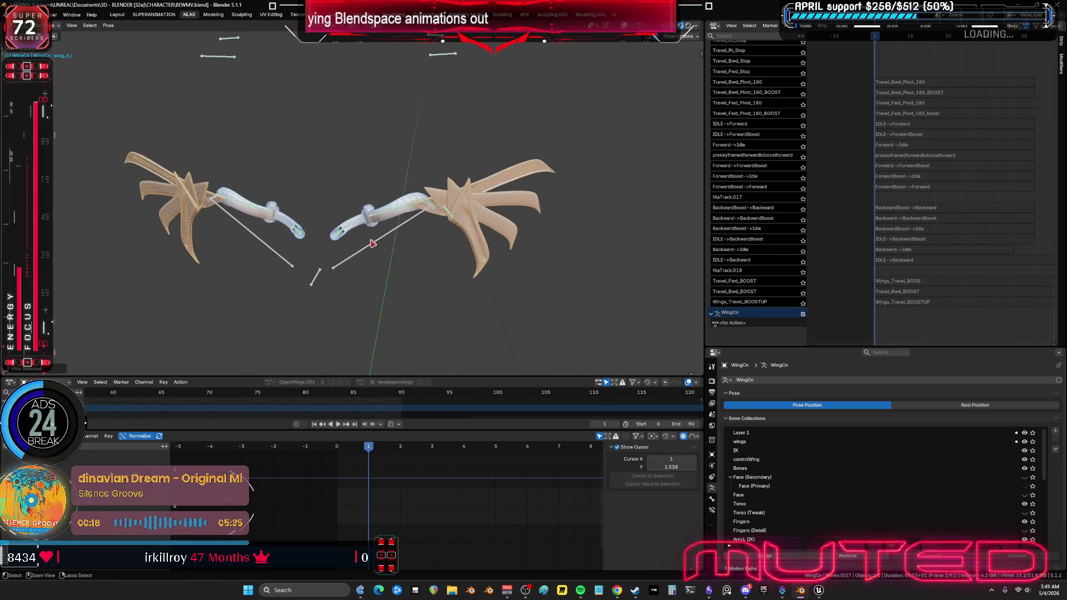
middle_click_drag(211, 215, 218, 294)
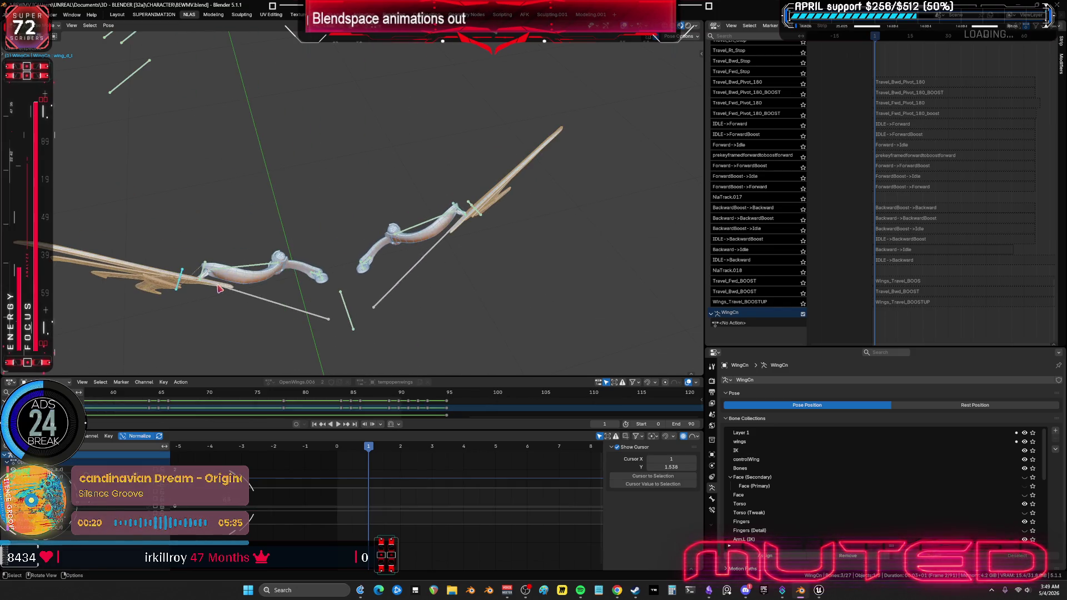
Step: Select the right wing's tip bones and show their curves full-screen
left_click(205, 282)
left_click(202, 284)
mouse_move(179, 326)
left_mouse_down()
mouse_move(155, 242)
mouse_move(171, 304)
left_mouse_up()
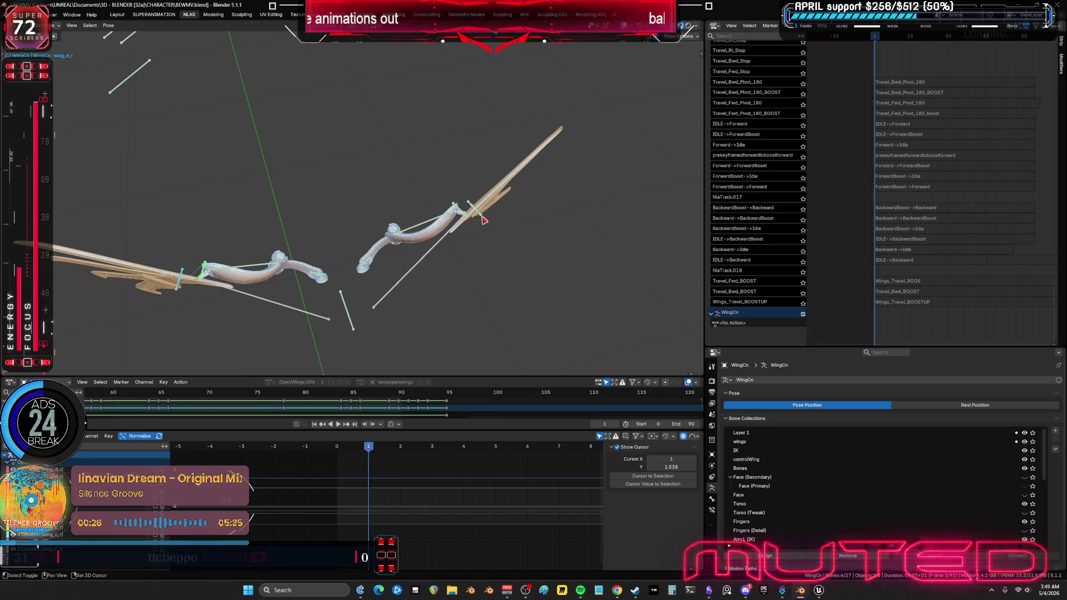
scroll(478, 219, "up", 3)
middle_click_drag(483, 219, 553, 209)
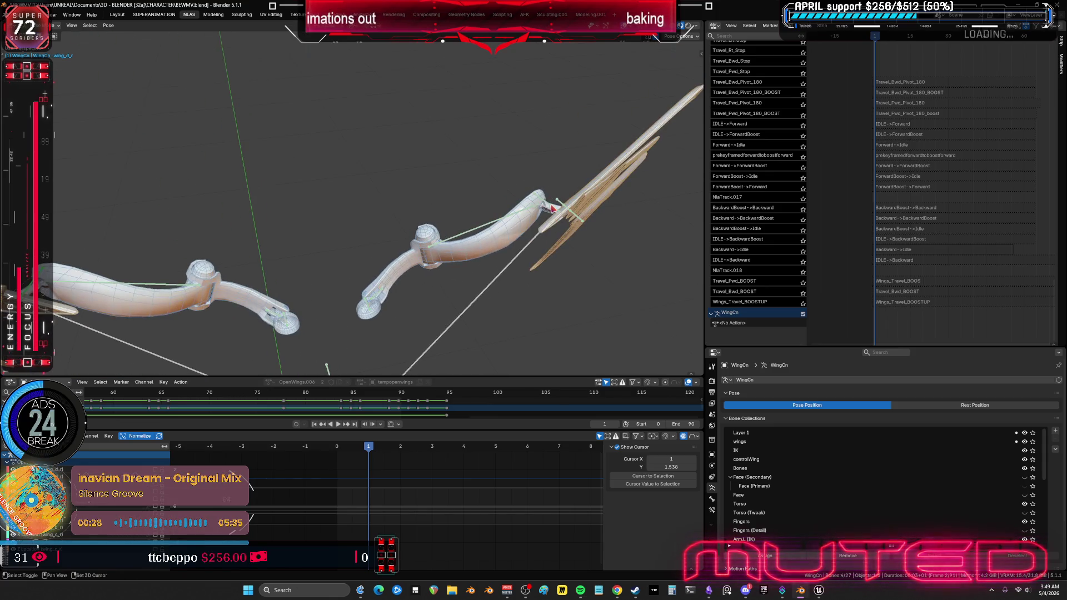
left_click(578, 214, "shift")
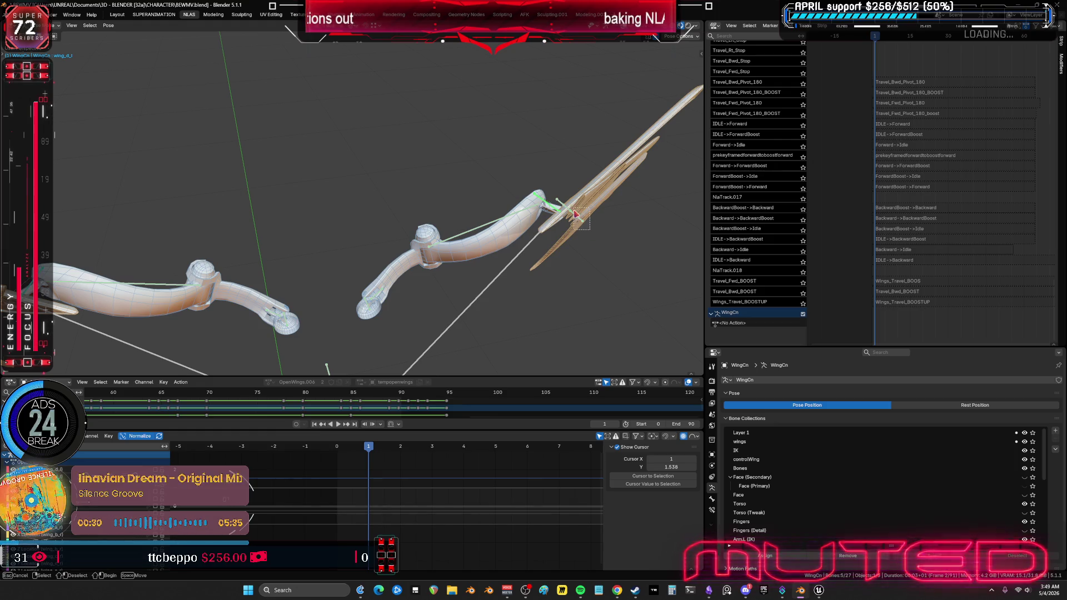
scroll(556, 244, "down", 5)
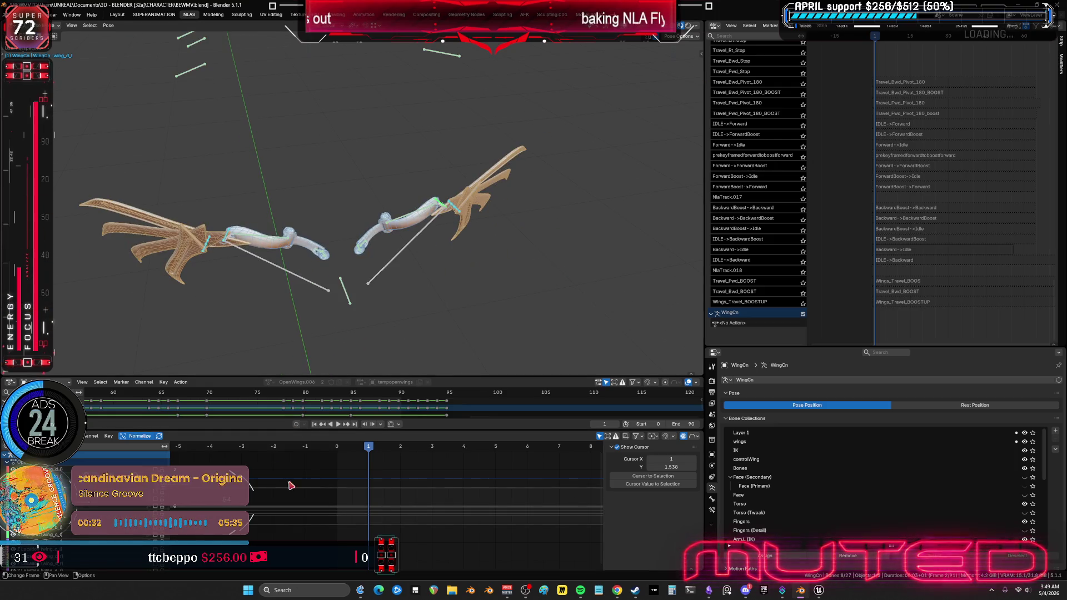
key("ctrl+space")
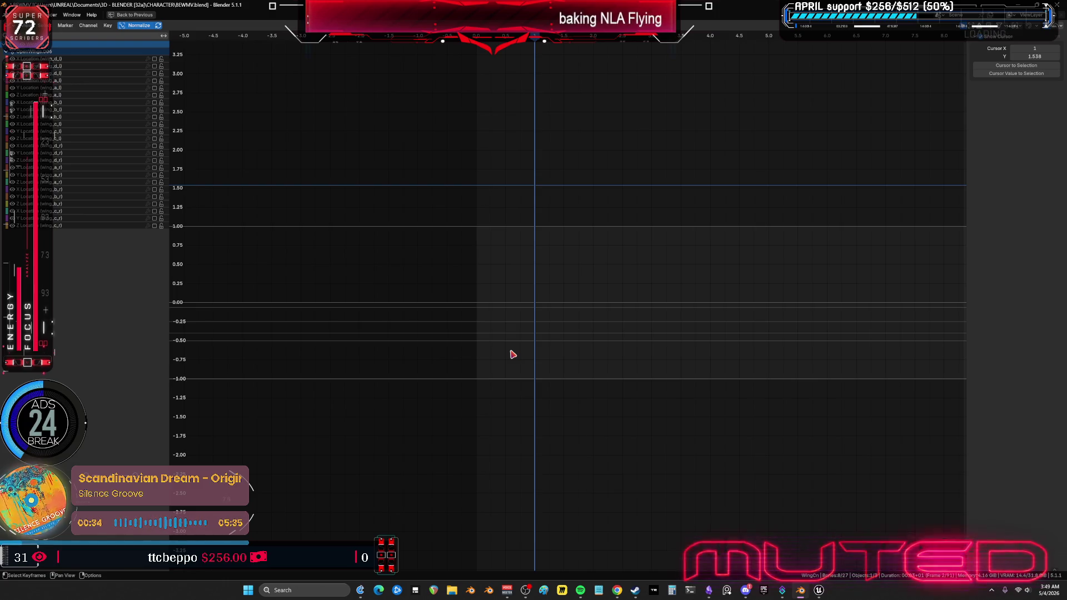
Step: Restore the layout, unhide the bones, select every rig bone, and bring up keyframe insertion
key("ctrl+space")
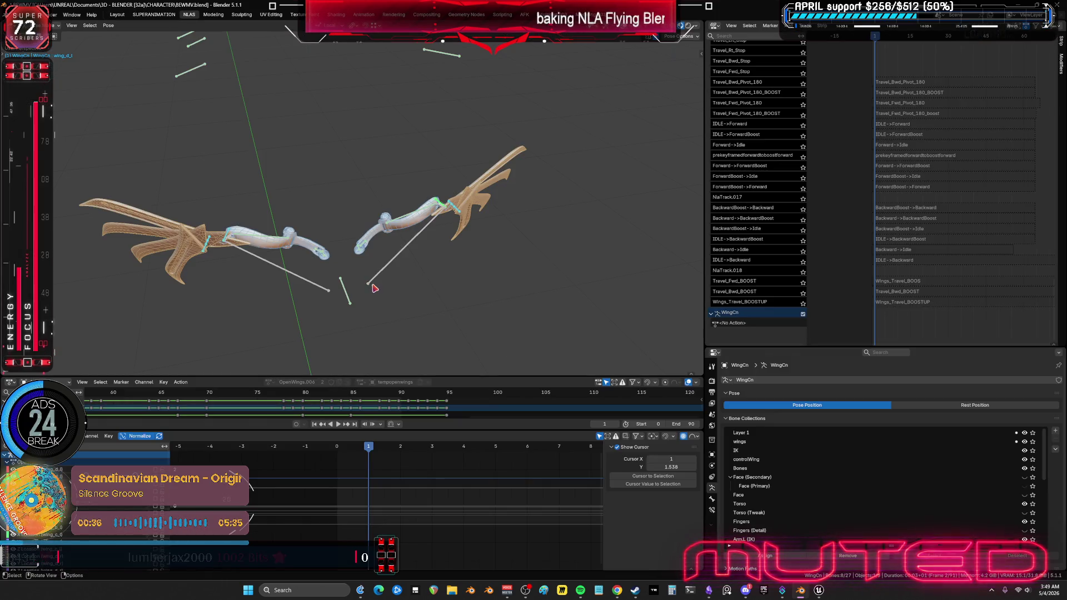
key("h")
middle_click_drag(369, 282, 369, 253)
key("alt+h")
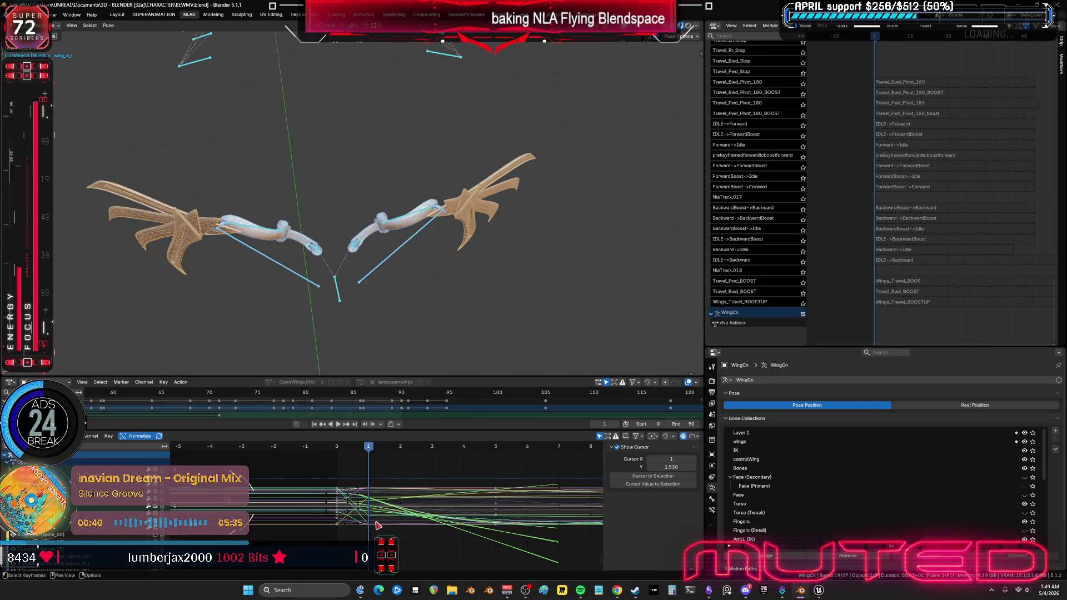
left_click(339, 290)
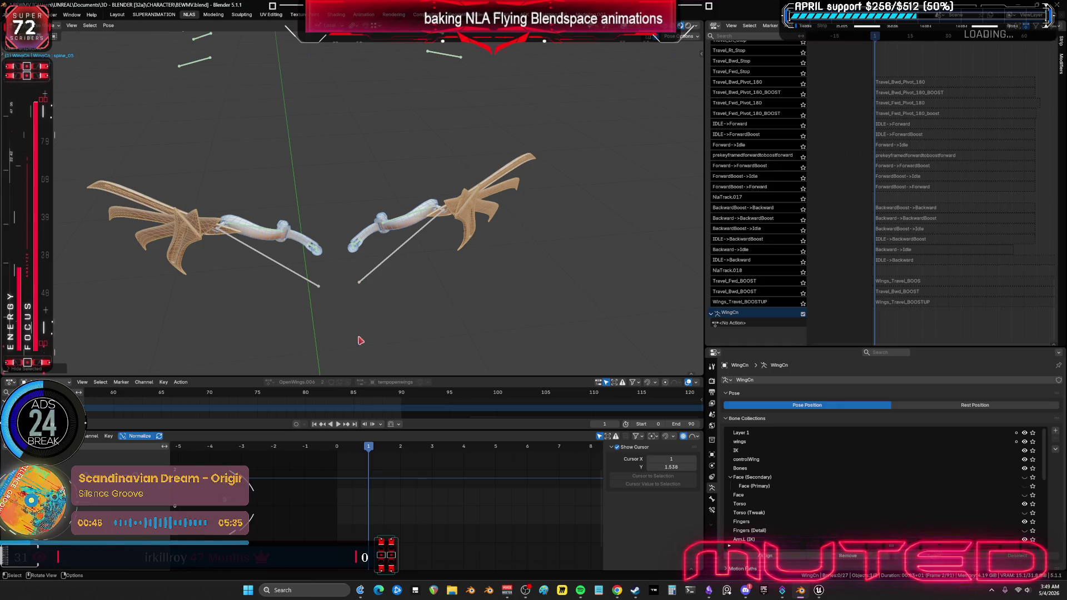
key("a")
key("k")
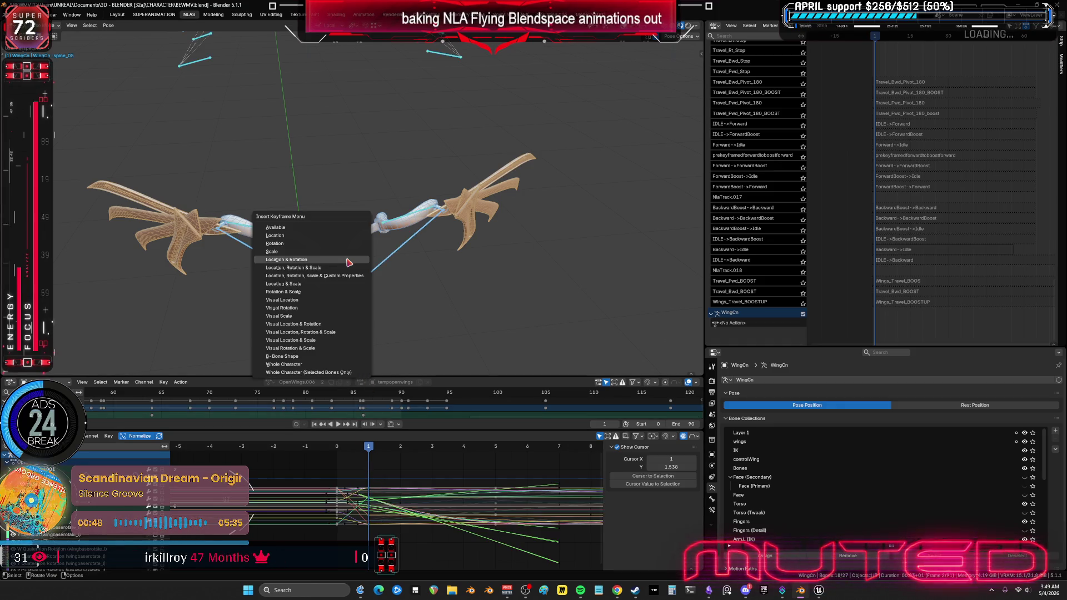
key("ctrl+space")
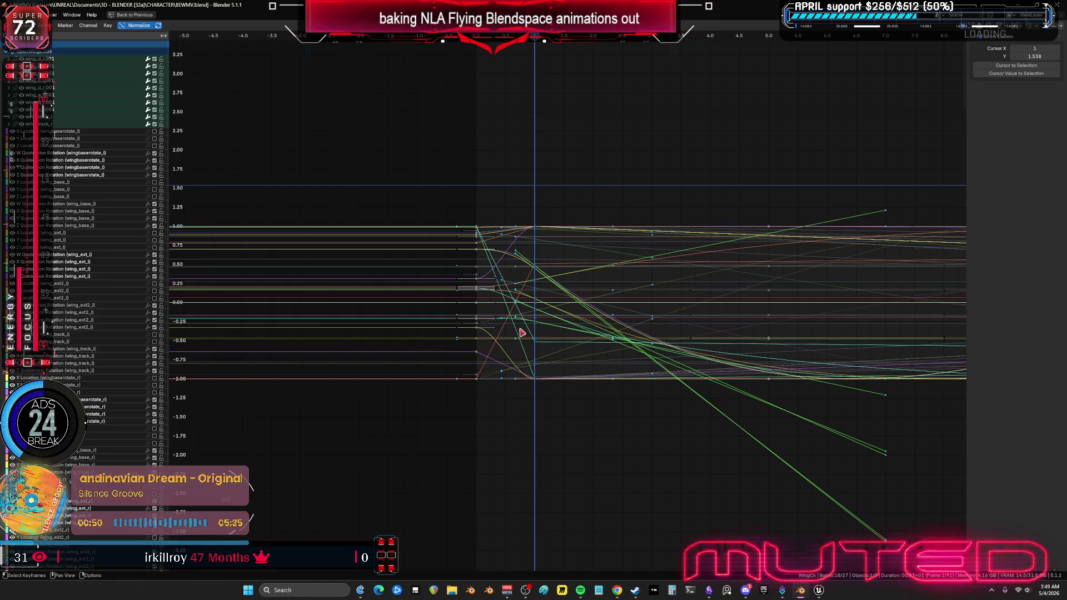
Step: Delete the stray key column and move the next column one frame earlier (G -1)
mouse_move(543, 198)
left_mouse_down()
mouse_move(528, 418)
mouse_move(530, 381)
left_mouse_up()
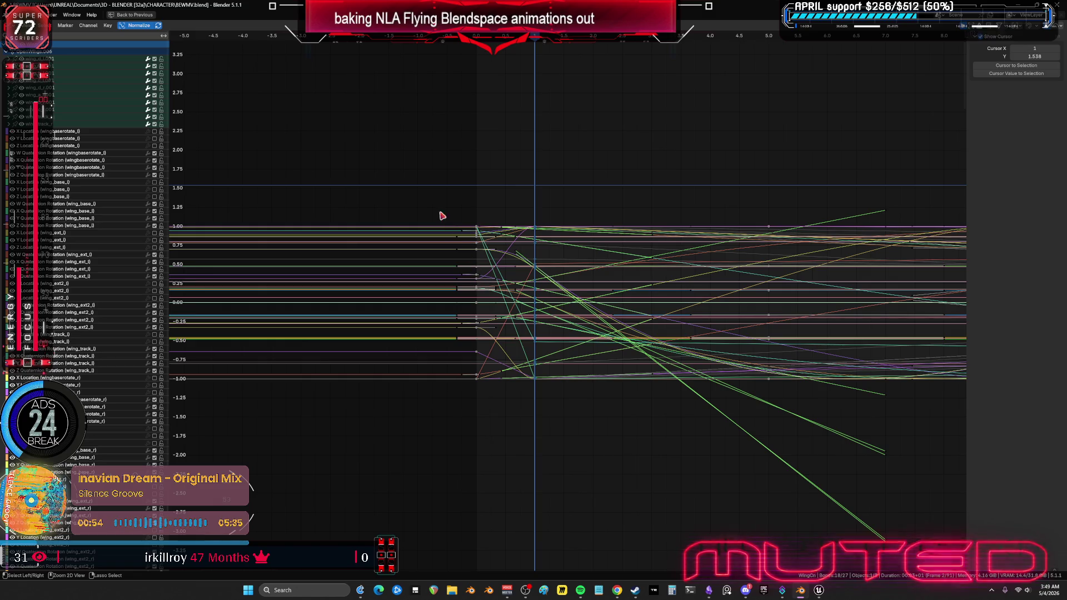
mouse_move(434, 189)
left_mouse_down()
mouse_move(495, 462)
mouse_move(519, 477)
mouse_move(484, 465)
left_mouse_up()
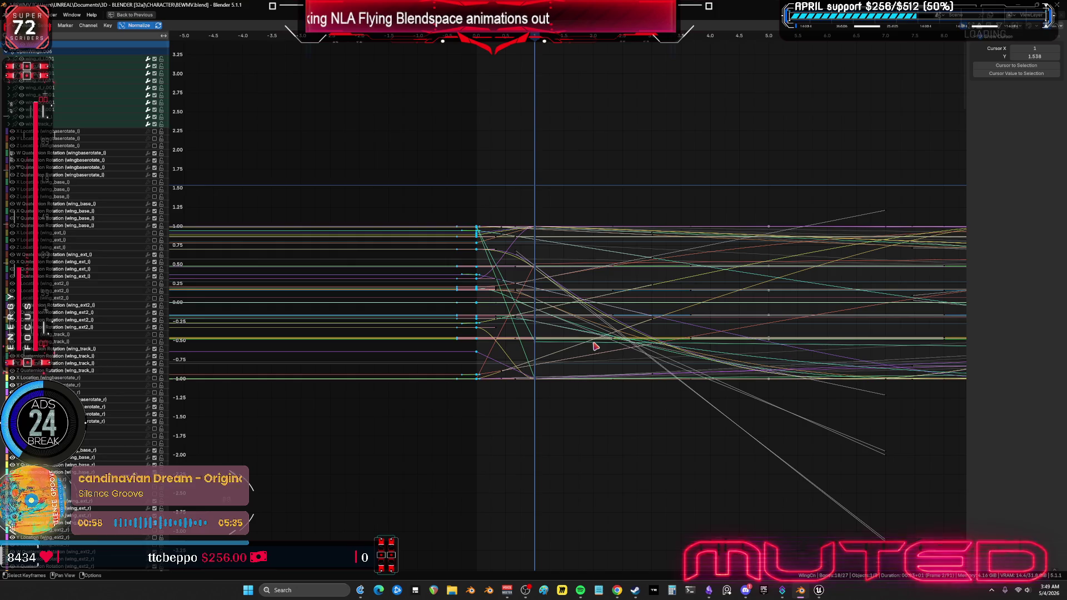
key("Delete")
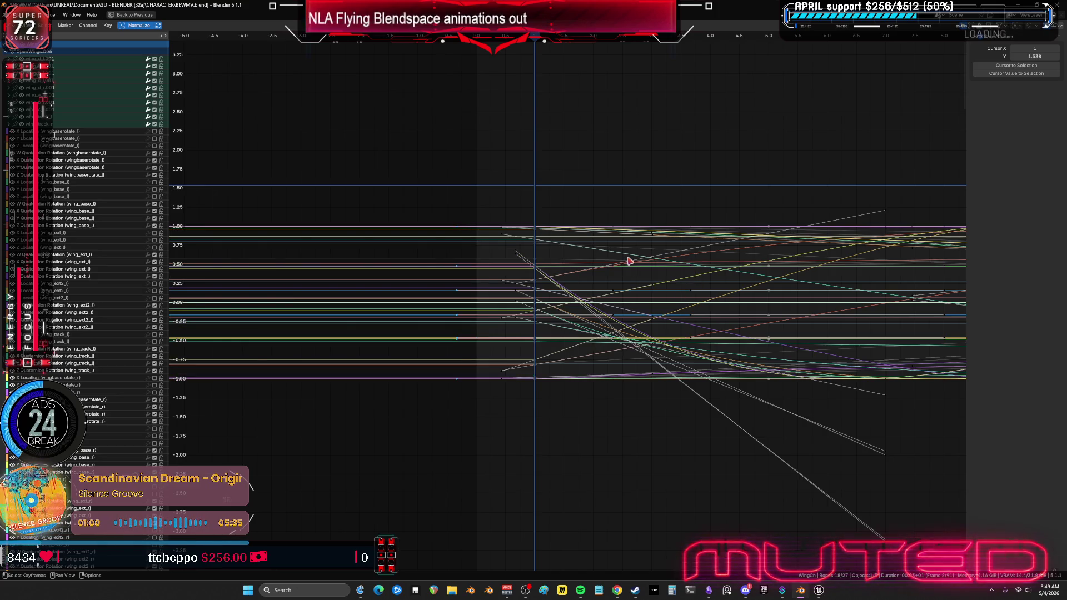
mouse_move(528, 217)
left_mouse_down()
mouse_move(548, 414)
mouse_move(564, 412)
left_mouse_up()
type("g-1")
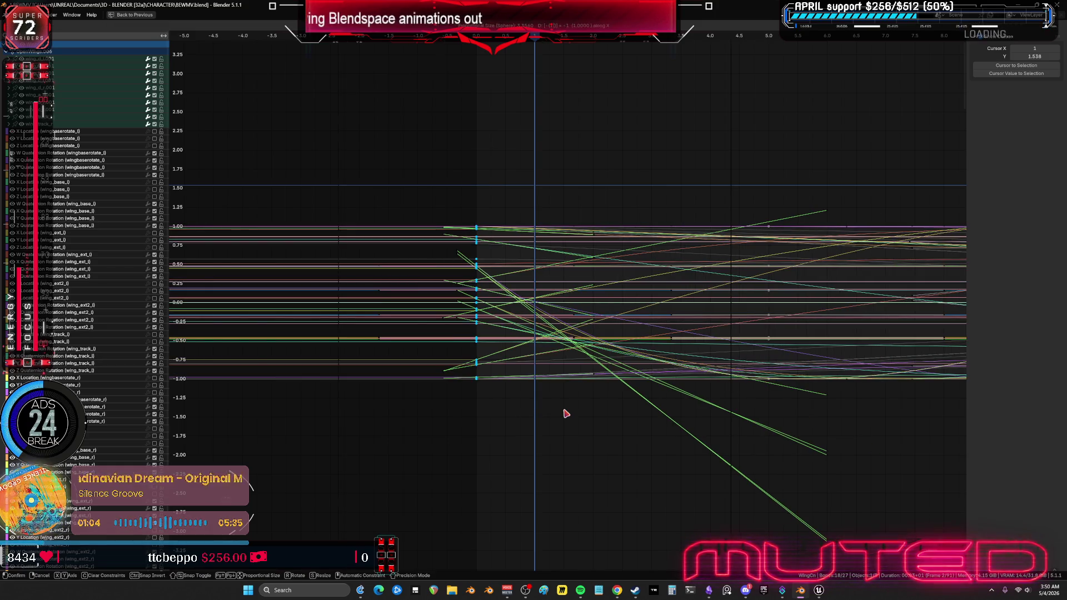
key("Return")
Step: Set the current frame to 90 and delete the keys beyond about frame 75
mouse_move(642, 433)
middle_mouse_down("ctrl")
mouse_move(631, 431)
mouse_move(675, 383)
mouse_move(803, 353)
mouse_move(653, 350)
middle_mouse_up("ctrl")
scroll(652, 350, "down", 20, "ctrl")
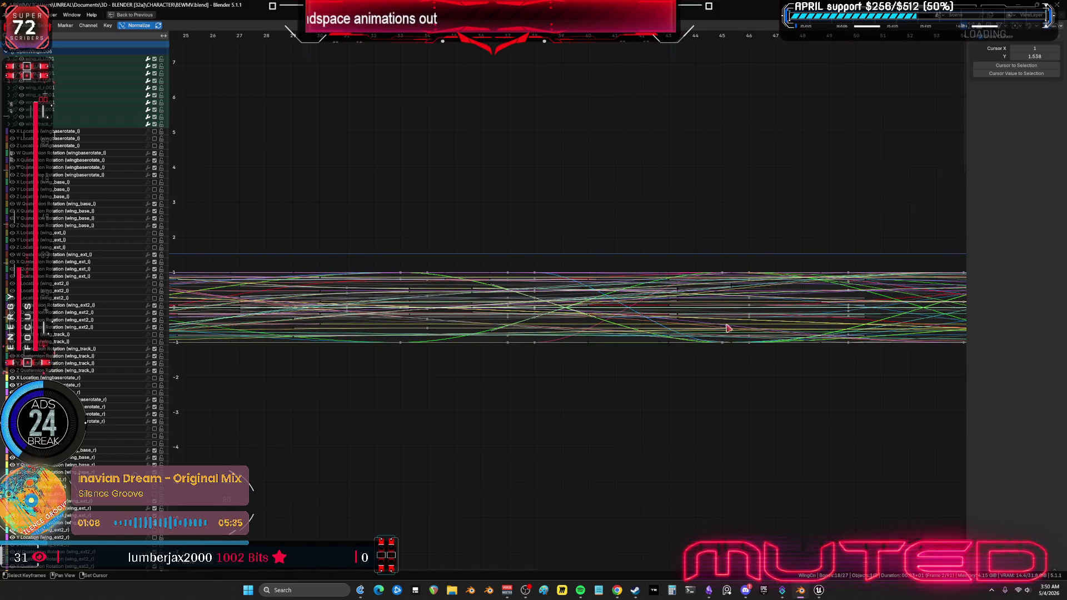
middle_click_drag(780, 345, 657, 66, "ctrl")
left_click(644, 40)
scroll(681, 241, "up", 2)
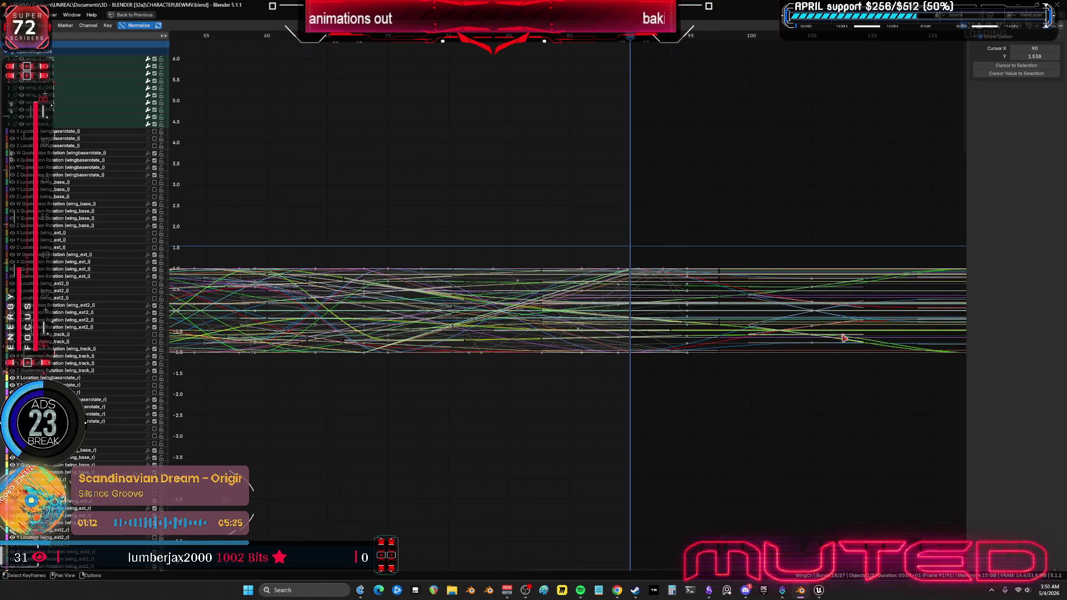
scroll(834, 322, "down", 1)
mouse_move(862, 385)
middle_mouse_down("ctrl")
mouse_move(824, 395)
mouse_move(838, 393)
mouse_move(831, 365)
mouse_move(902, 469)
middle_mouse_up("ctrl")
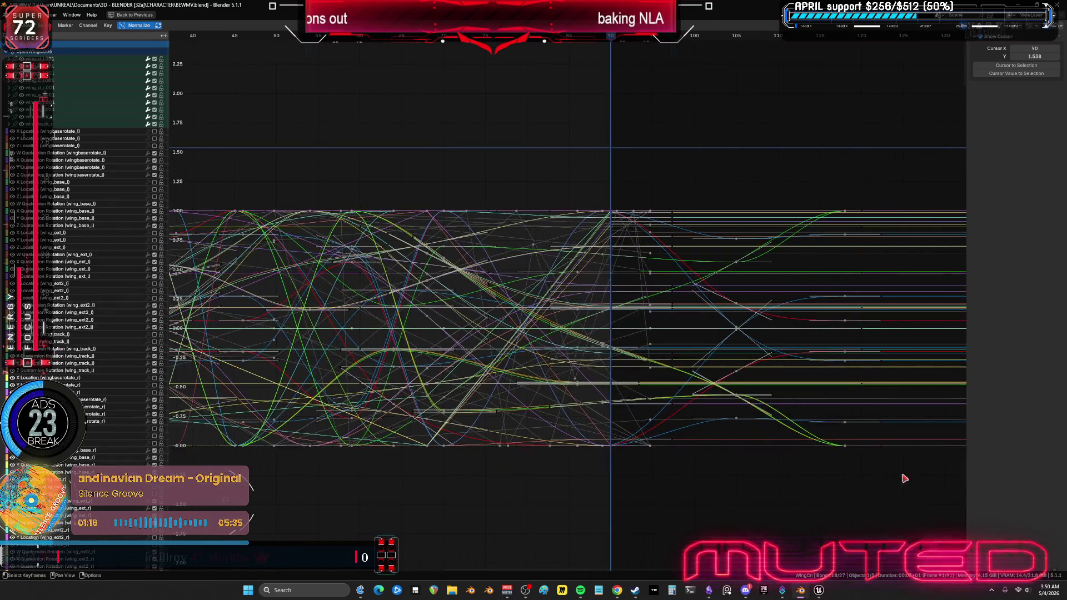
mouse_move(925, 505)
left_mouse_down()
mouse_move(531, 168)
mouse_move(565, 176)
left_mouse_up()
key("Delete")
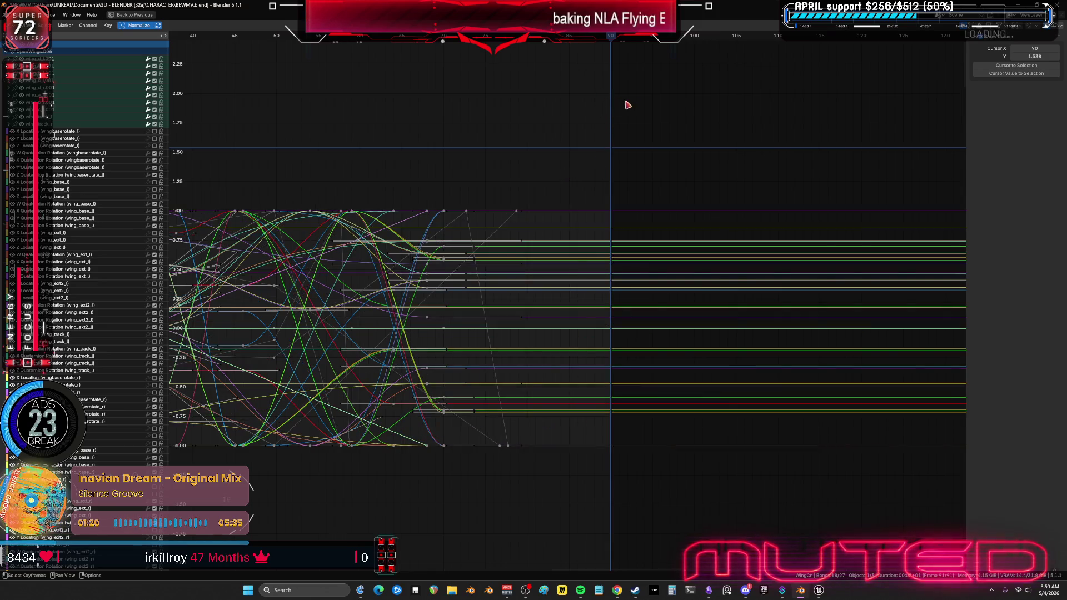
Step: Undo the late-key deletion, then try scaling the frame-0 keys to 0 and undo it
key("ctrl+z")
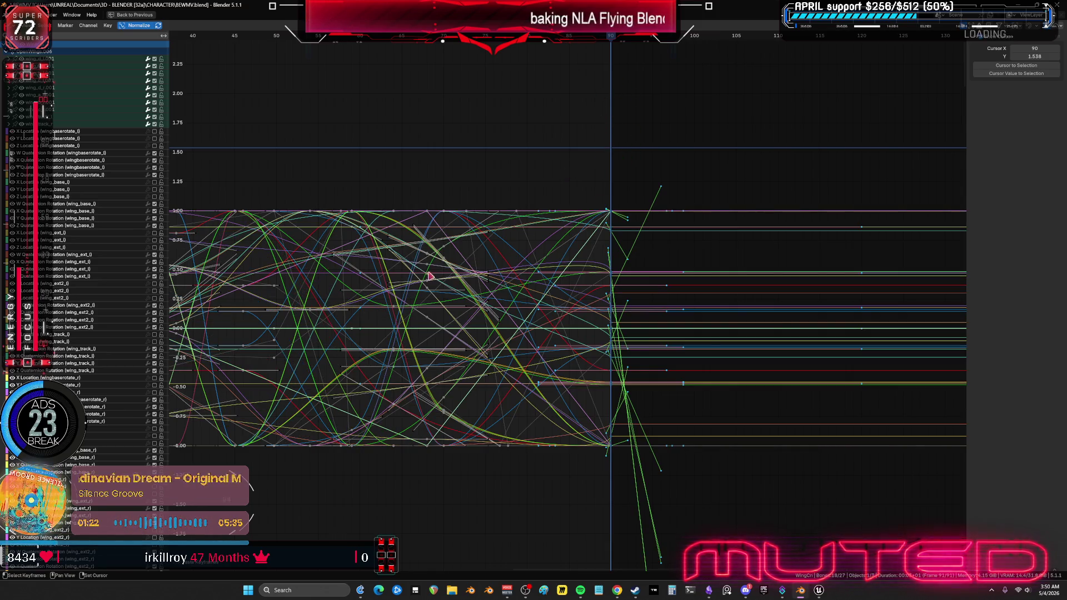
scroll(412, 278, "left", 10, "ctrl")
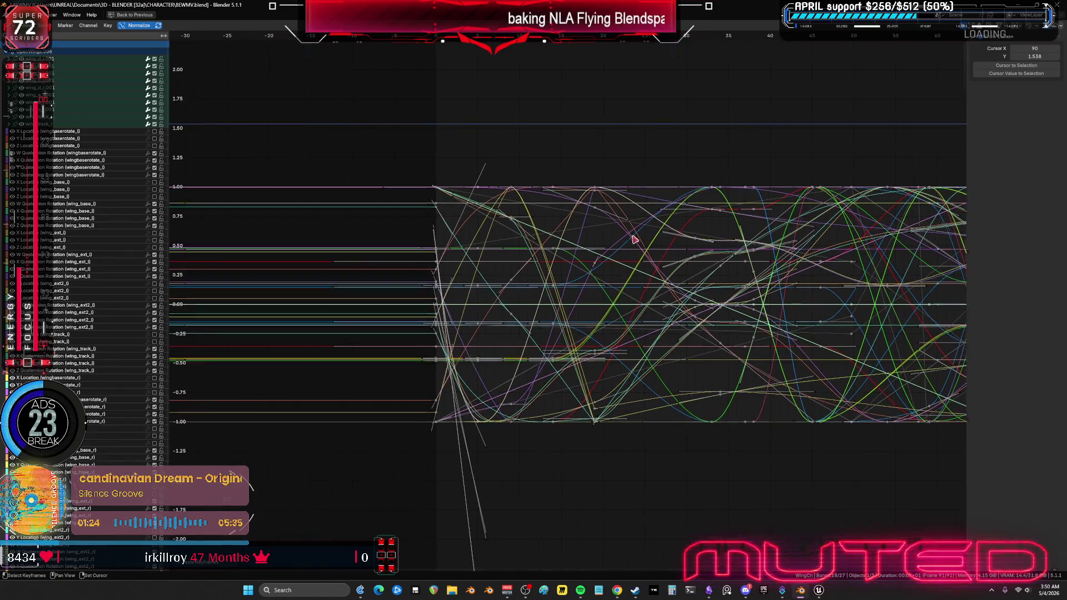
left_click_drag(412, 161, 448, 445)
key("s")
key("0")
key("Return")
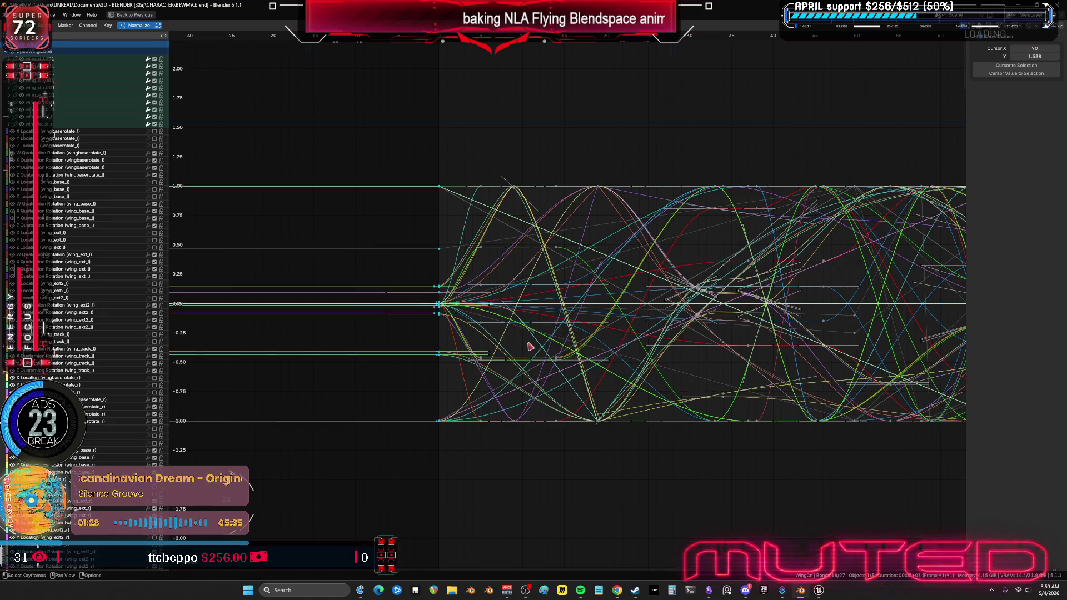
key("ctrl+z")
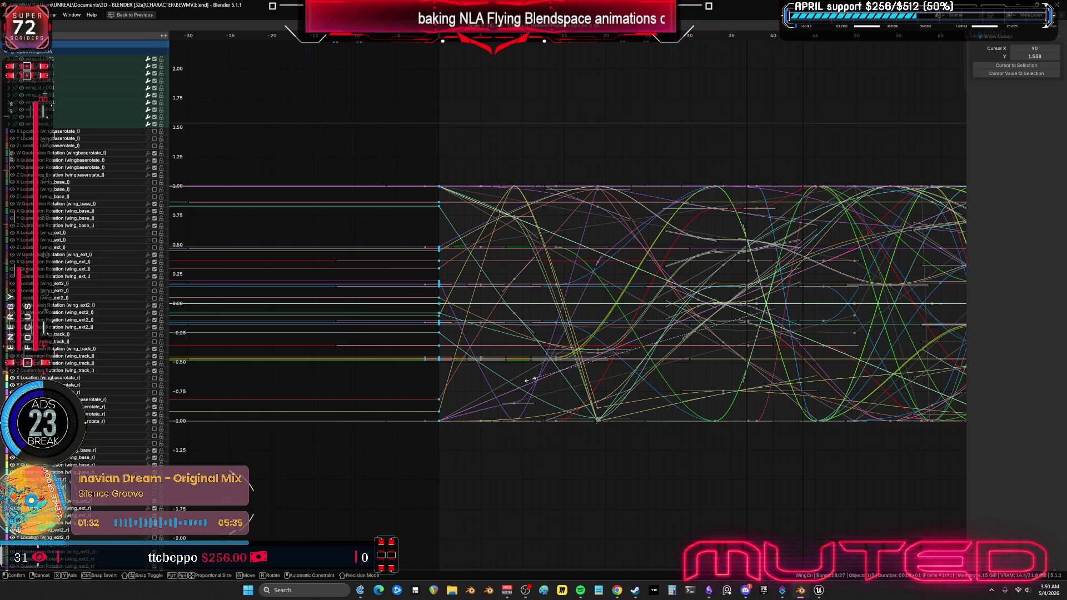
Step: Rescale the frame-0 keys, frame all keys from 0 to 90, and switch to the Twitch page
key("s")
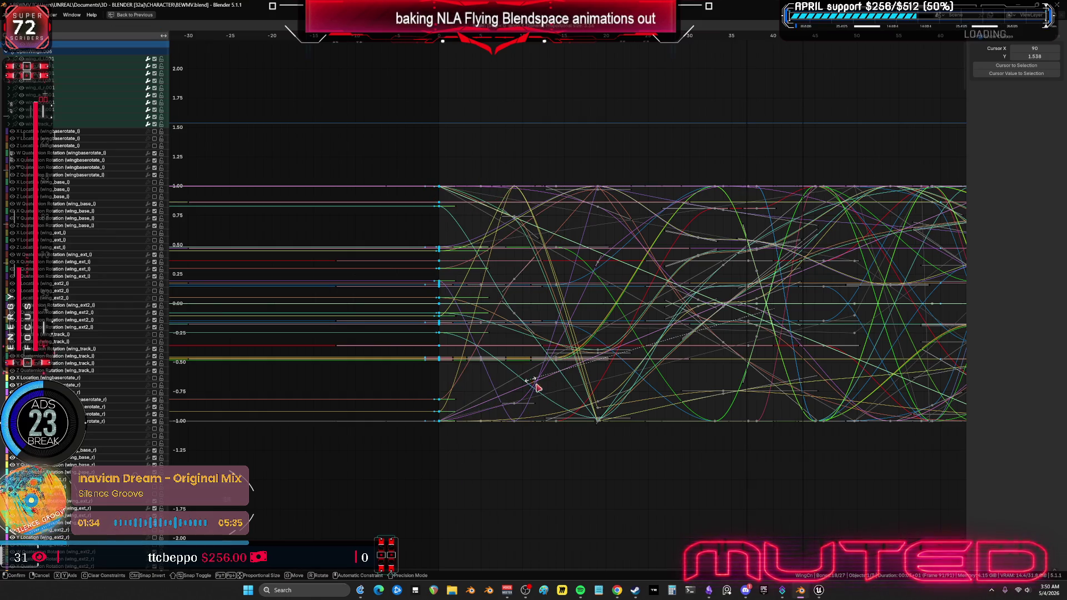
left_click(596, 346)
key("Home")
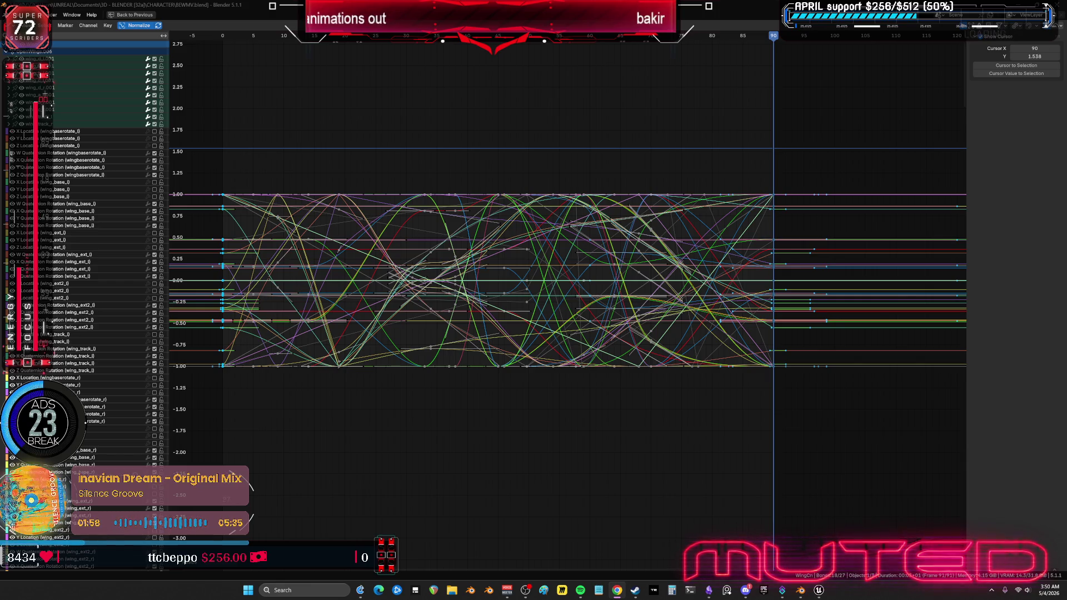
key("alt+Tab")
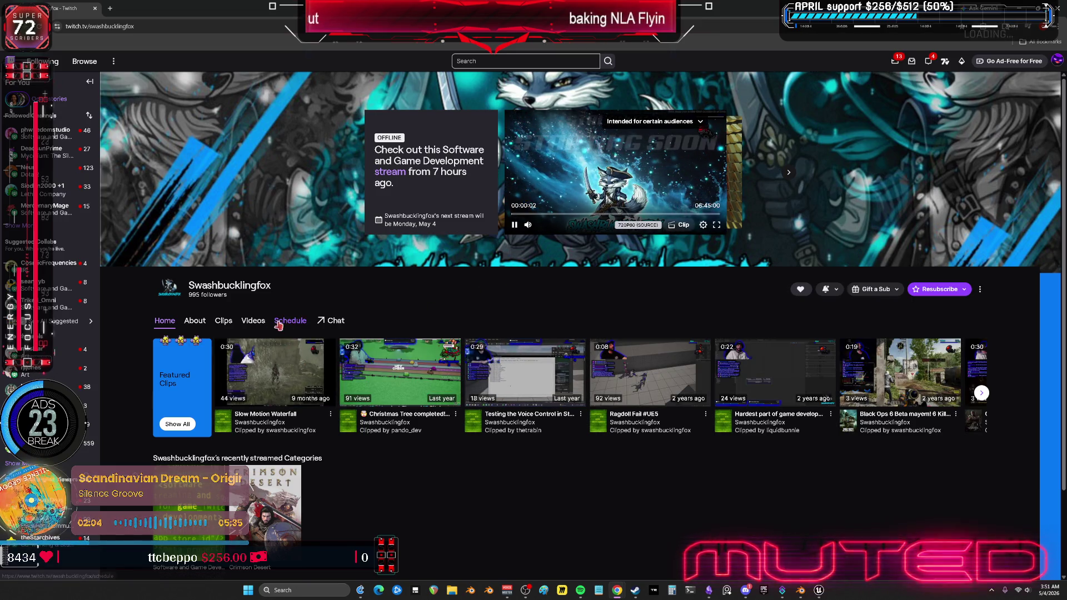
Step: Open the channel's most recent past broadcast, pause on the BP_Ladder graph and snip the nodes
left_click(253, 321)
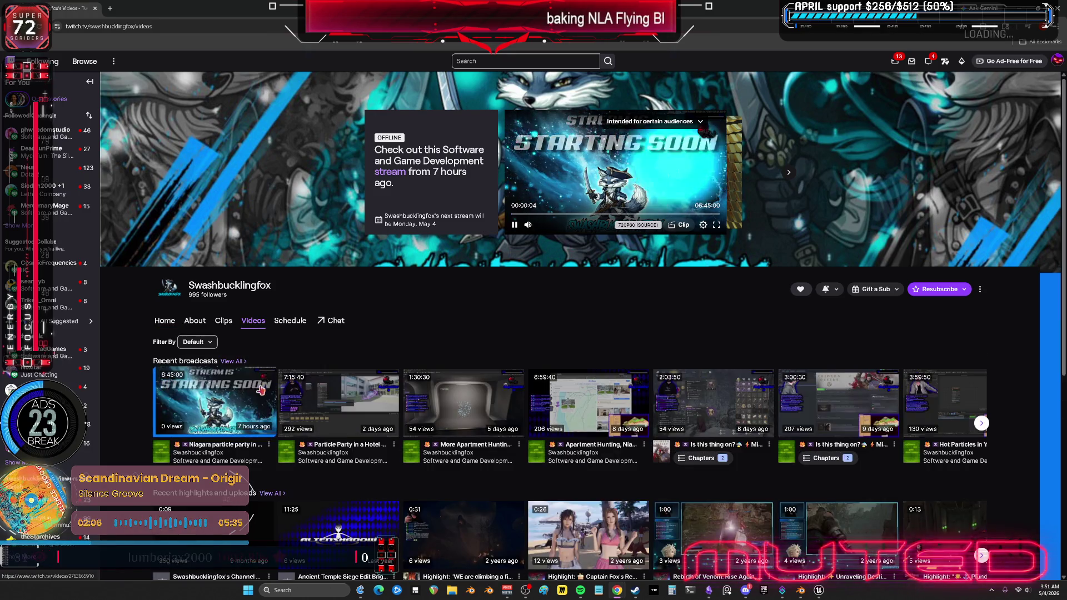
left_click(260, 390)
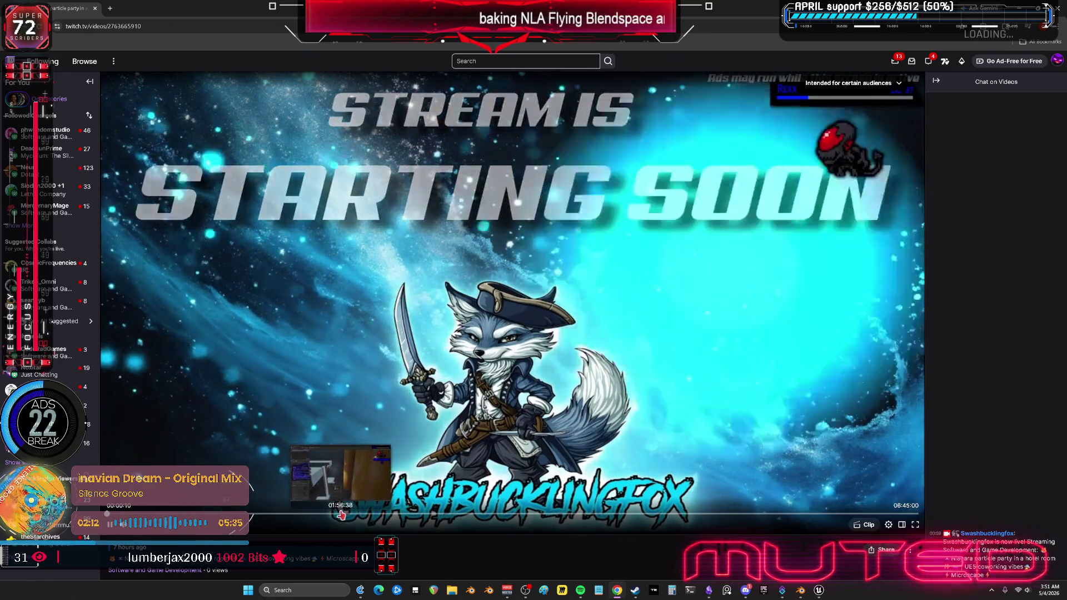
left_click(363, 514)
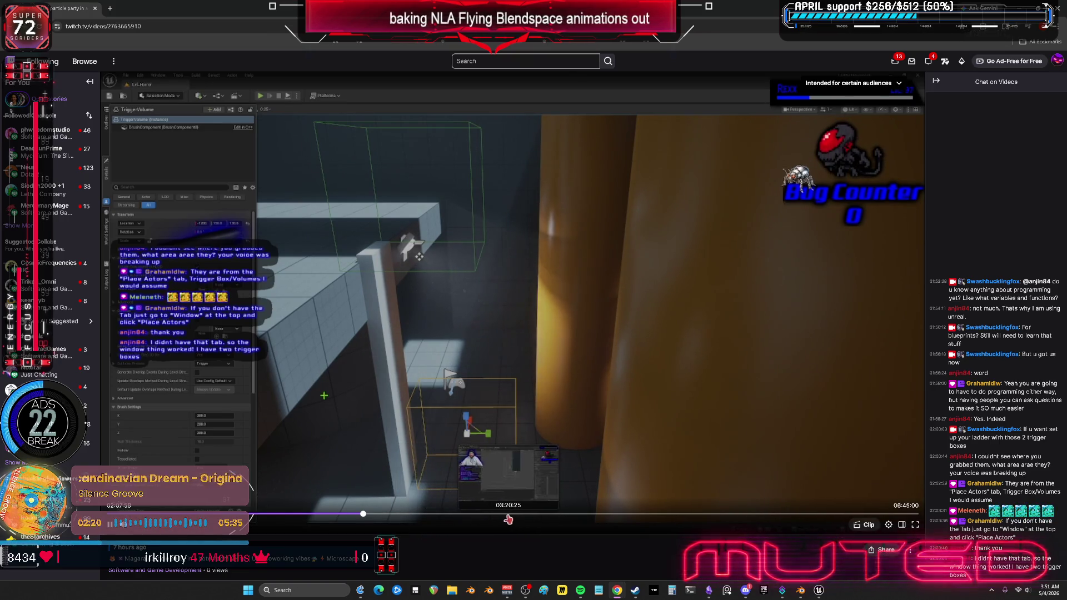
left_click(538, 517)
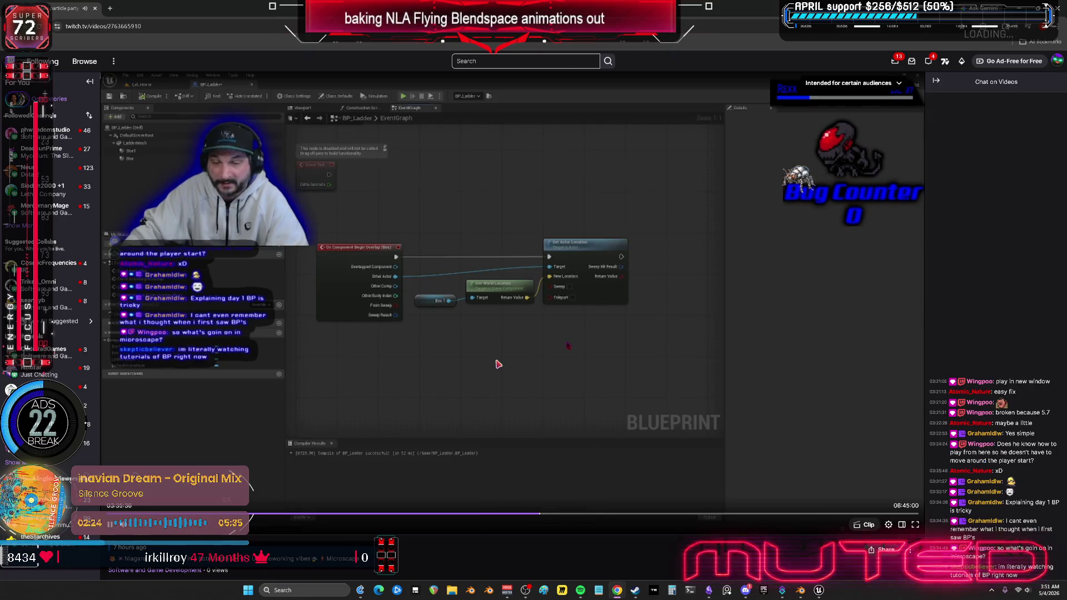
left_click(497, 365)
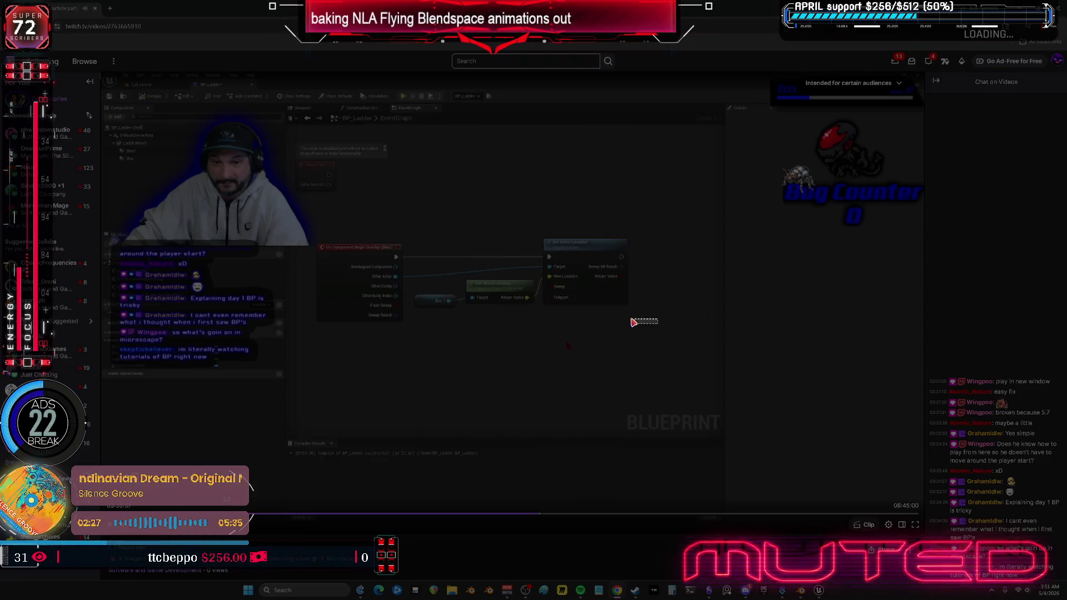
left_click_drag(633, 320, 304, 222)
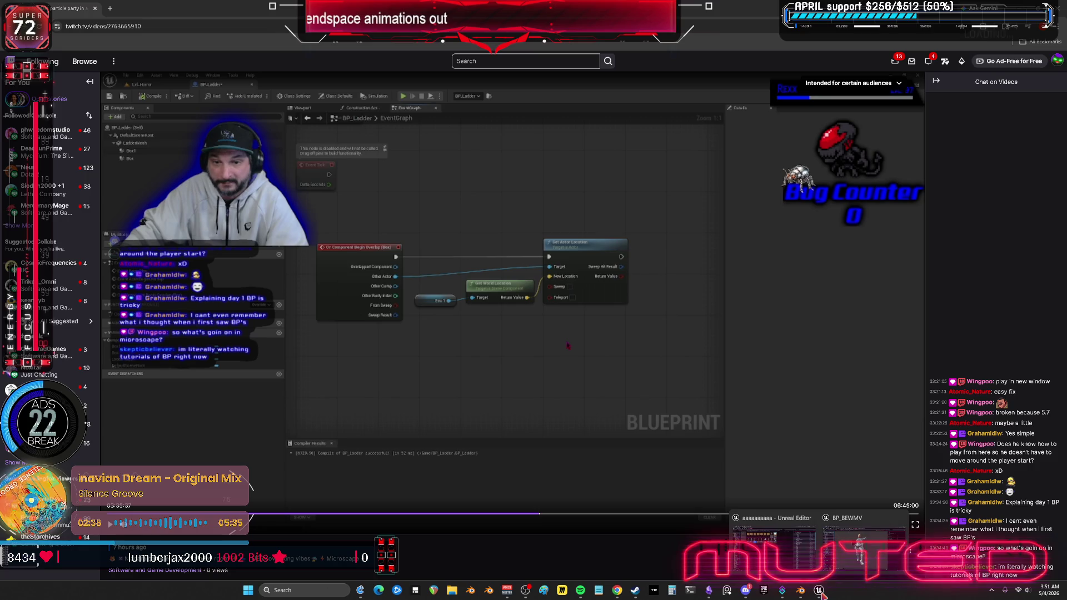
left_click(819, 562)
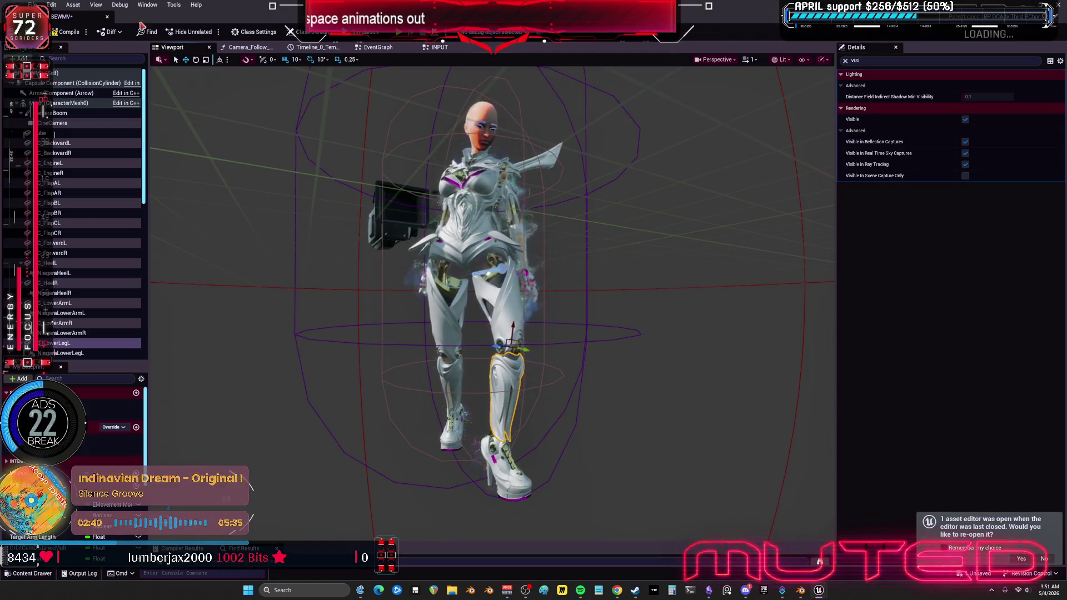
Step: Create an Actor Blueprint named BP_swashcode with a Box Collision component
left_click(109, 19)
right_click(314, 271)
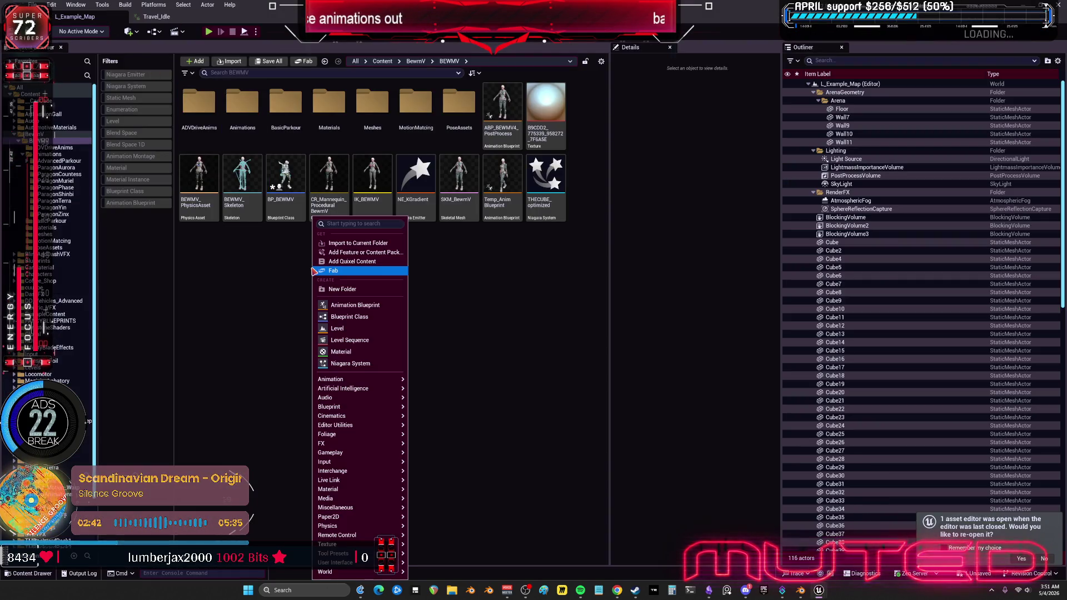
left_click(362, 320)
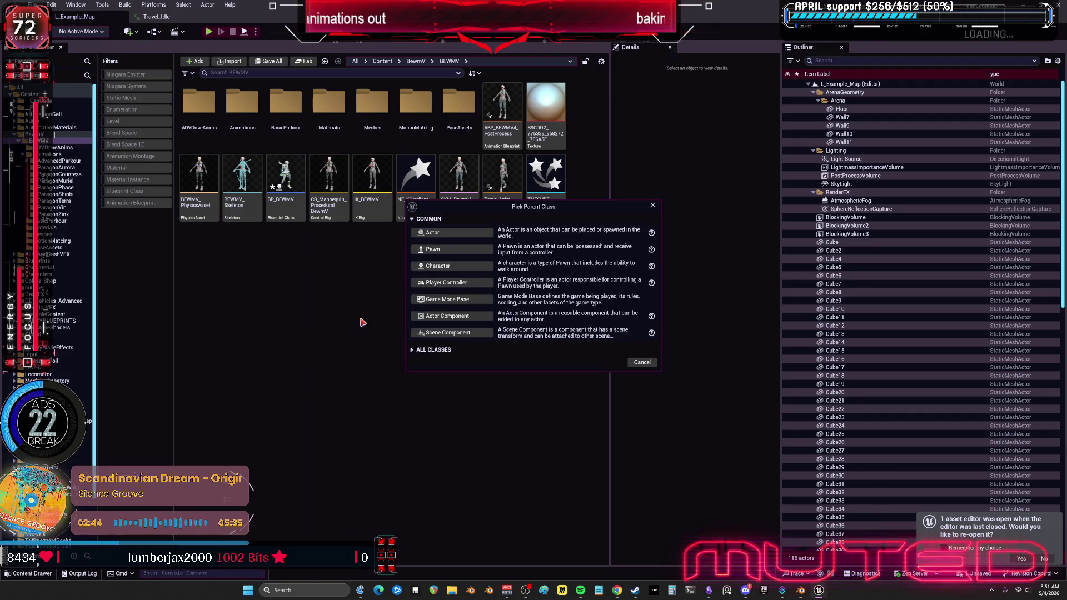
left_click(464, 235)
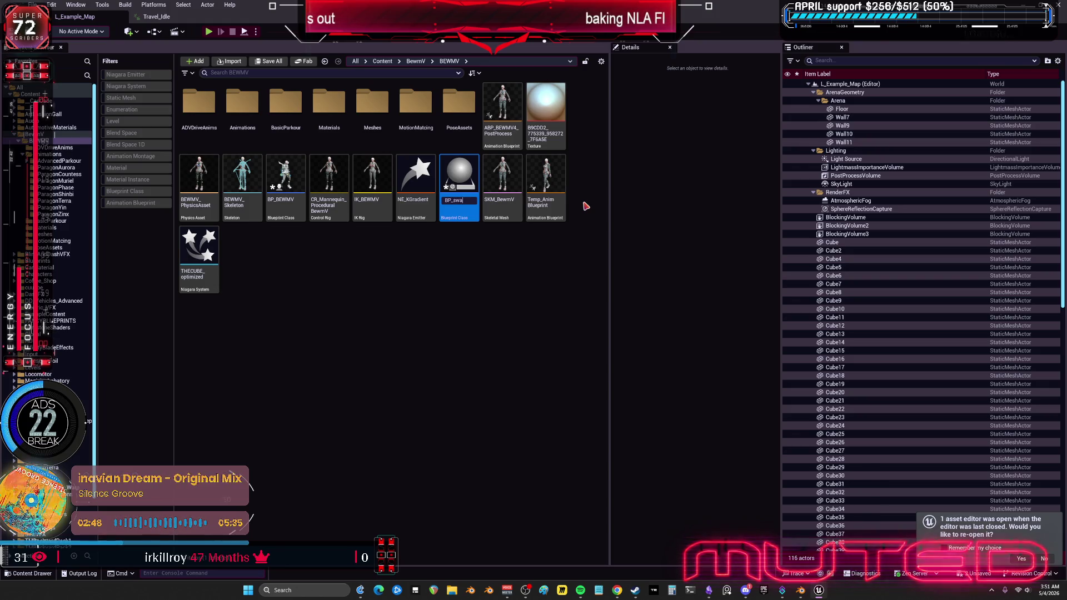
key("Return")
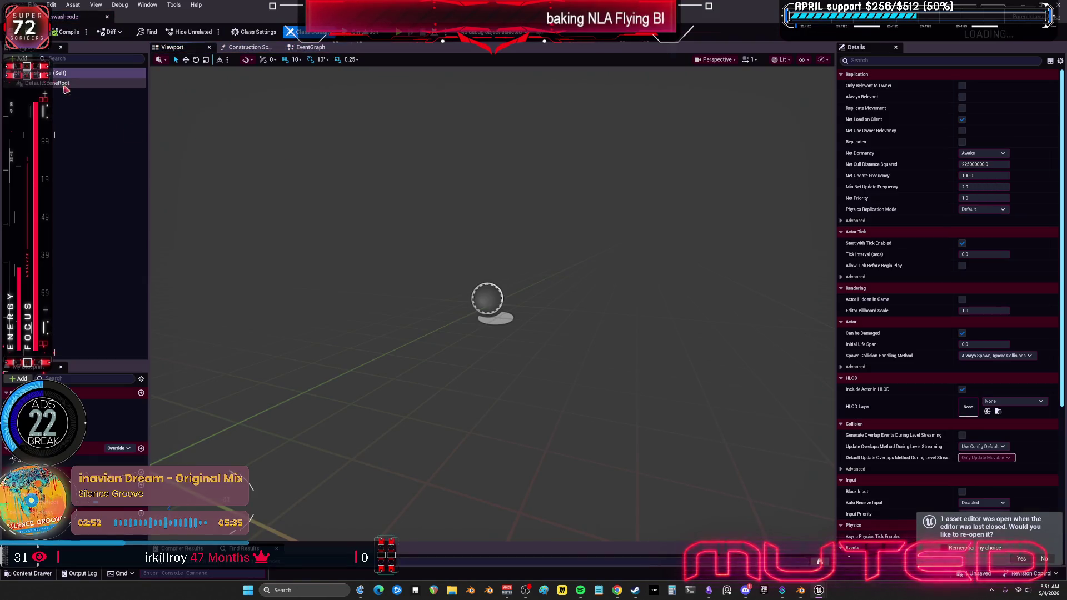
left_click(21, 58)
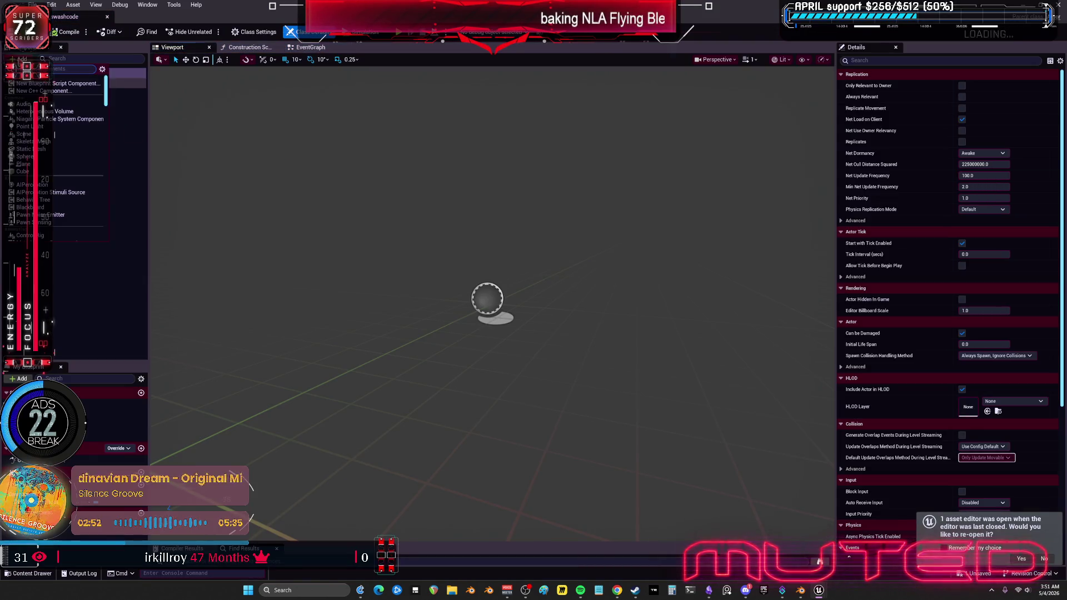
type("box")
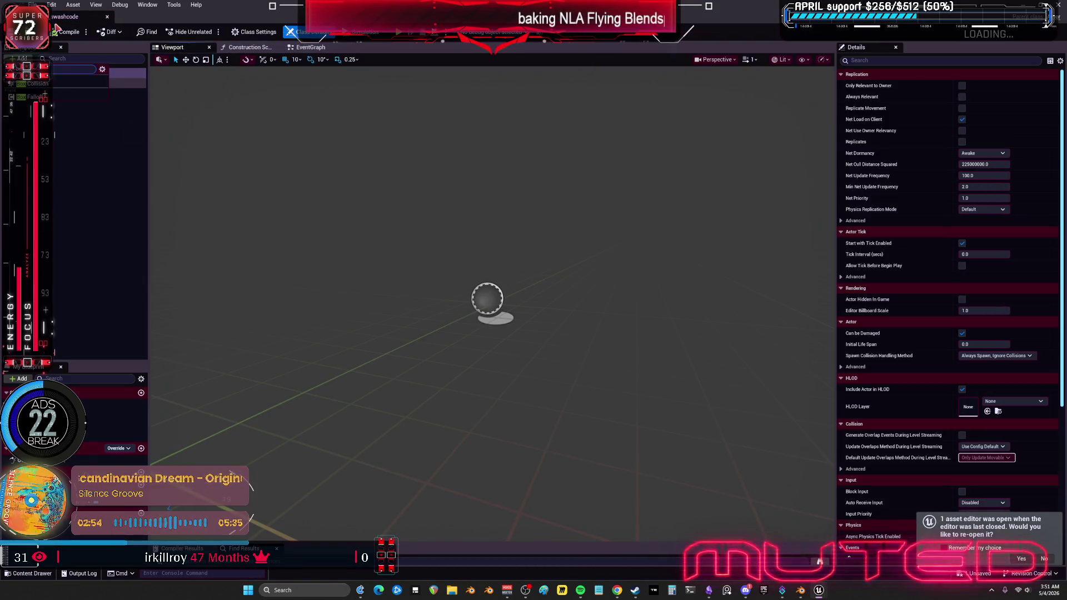
left_click(48, 84)
Step: Add the Box's On Component Begin Overlap event and a Box-fed Get World Location node
left_click(310, 47)
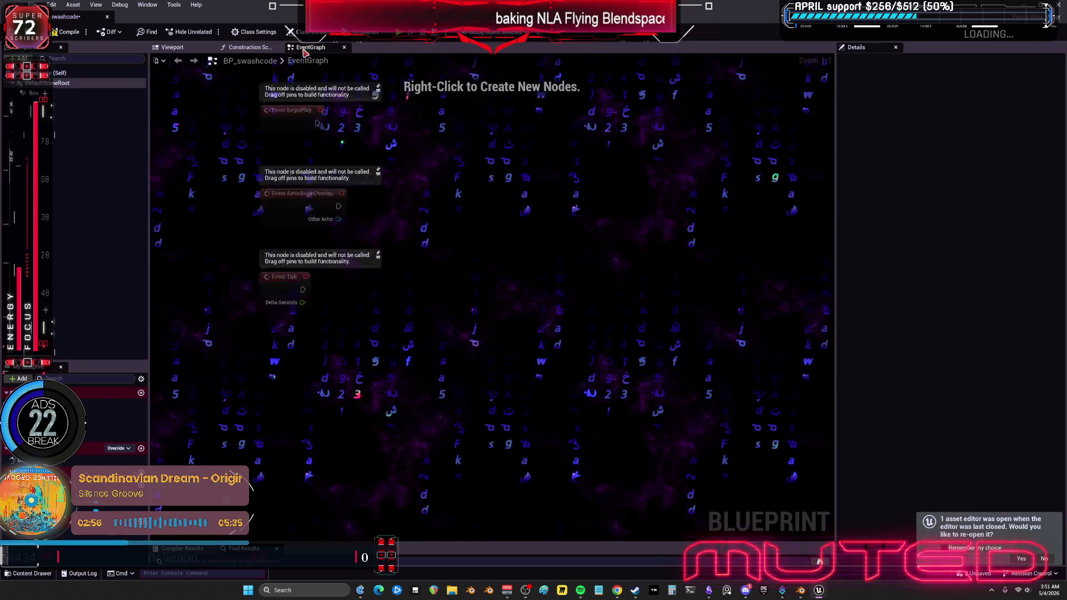
left_click(33, 93)
scroll(887, 397, "down", 15)
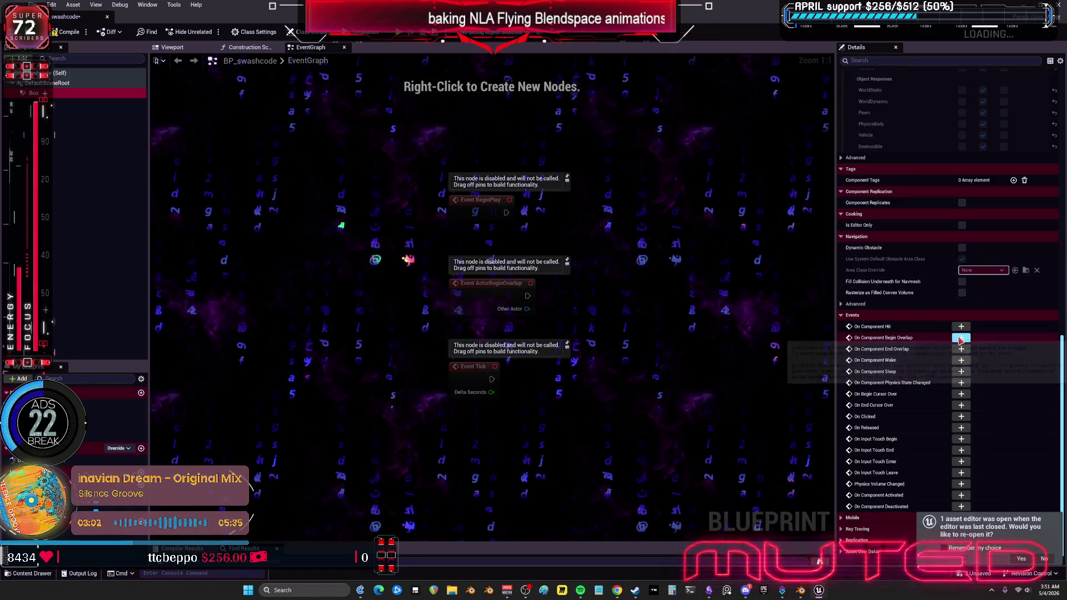
left_click(960, 337)
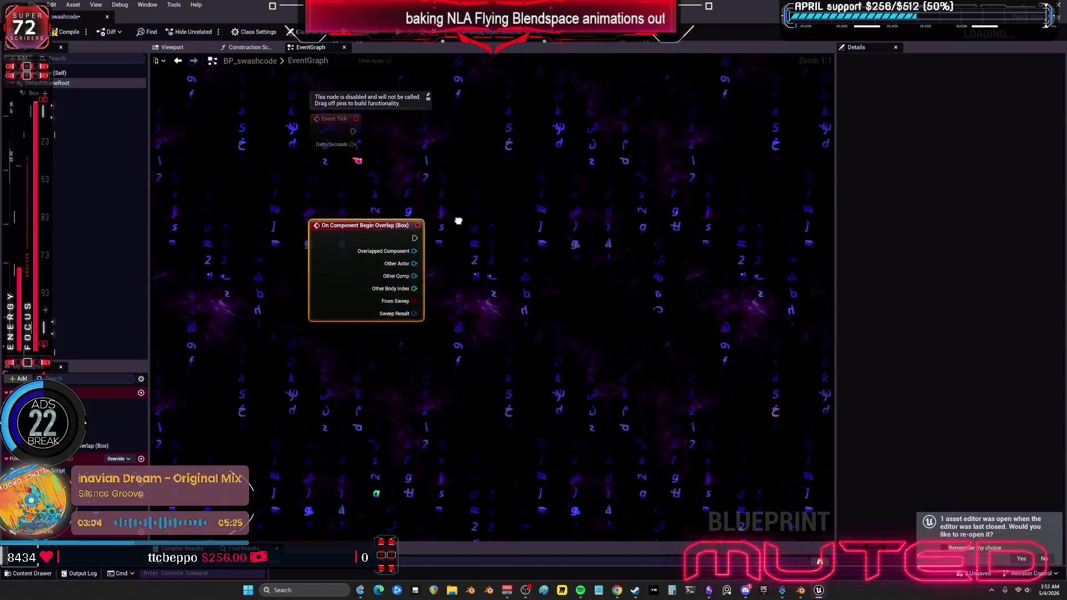
mouse_move(45, 93)
left_mouse_down()
mouse_move(482, 251)
mouse_move(591, 245)
left_mouse_up()
type("get world location")
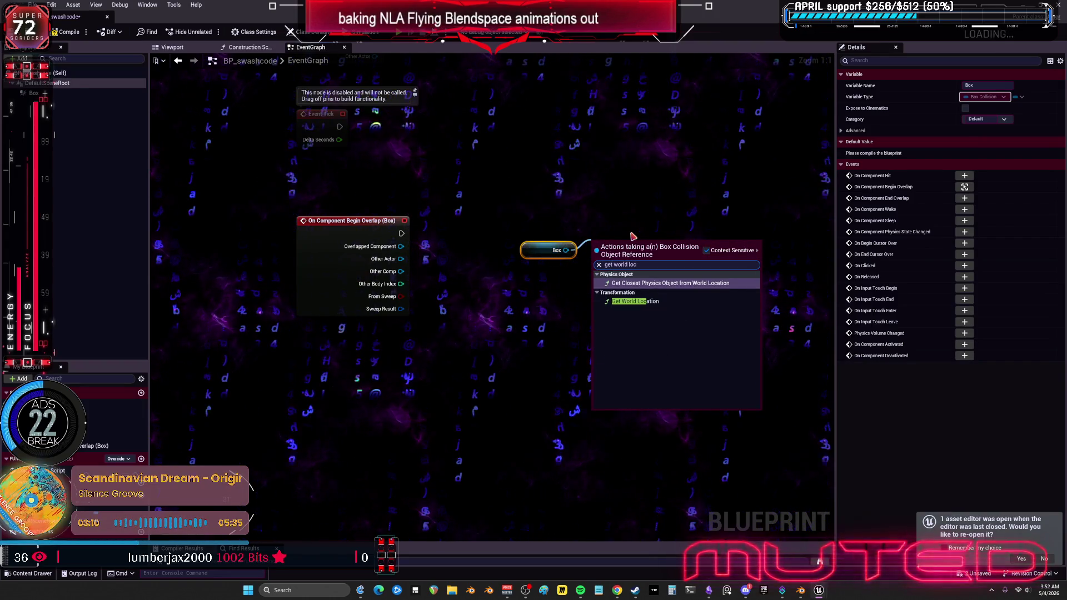
left_click(644, 301)
mouse_move(535, 250)
left_mouse_down()
mouse_move(461, 270)
mouse_move(478, 320)
left_mouse_up()
left_click_drag(627, 244, 588, 288)
left_click(720, 527)
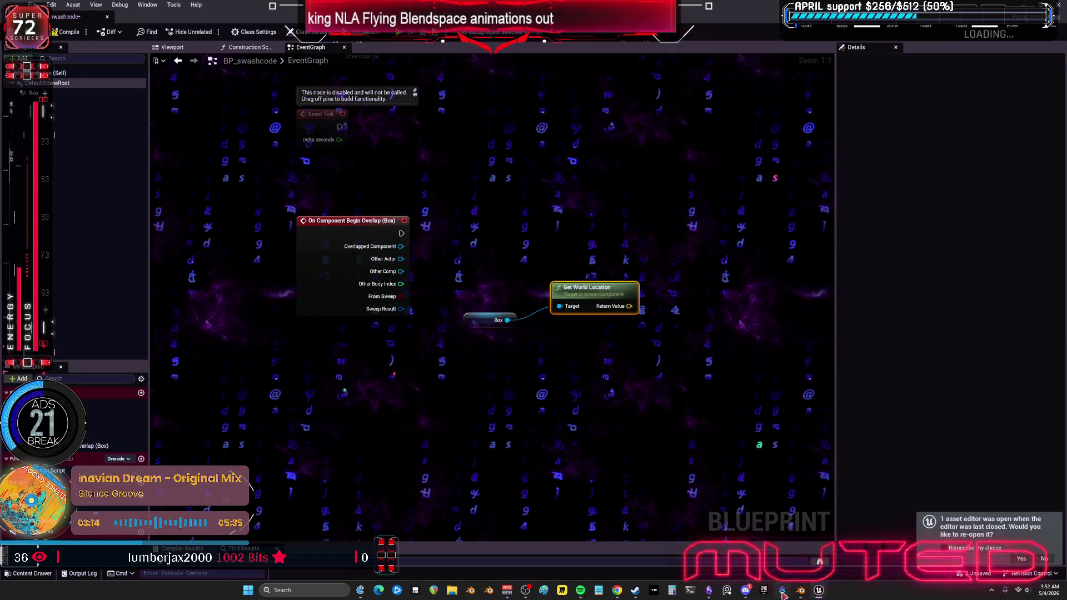
Step: Paste the blueprint screenshot onto the to-do canvas and enlarge it
key("alt+Tab")
left_click_drag(780, 326, 905, 299)
key("ctrl+v")
mouse_move(649, 351)
left_mouse_down()
mouse_move(378, 243)
mouse_move(655, 333)
mouse_move(929, 382)
left_mouse_up()
left_click_drag(445, 285, 327, 268)
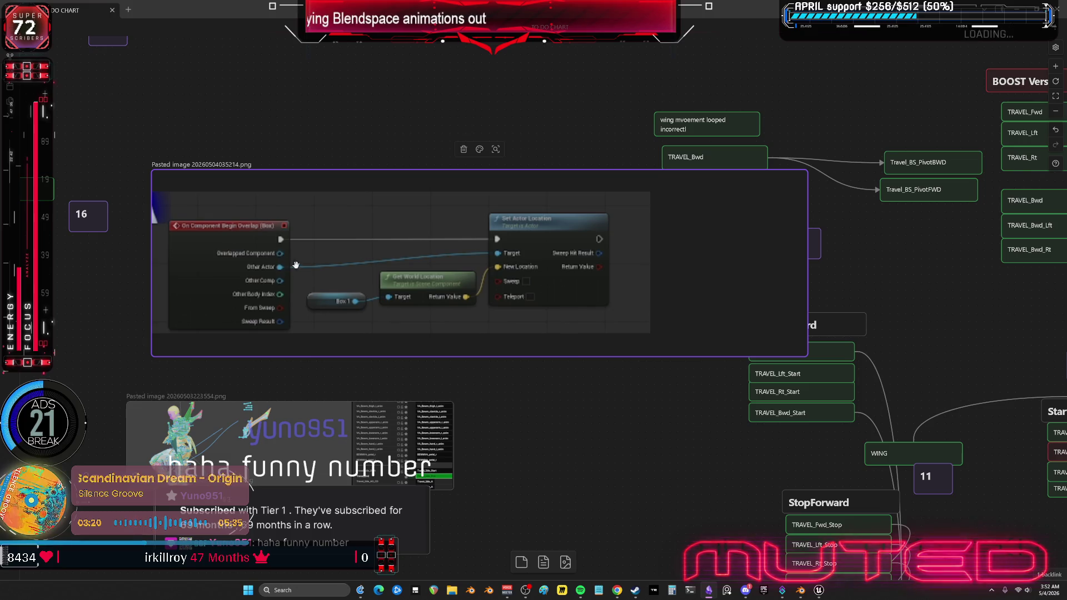
left_click(823, 591)
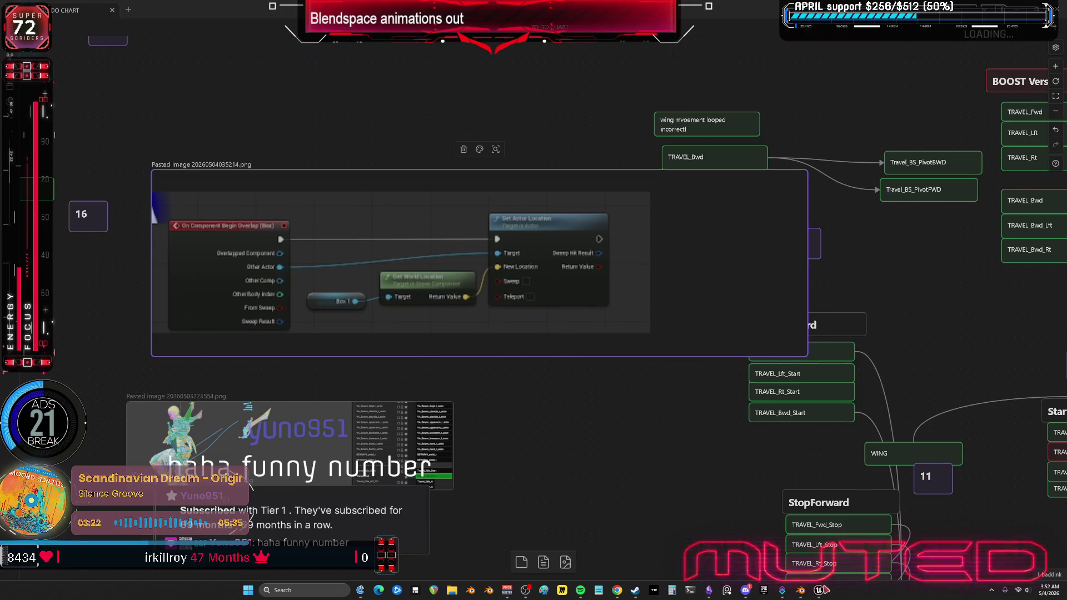
left_click(864, 542)
Step: Add a Set Actor Location node from Other Actor, wiring the Box's world location into New Location
left_click_drag(411, 259, 608, 214)
type("set world locait")
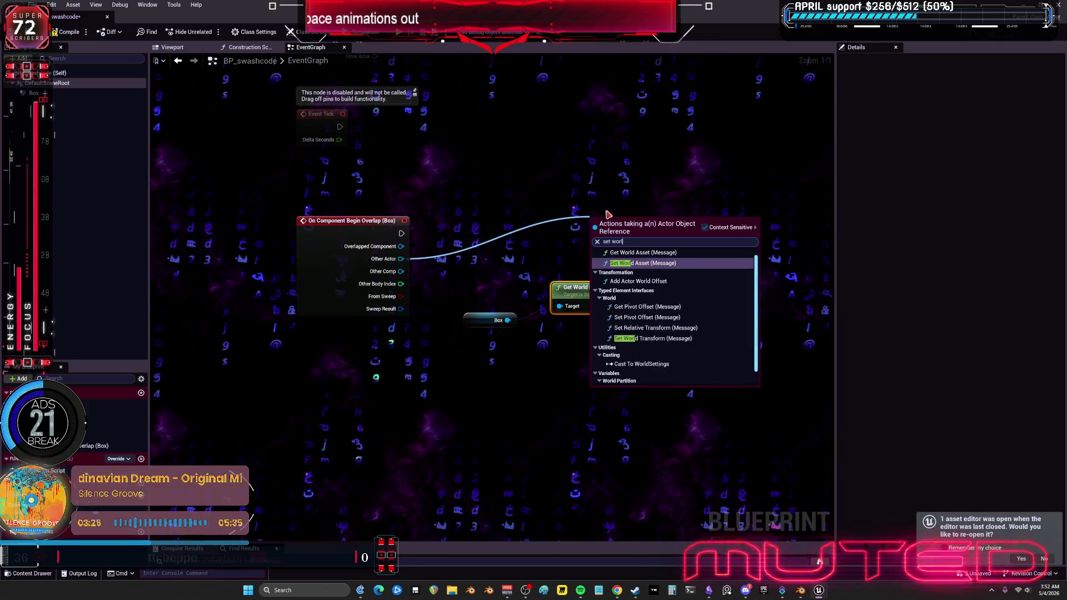
key("BackSpace")
key("BackSpace")
key("BackSpace")
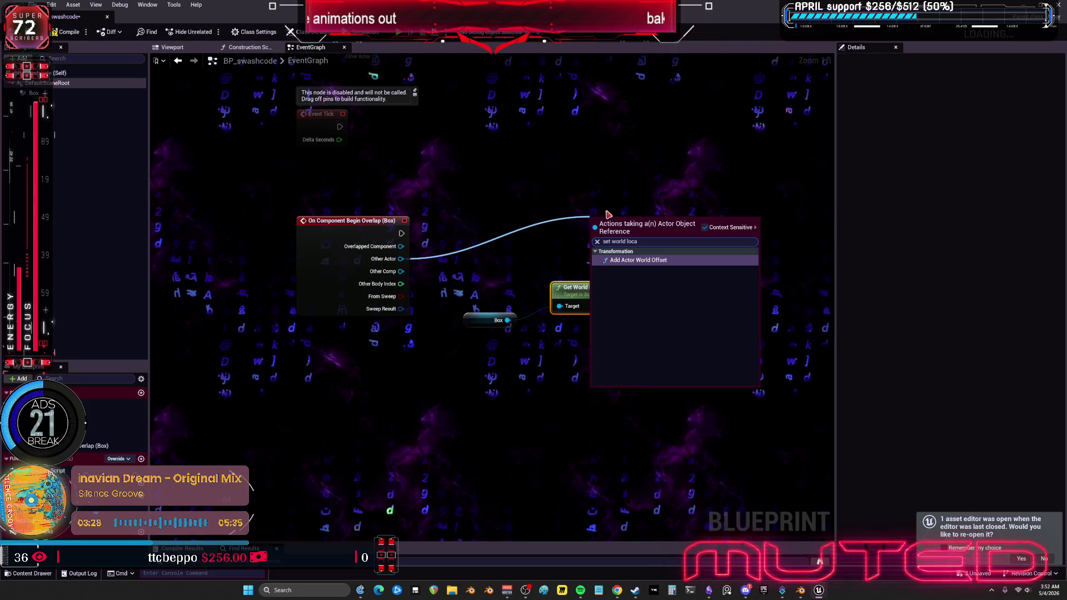
key("BackSpace")
key("BackSpace")
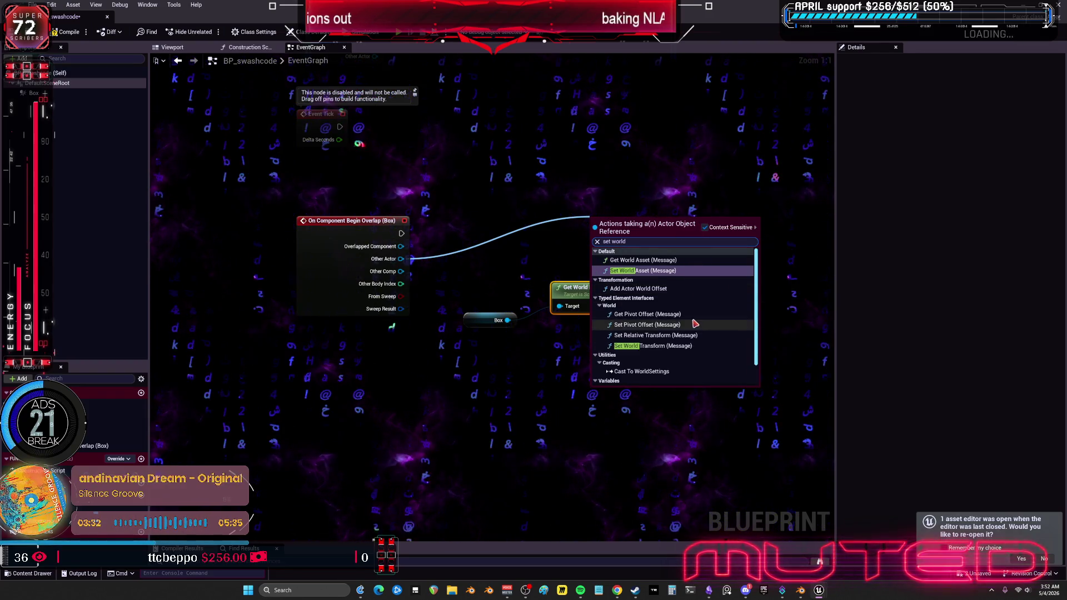
scroll(683, 320, "down", 2)
key("BackSpace")
key("BackSpace")
key("BackSpace")
type("actor lo")
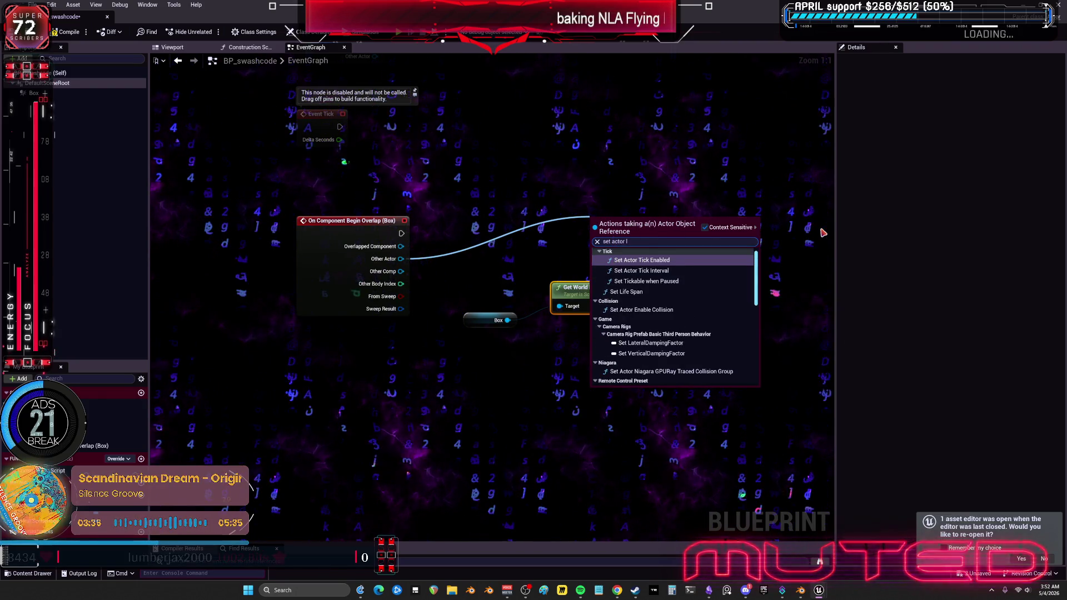
left_click(639, 281)
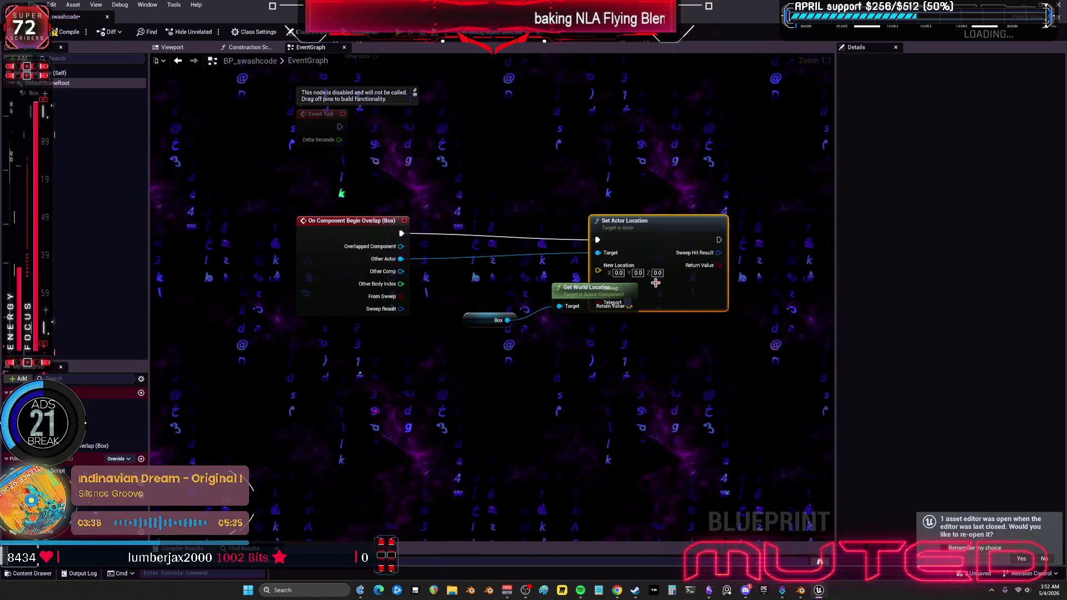
left_click_drag(629, 306, 681, 244)
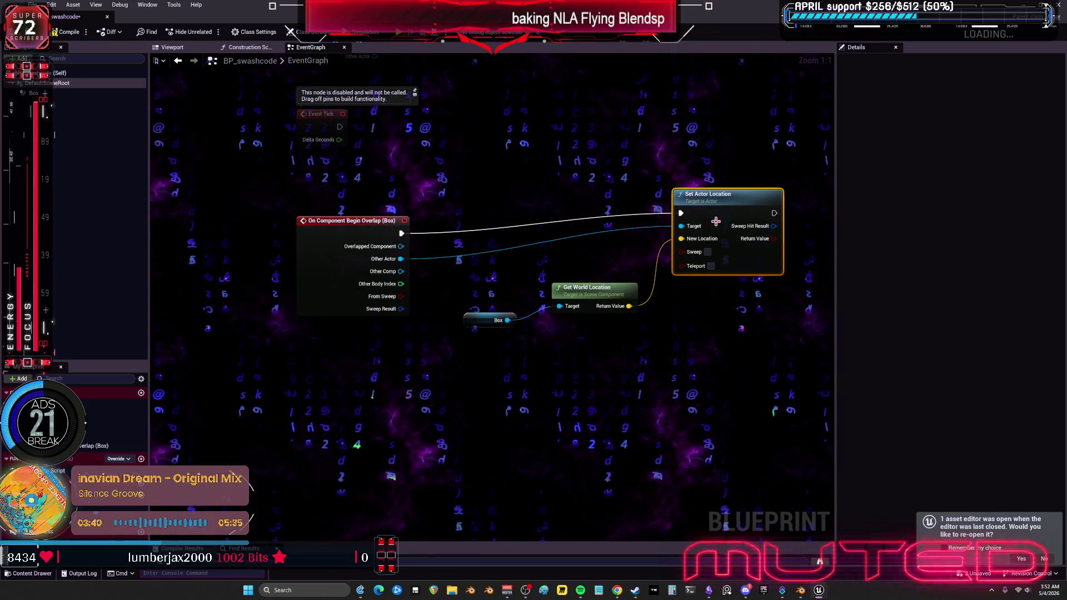
left_click_drag(729, 195, 739, 208)
right_click_drag(719, 194, 692, 189)
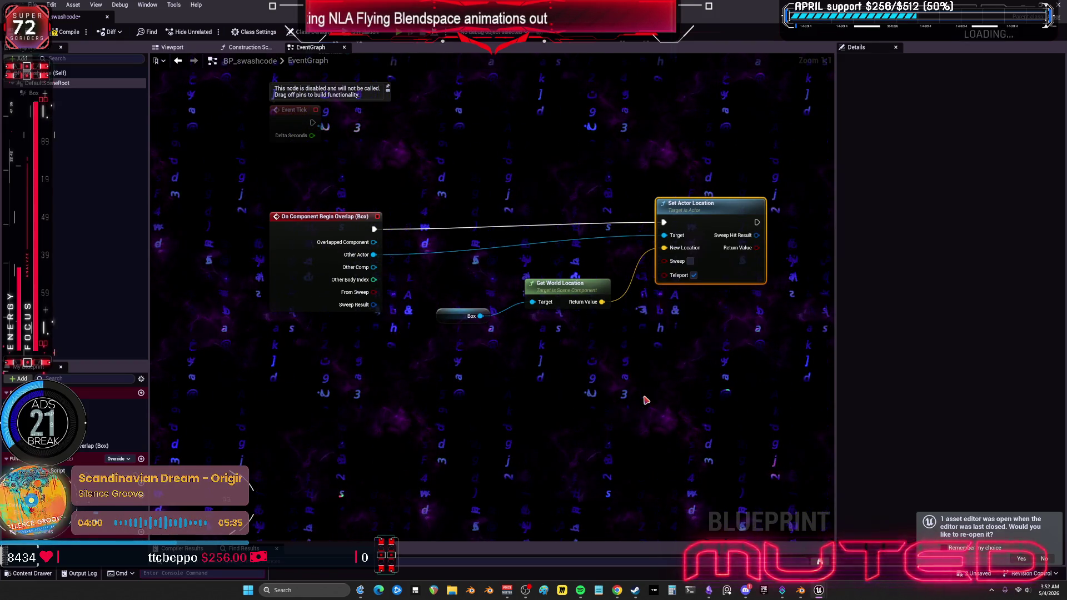
left_click_drag(374, 254, 398, 243)
left_click_drag(465, 192, 466, 191)
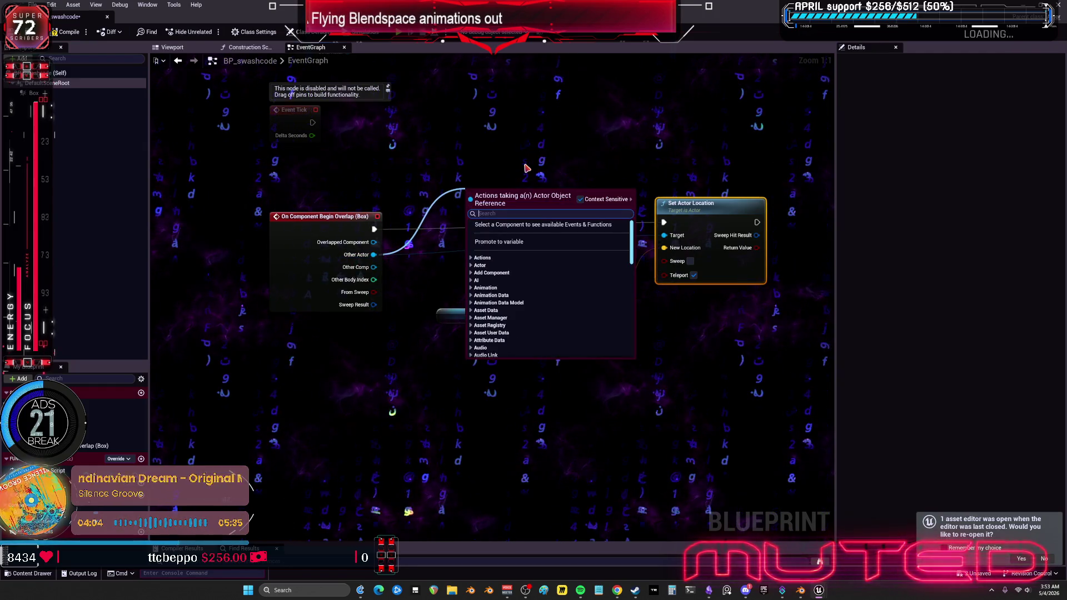
Step: Add an Actor Has Tag node on Other Actor checking for the tag 'Player'
type("has stag")
key("Return")
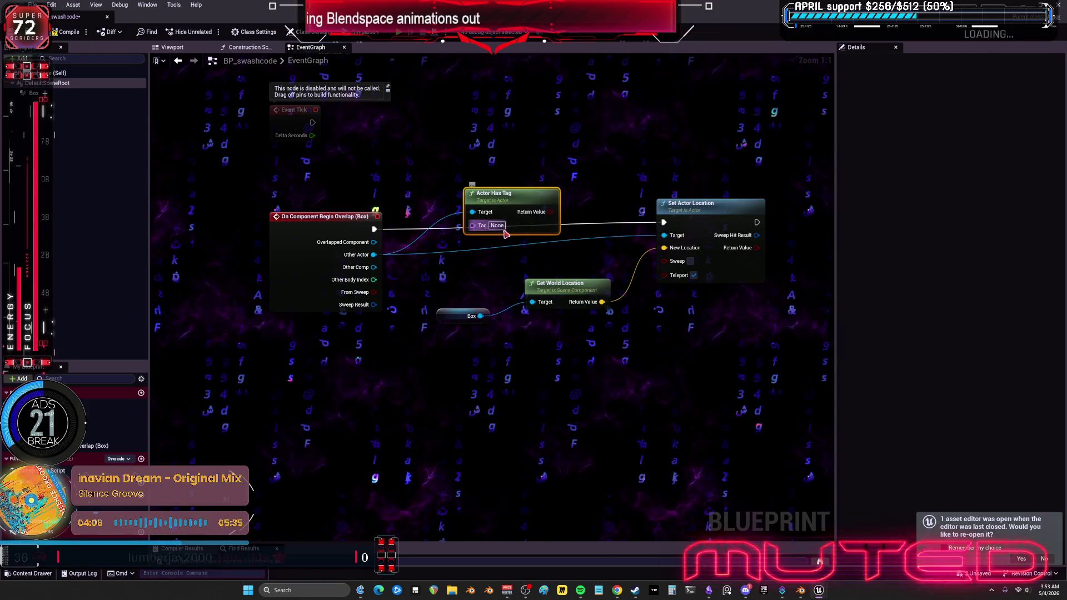
type("Player")
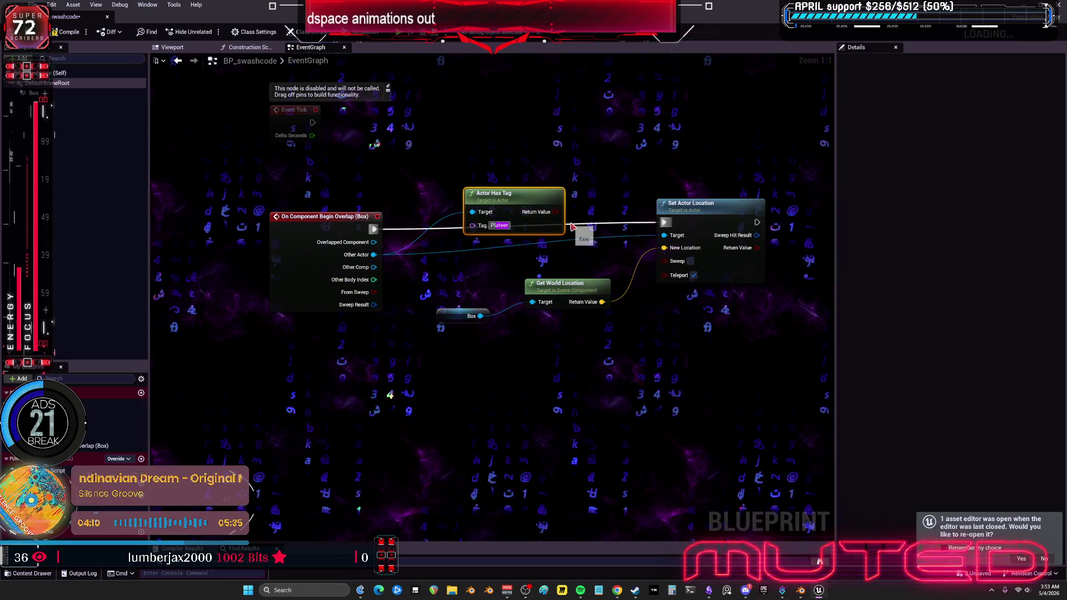
left_click(625, 125)
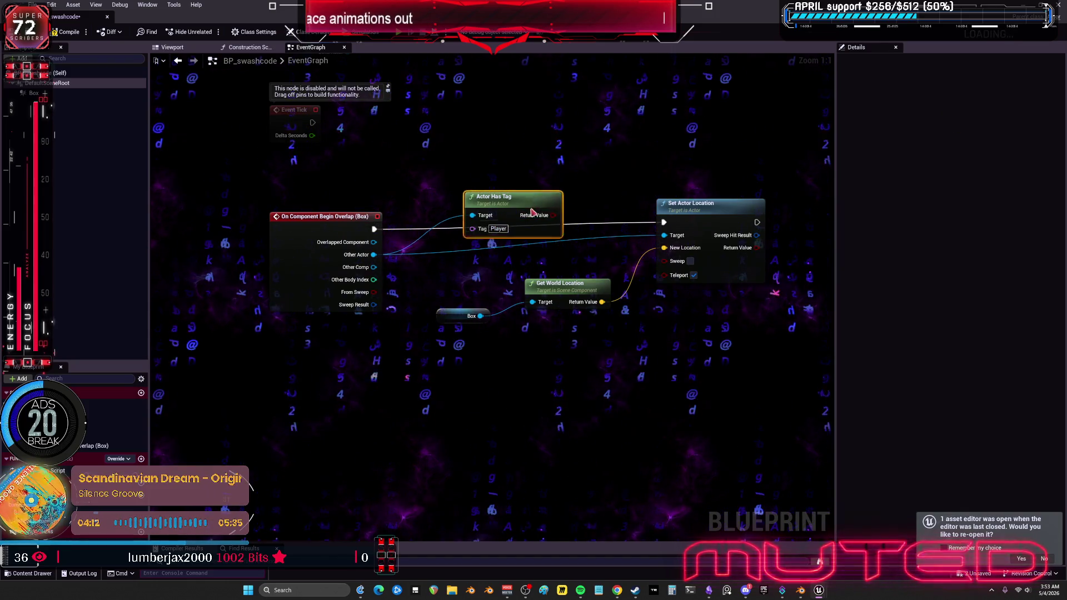
left_click_drag(585, 356, 477, 295)
left_click_drag(562, 286, 571, 322)
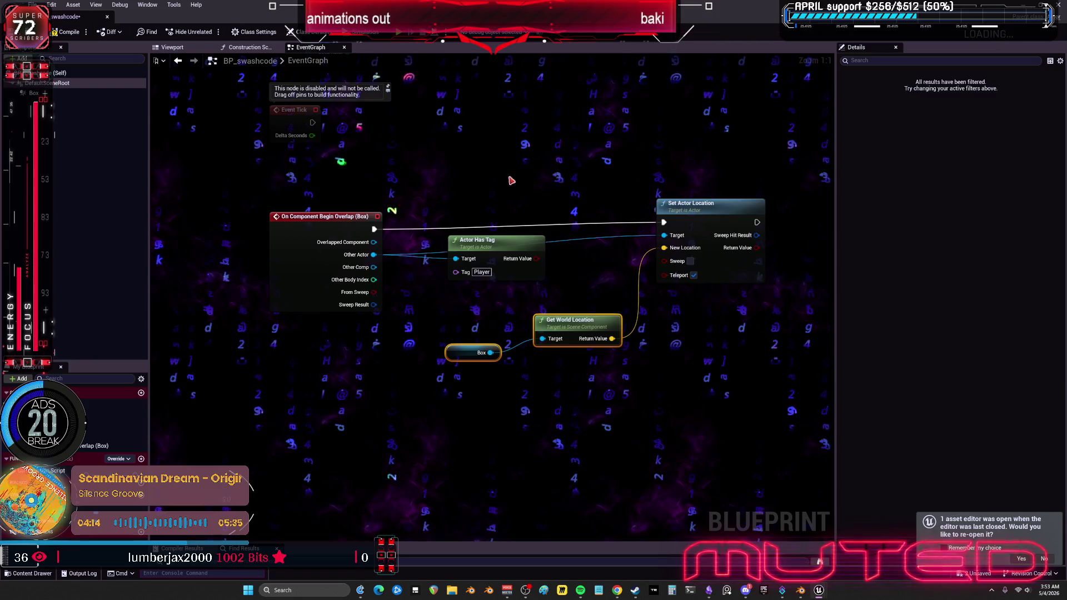
Step: Add a Branch using the tag check as its condition, fed by the overlap event, and tidy the nodes
left_click(489, 158)
left_click_drag(532, 255, 484, 186)
key("Escape")
mouse_move(374, 228)
left_mouse_down()
mouse_move(498, 172)
mouse_move(663, 222)
left_mouse_up()
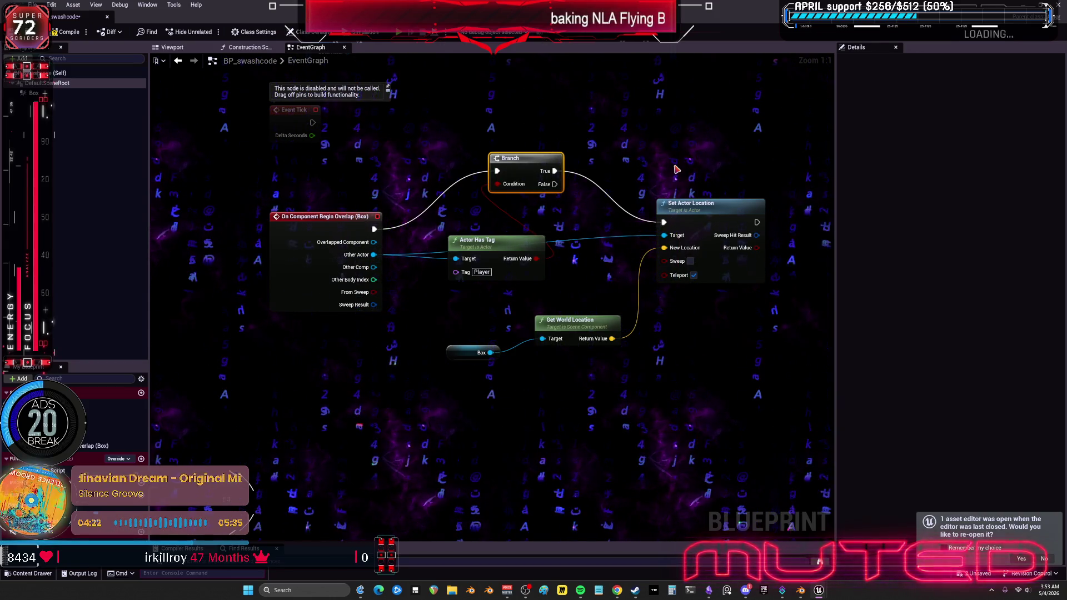
left_click_drag(489, 240, 489, 265)
left_click_drag(529, 164, 528, 184)
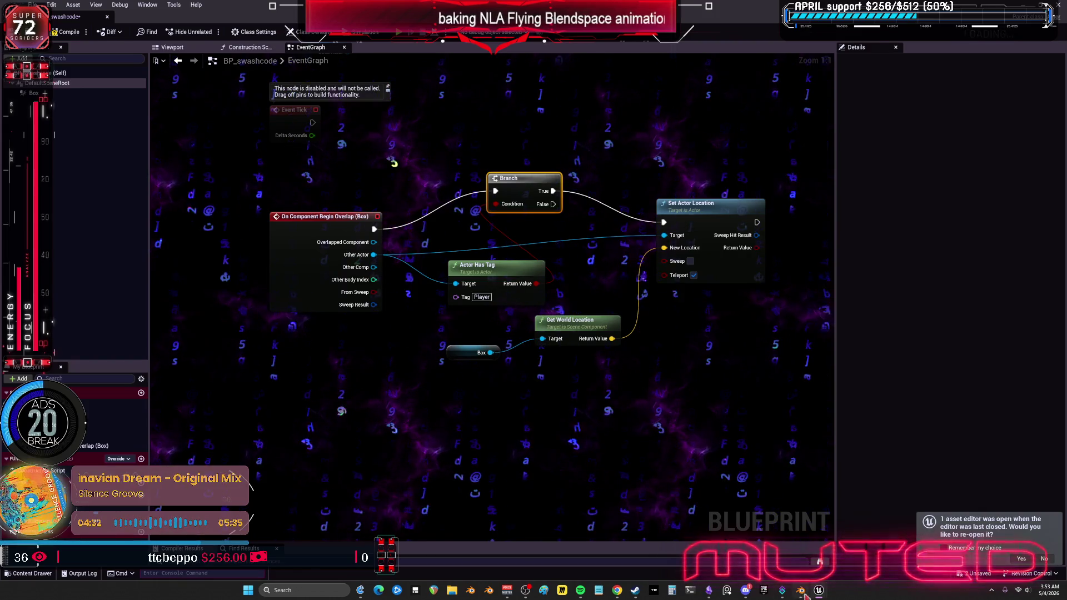
mouse_move(823, 593)
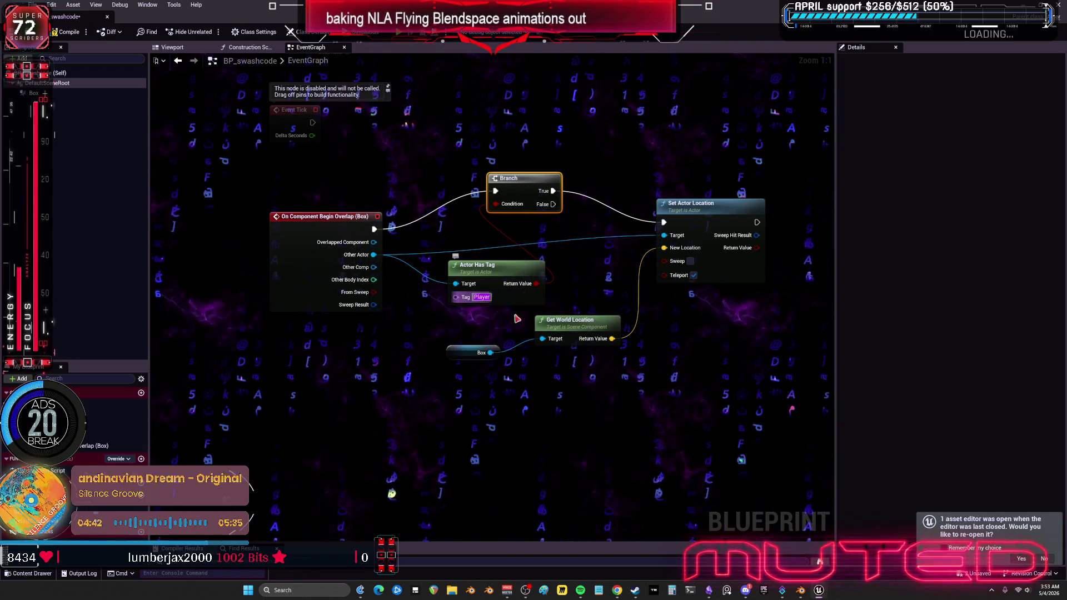
left_click(655, 383)
left_click_drag(541, 196, 542, 144)
left_click_drag(374, 229, 664, 222)
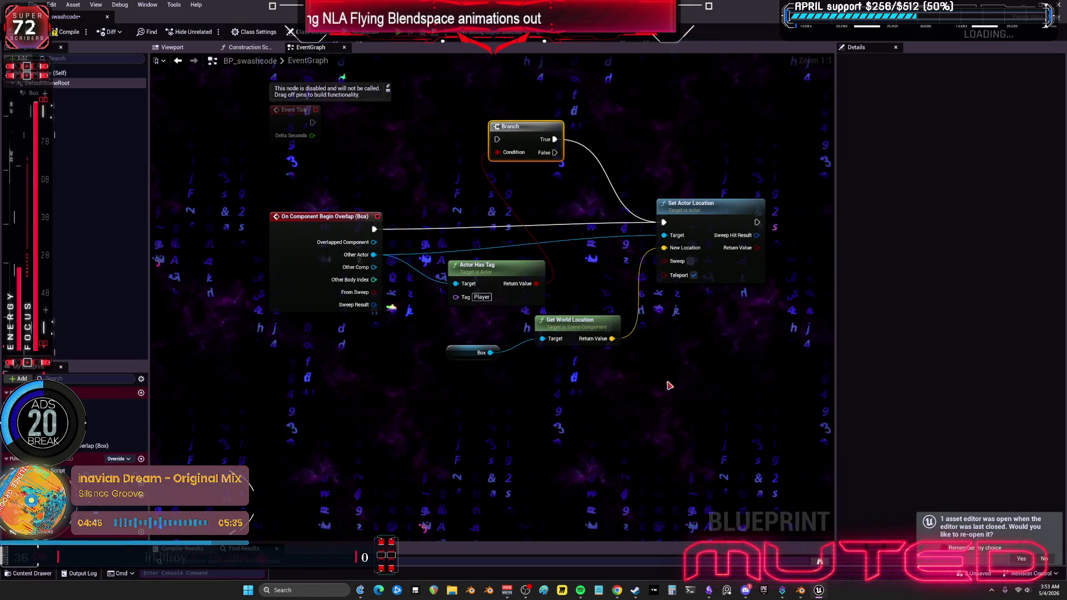
mouse_move(617, 593)
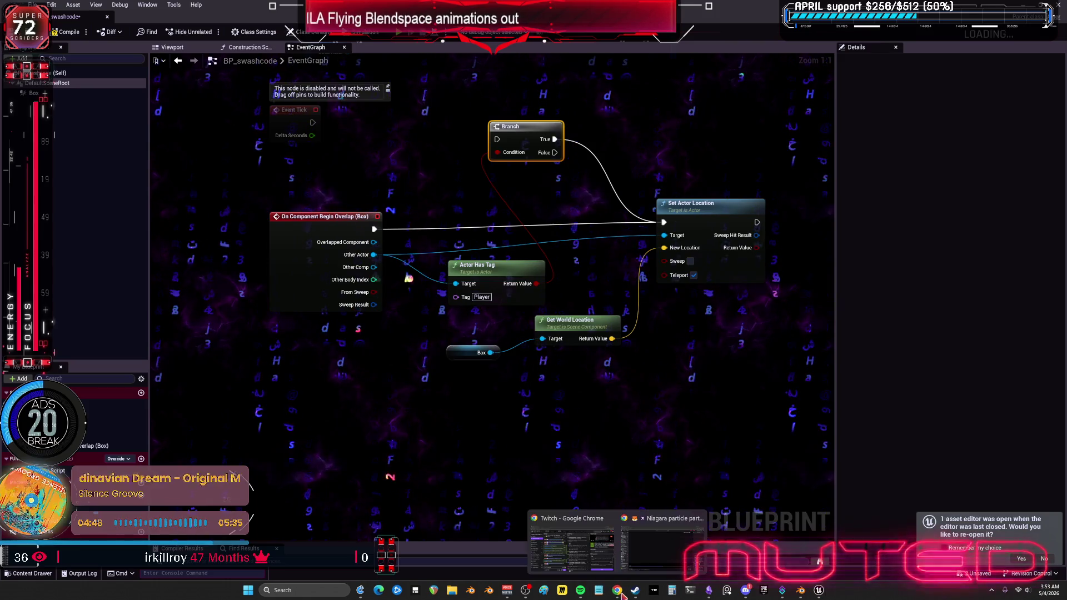
left_click(656, 556)
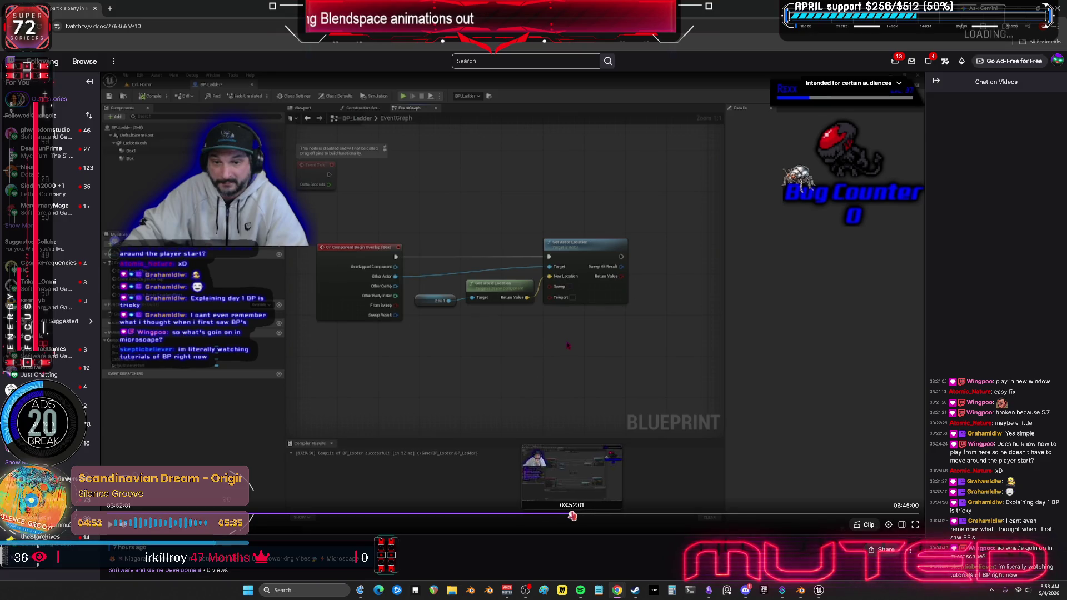
Step: Seek the broadcast past the ladder graphs (04:09:04, 04:23:38) to the gameplay section
left_click(573, 515)
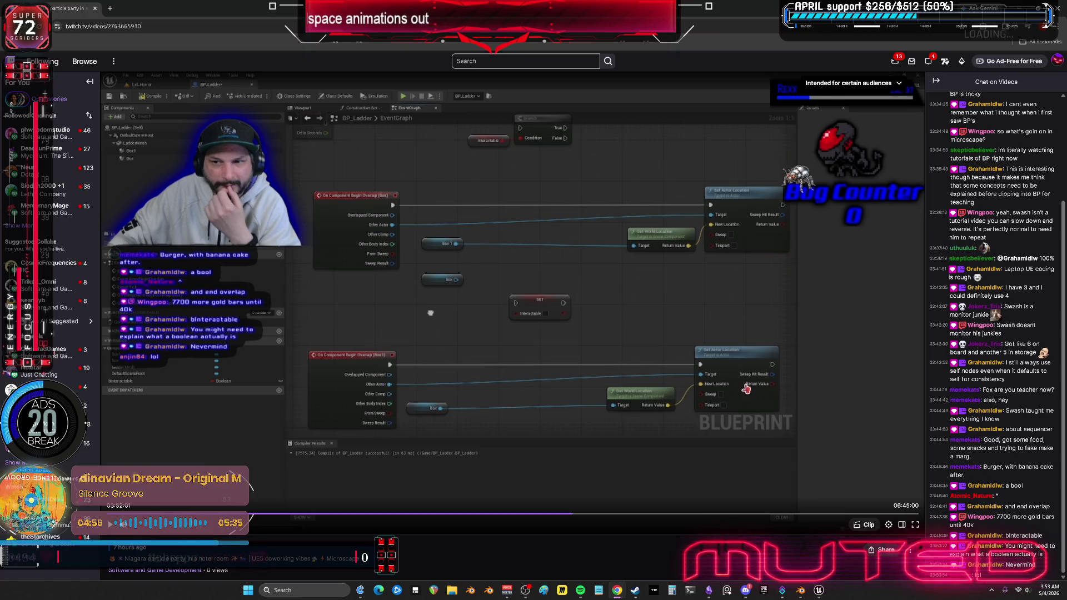
left_click(625, 408)
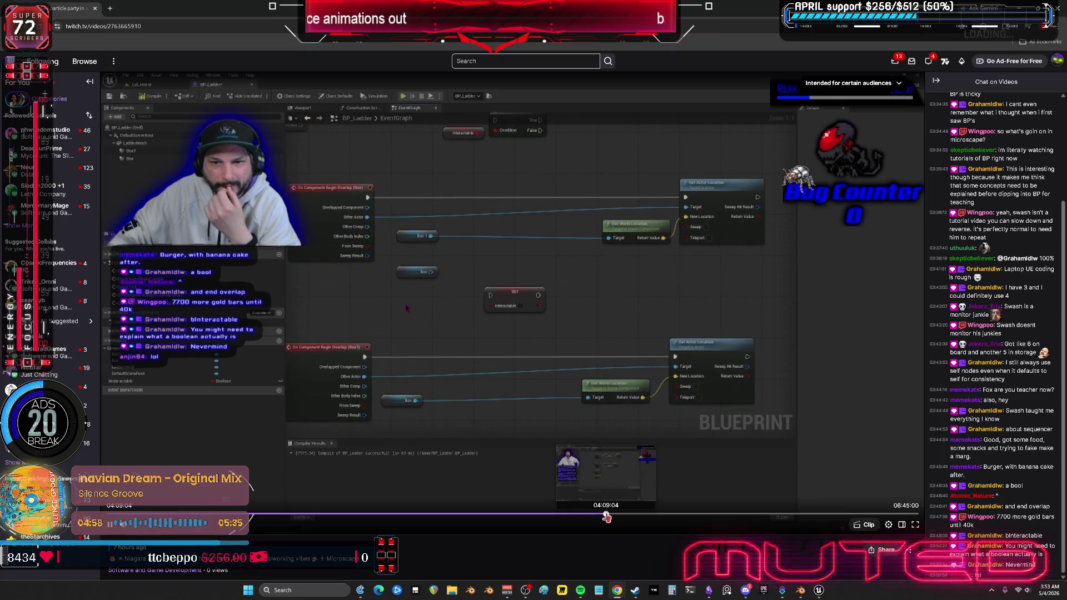
left_click(607, 516)
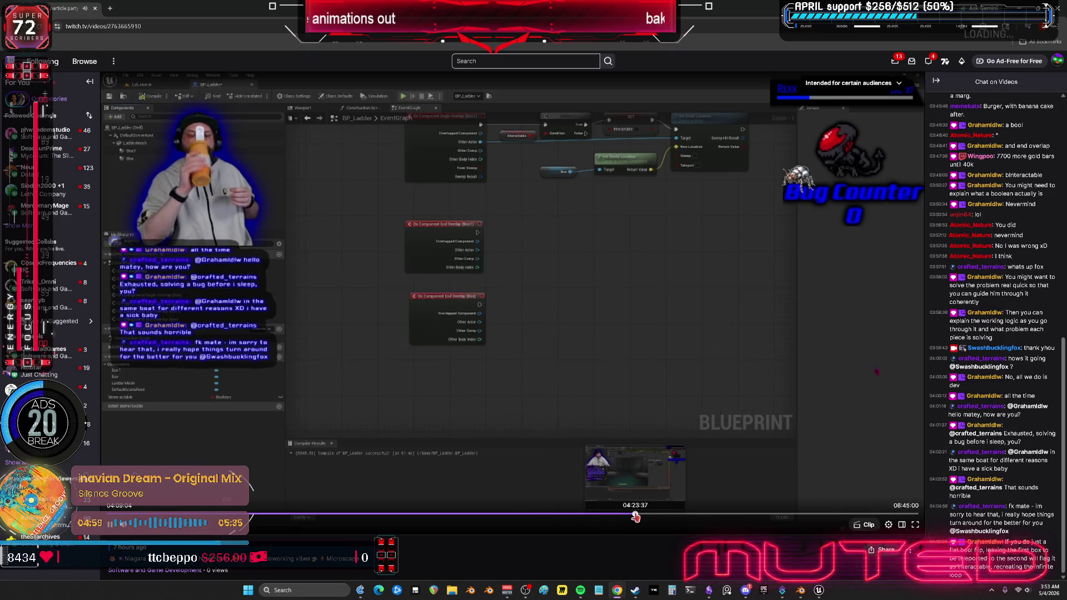
left_click(635, 517)
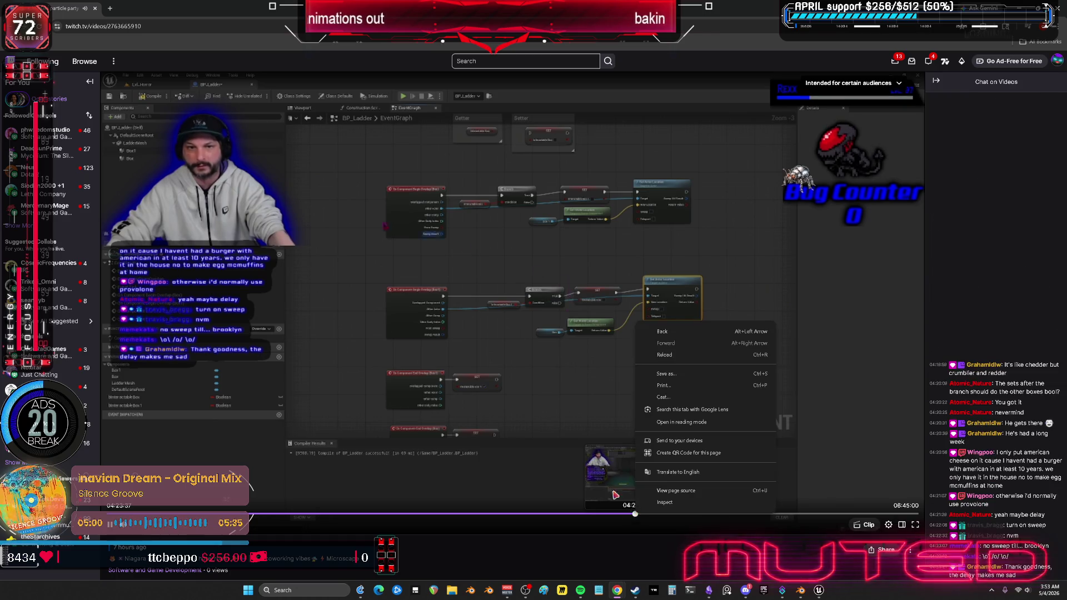
left_click(496, 260)
key("space")
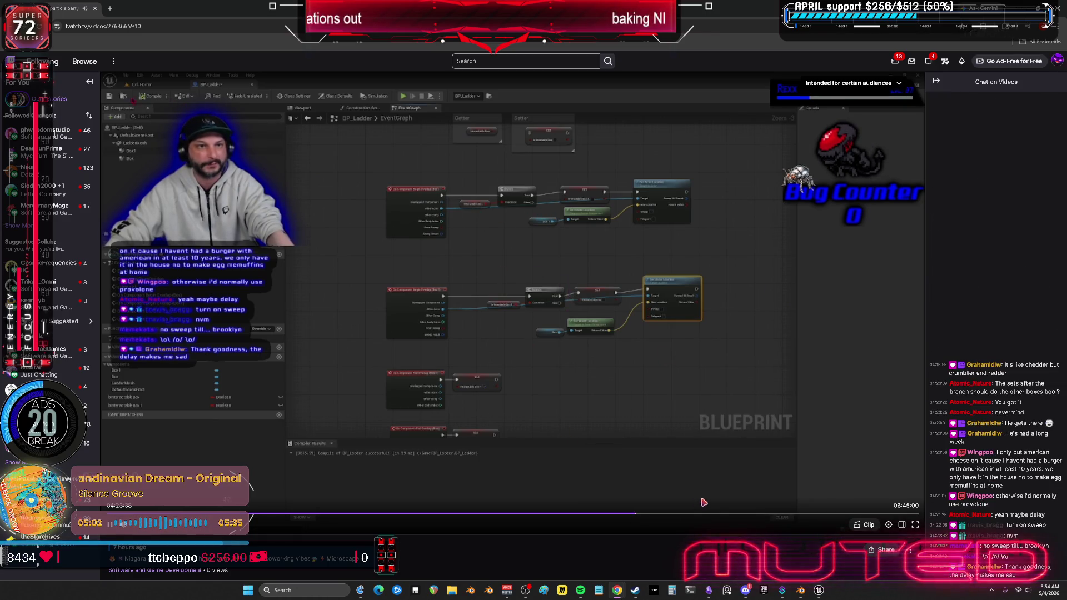
left_click(752, 514)
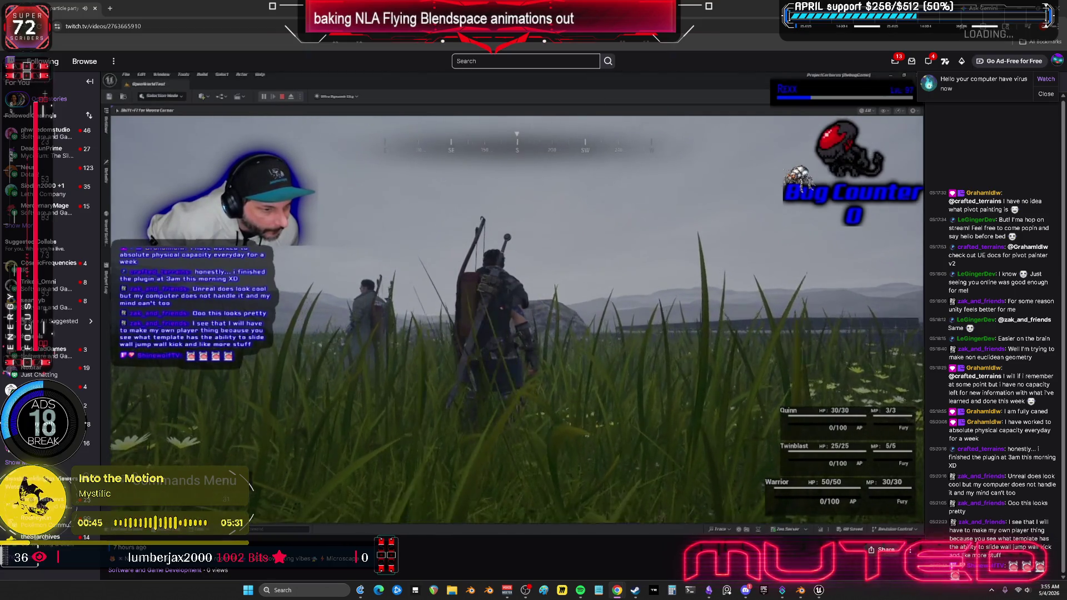
Step: Open the streamer's channel page in a new tab, then close it to return to the video
left_click(132, 28)
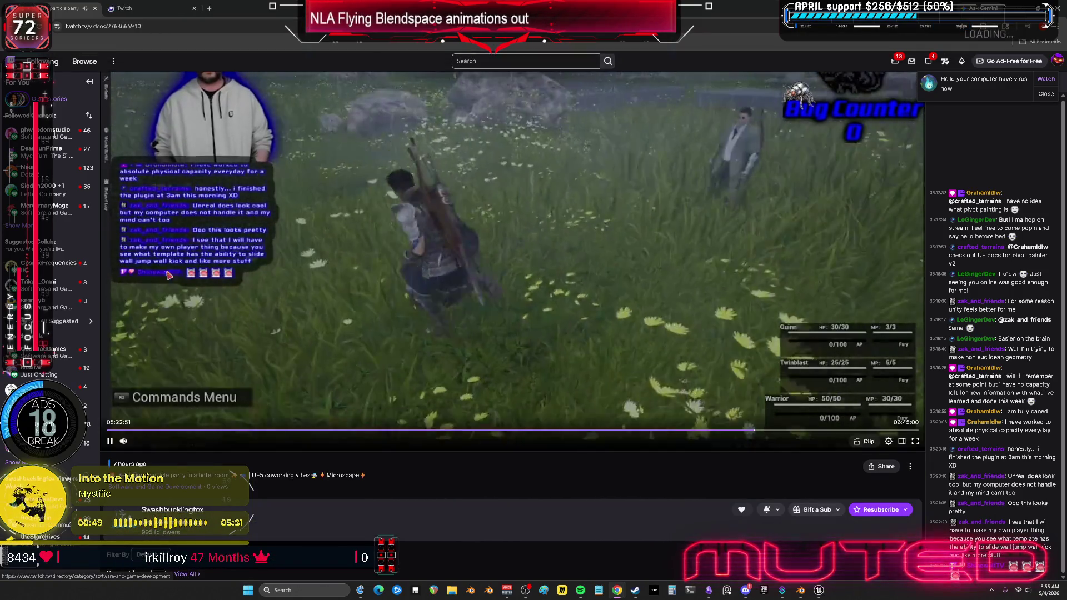
left_click(150, 10)
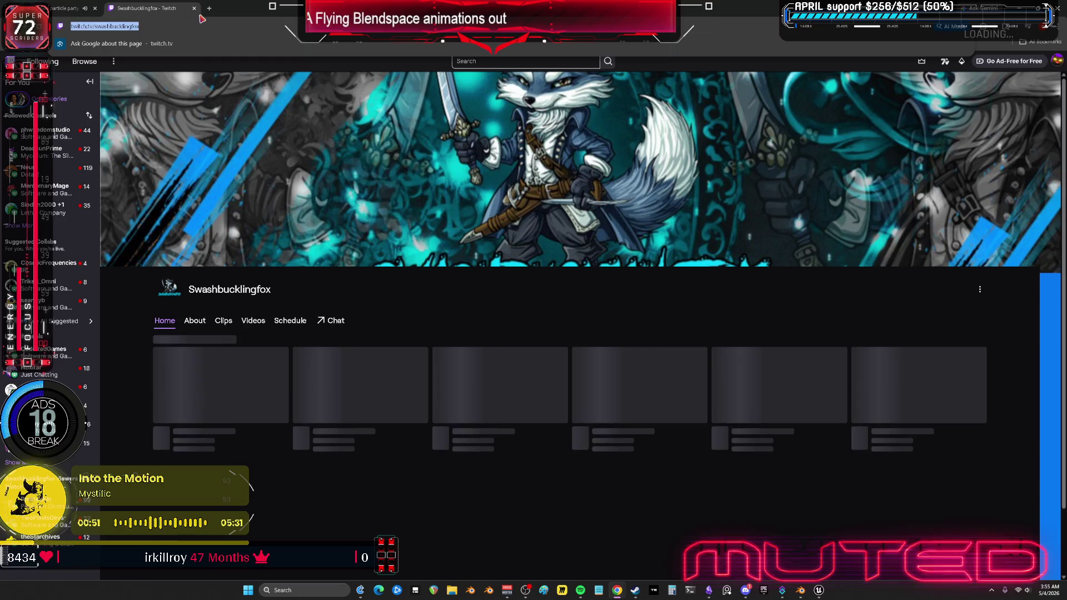
key("BackSpace")
left_click(194, 7)
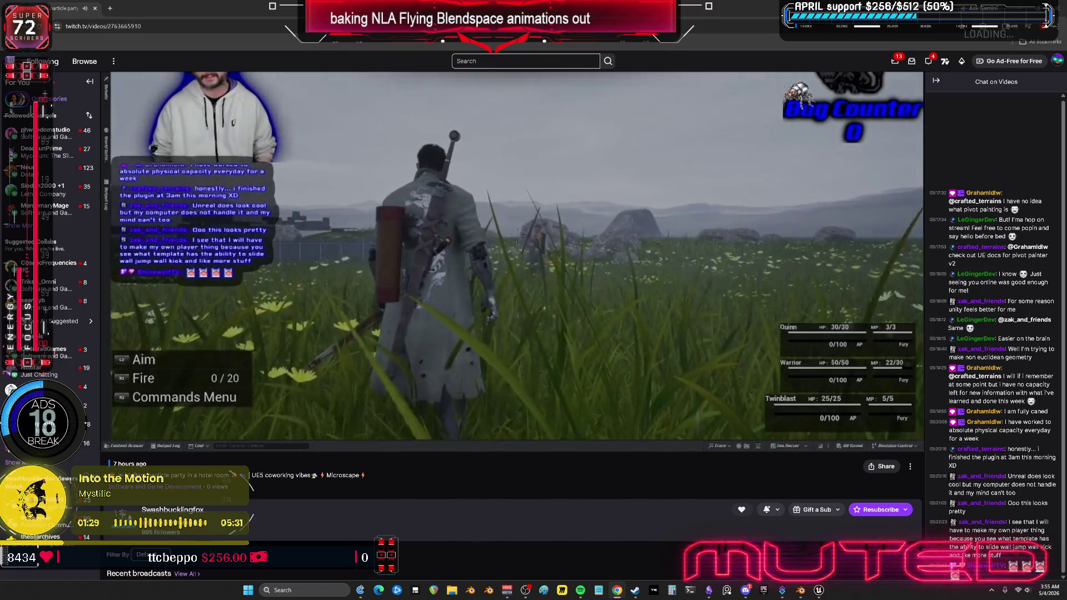
Step: Jump between later and earlier broadcast moments, including the Dandelion editor scene, then return to Unreal
mouse_move(706, 365)
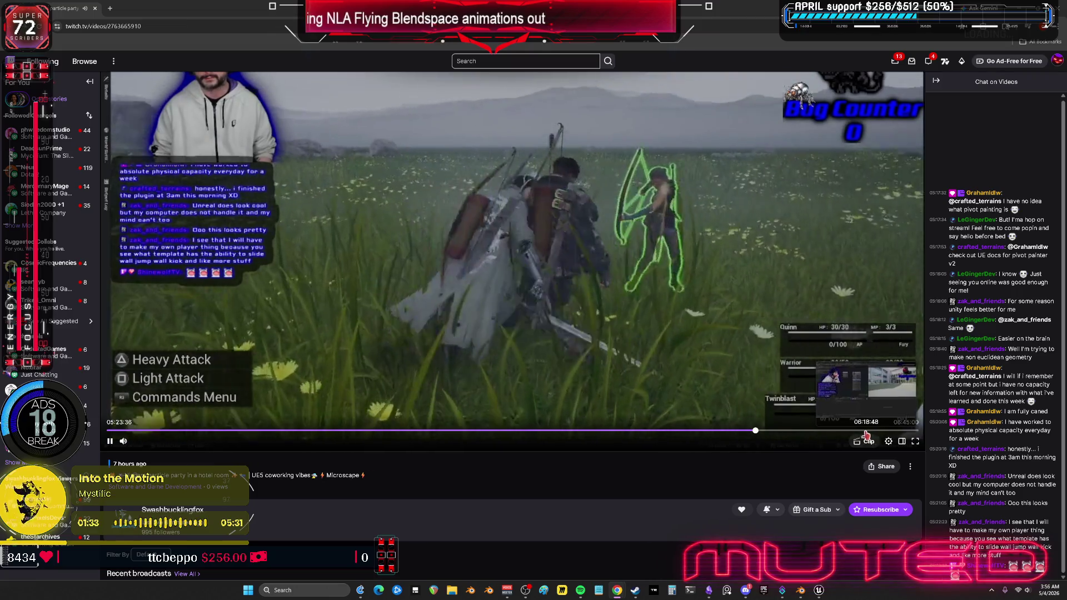
left_click(859, 430)
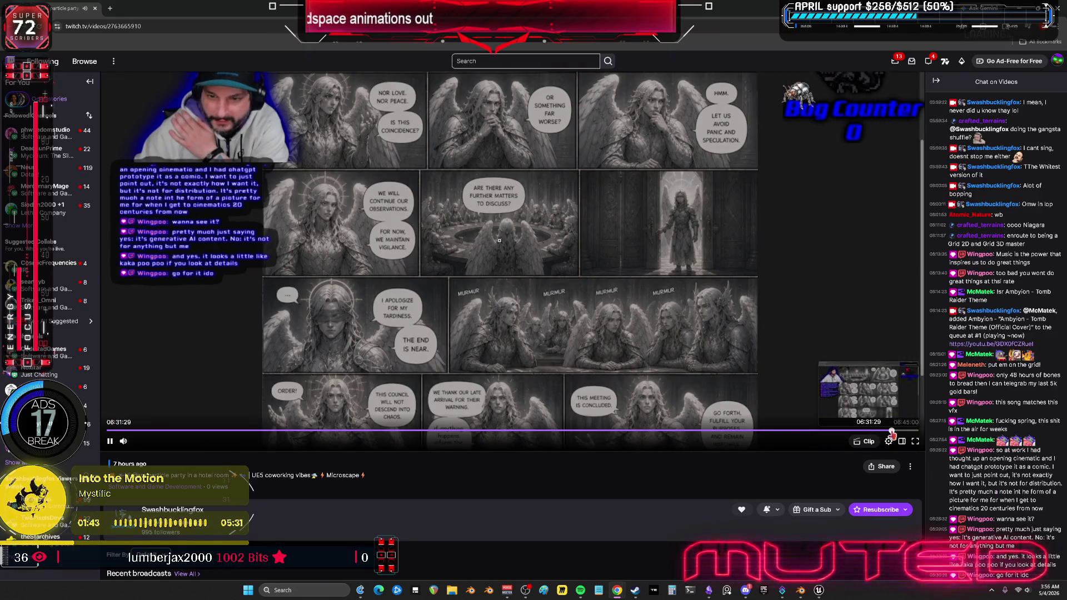
left_click(907, 431)
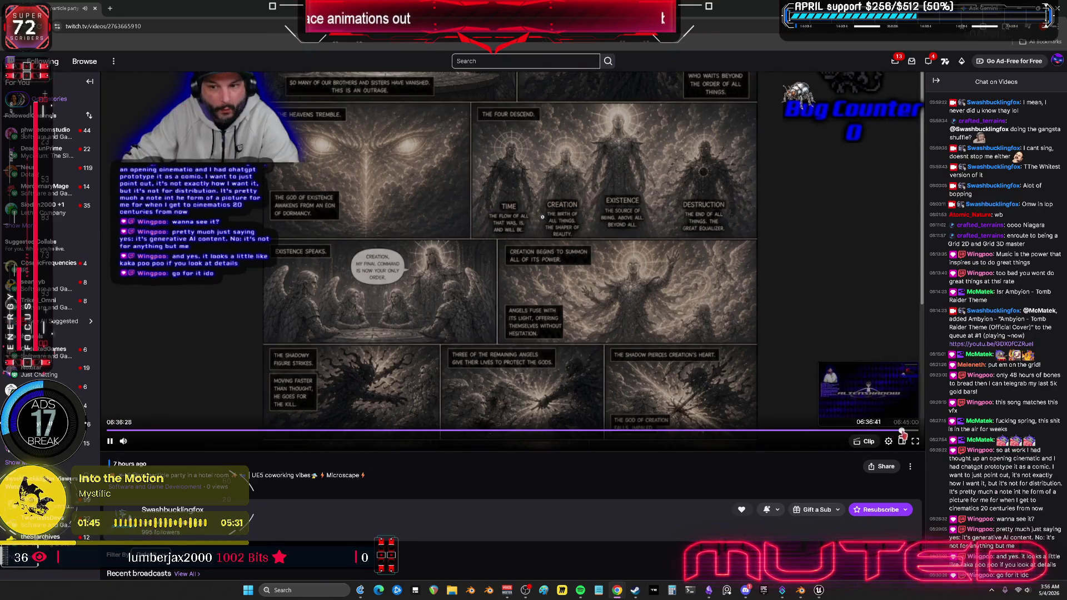
left_click(871, 432)
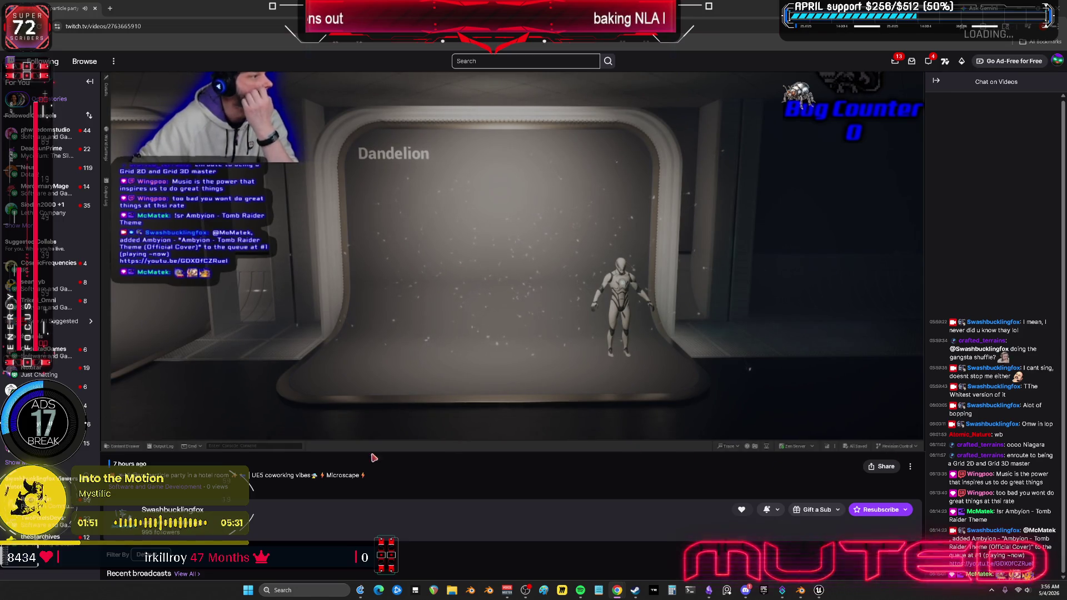
left_click(299, 431)
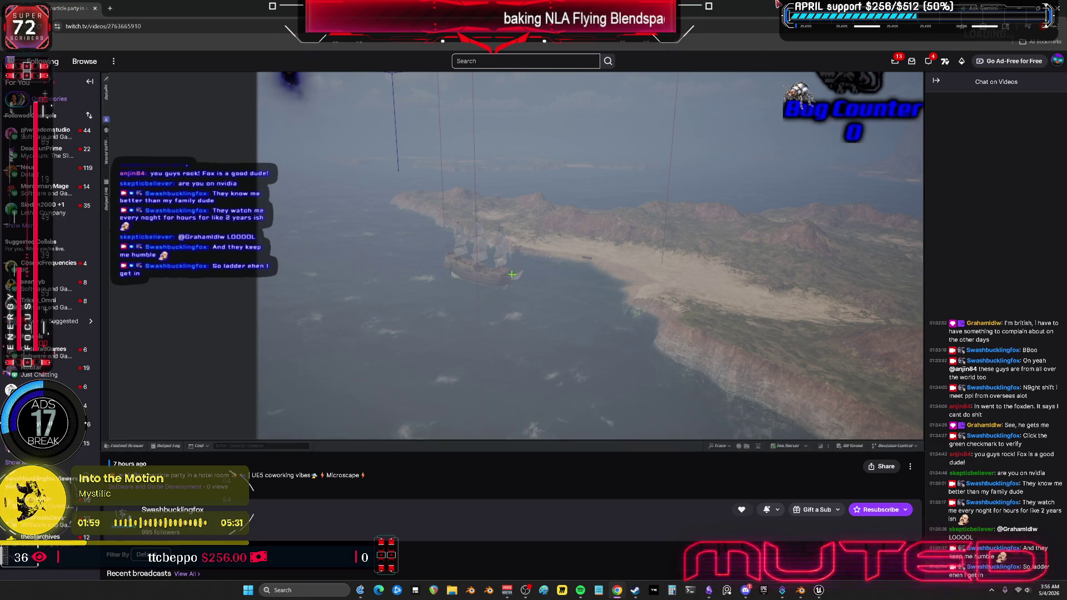
key("alt+Tab")
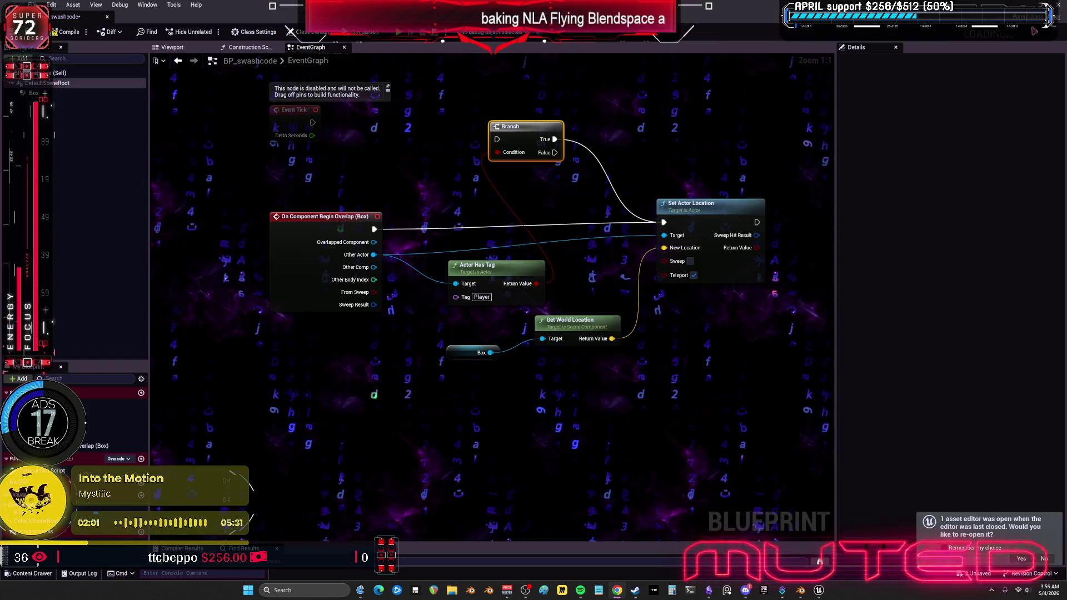
Step: Rename BP_swashcode to BP_swashcodeveryimportantneverdelete and reopen it to confirm it loads
left_click(707, 335)
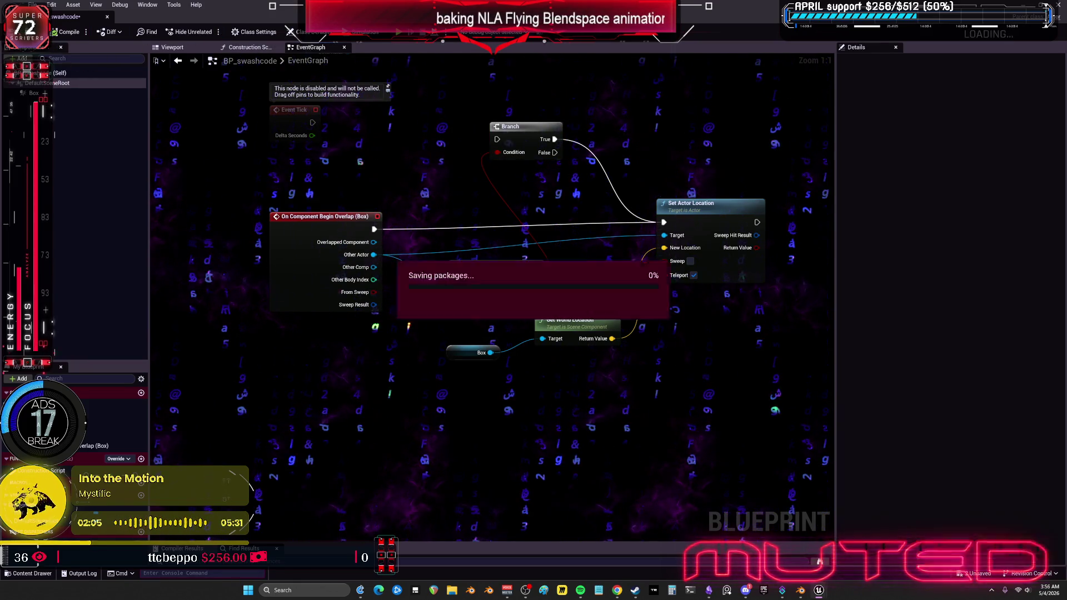
key("alt+Tab")
left_click(329, 200)
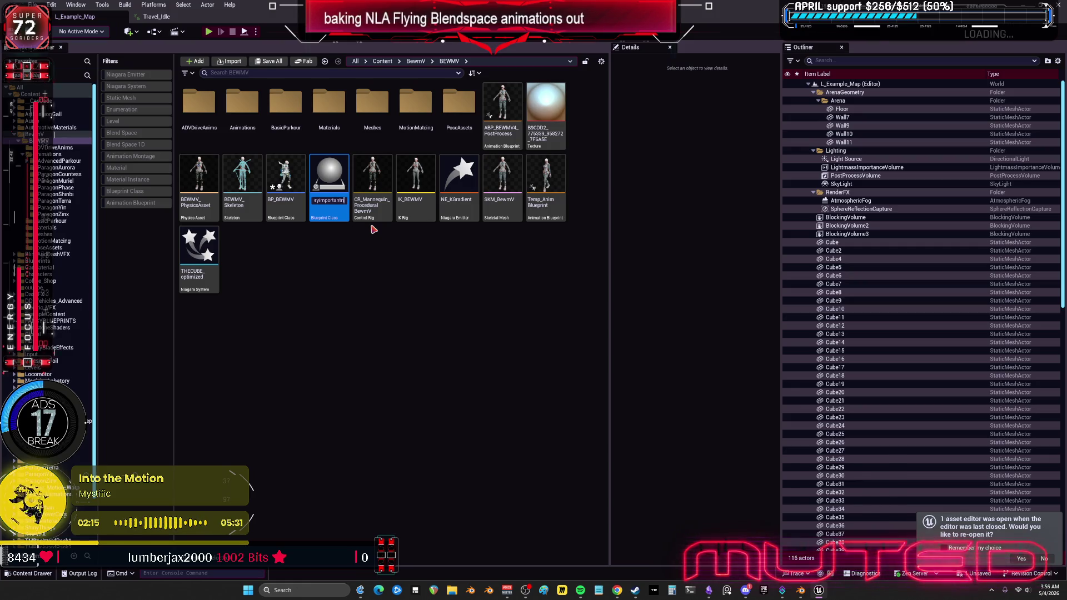
key("Return")
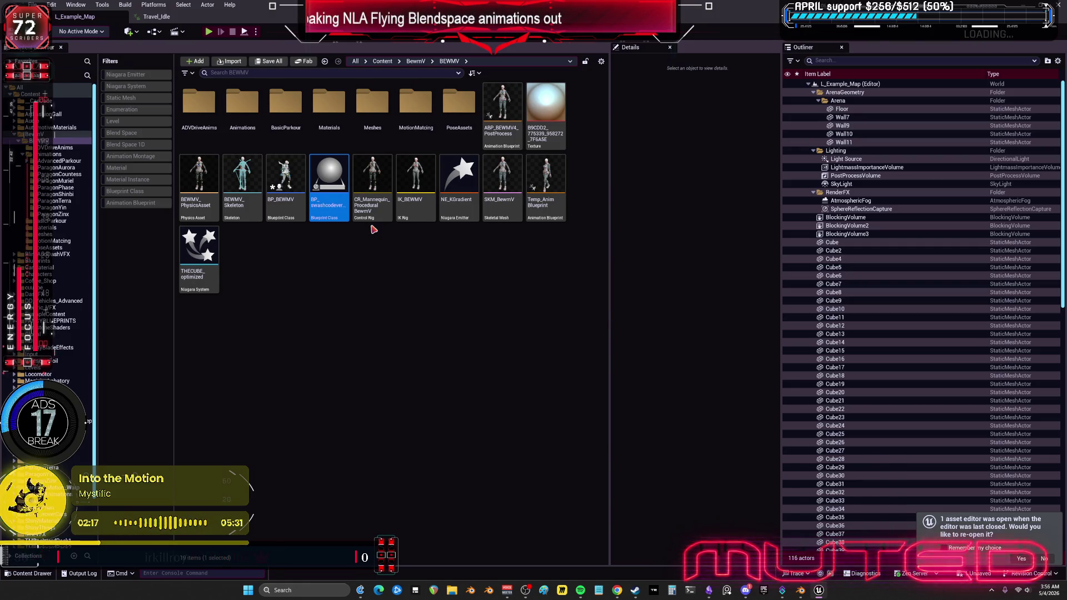
double_click(329, 183)
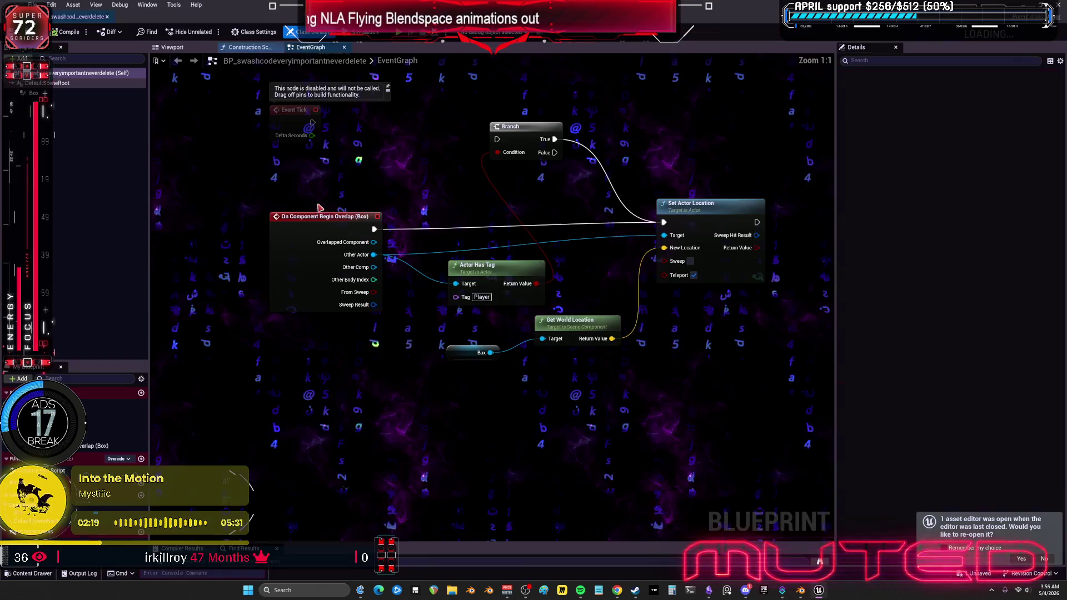
key("super+Down")
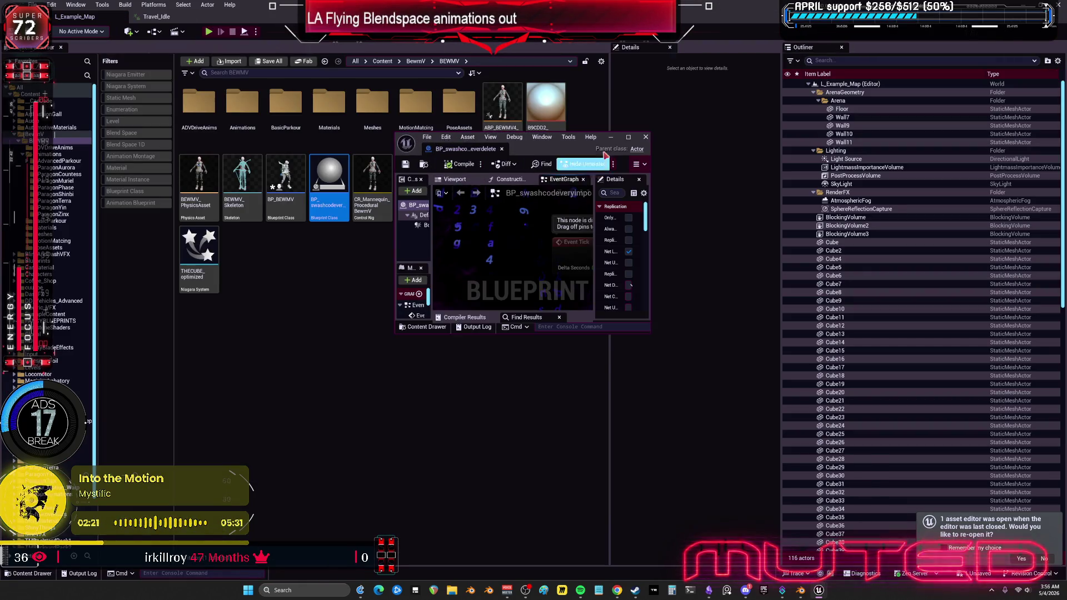
left_click(646, 137)
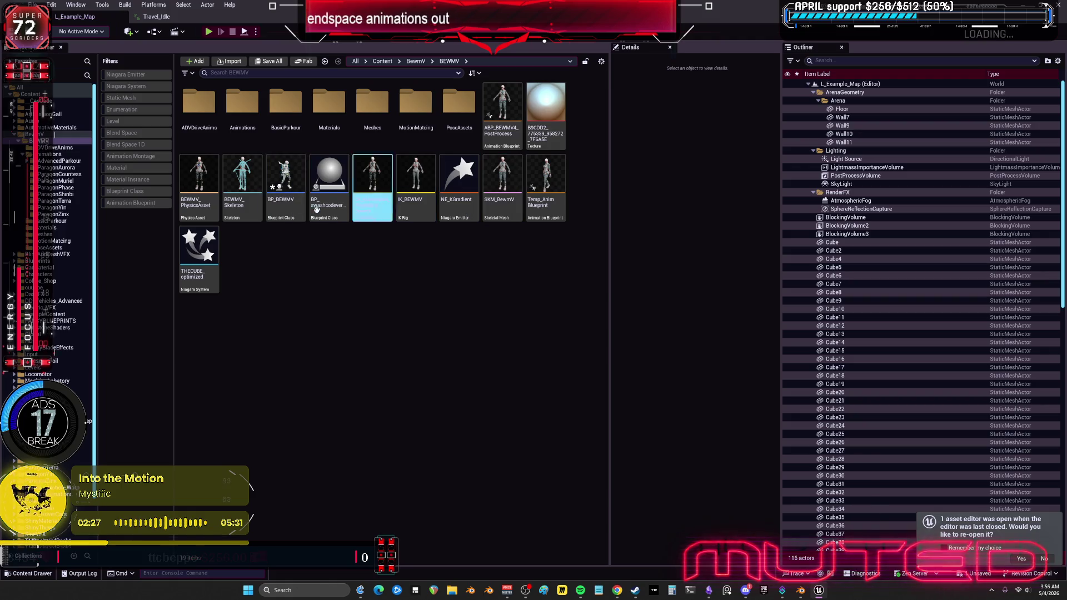
left_click(800, 591)
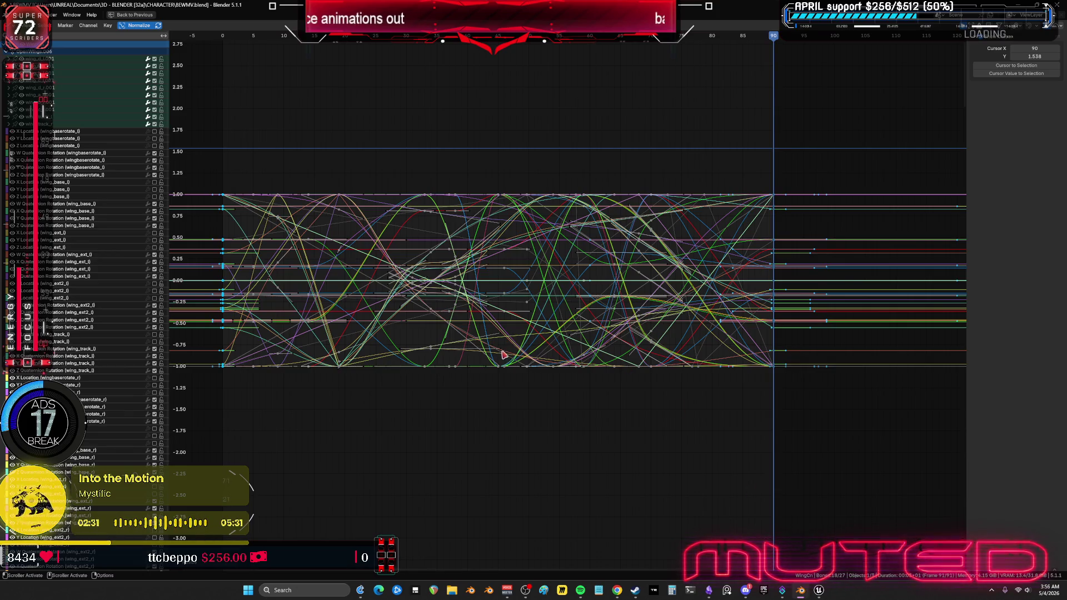
Step: Play the wing animation, deselect all keys and return the playhead to frame 0
key("ctrl+space")
left_click(339, 424)
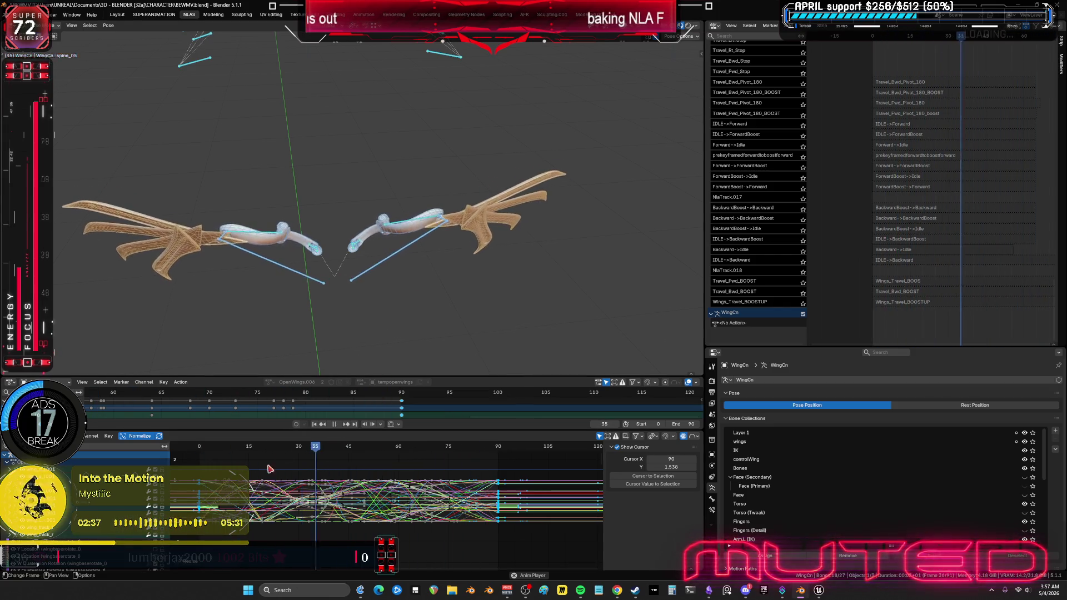
left_click(198, 451)
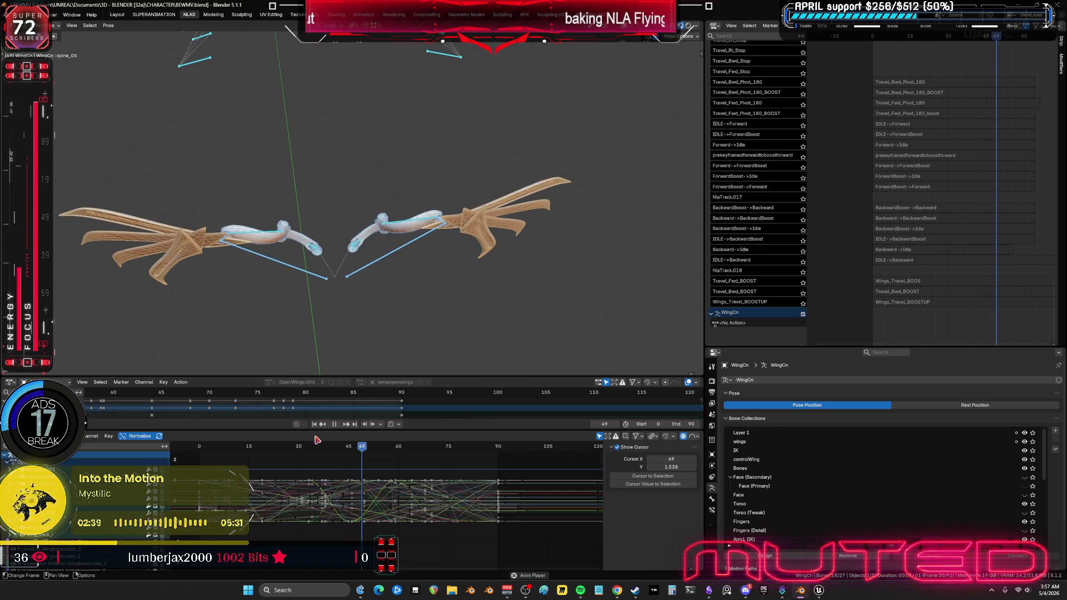
mouse_move(253, 449)
left_mouse_down()
mouse_move(198, 455)
mouse_move(317, 461)
mouse_move(213, 467)
mouse_move(279, 466)
mouse_move(275, 496)
left_mouse_up()
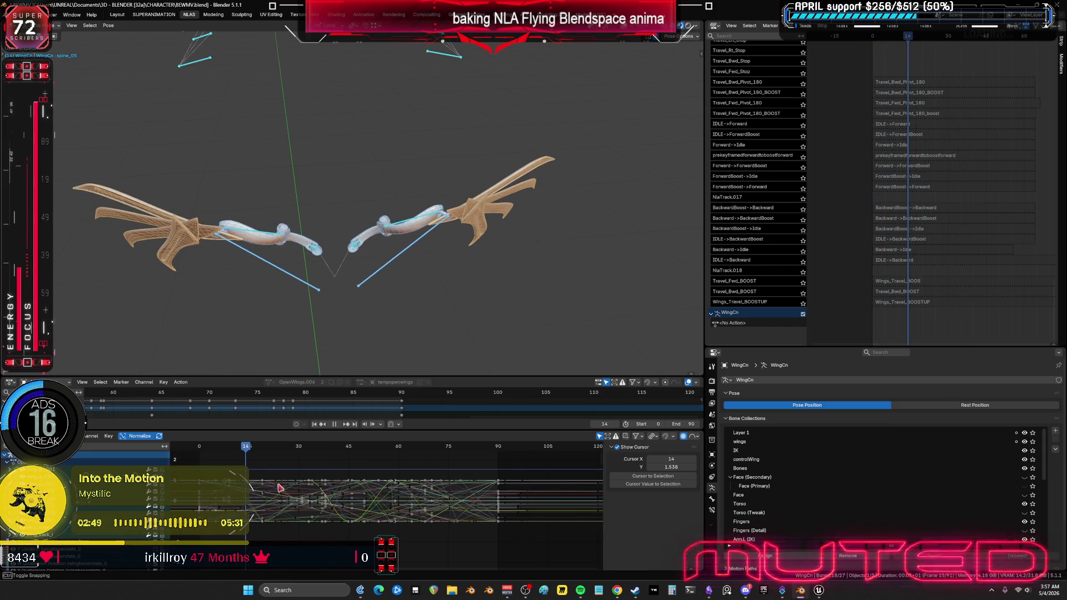
Step: Maximize the Graph Editor, zoom onto the early frames and select keys around frame 15
key("ctrl+space")
mouse_move(341, 466)
middle_mouse_down()
mouse_move(593, 353)
mouse_move(528, 214)
mouse_move(539, 345)
middle_mouse_up()
middle_click_drag(566, 297, 625, 337, "ctrl")
scroll(591, 430, "up", 1)
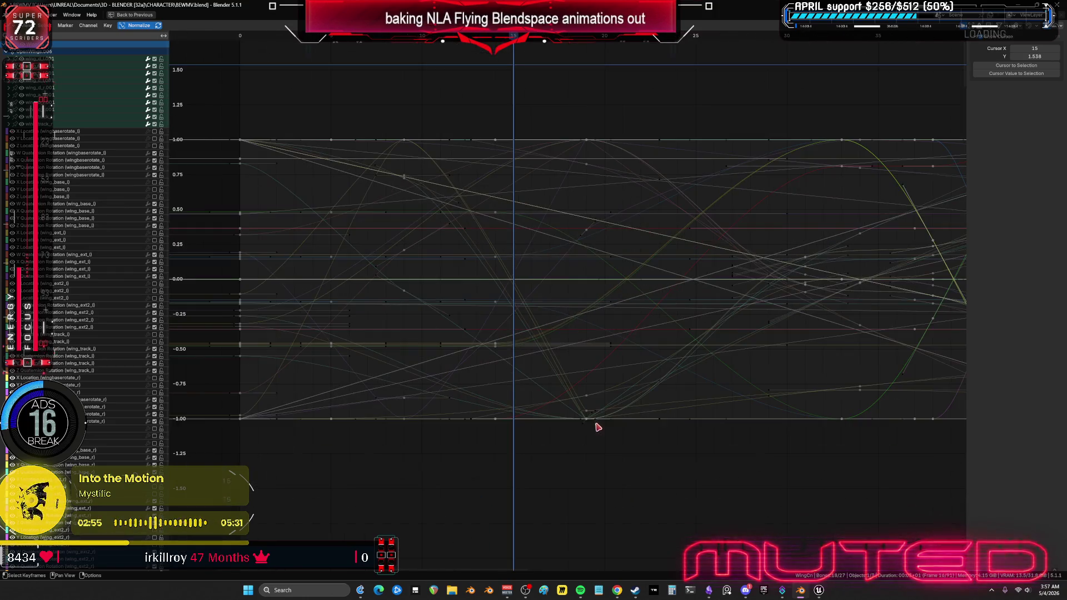
mouse_move(561, 102)
left_mouse_down()
mouse_move(620, 457)
mouse_move(656, 454)
left_mouse_up()
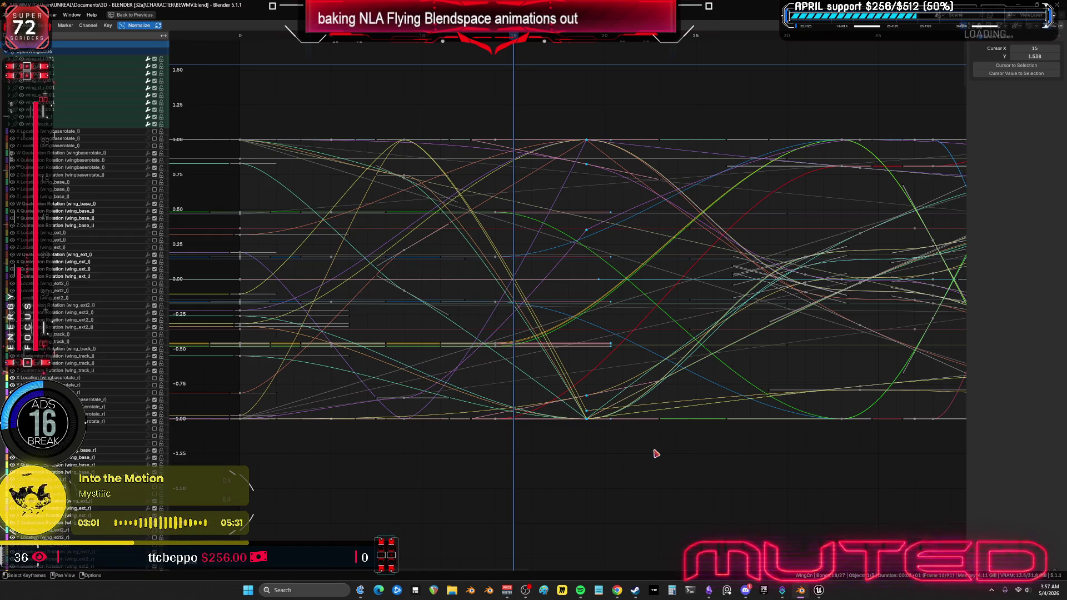
key("ctrl")
key("ctrl+z")
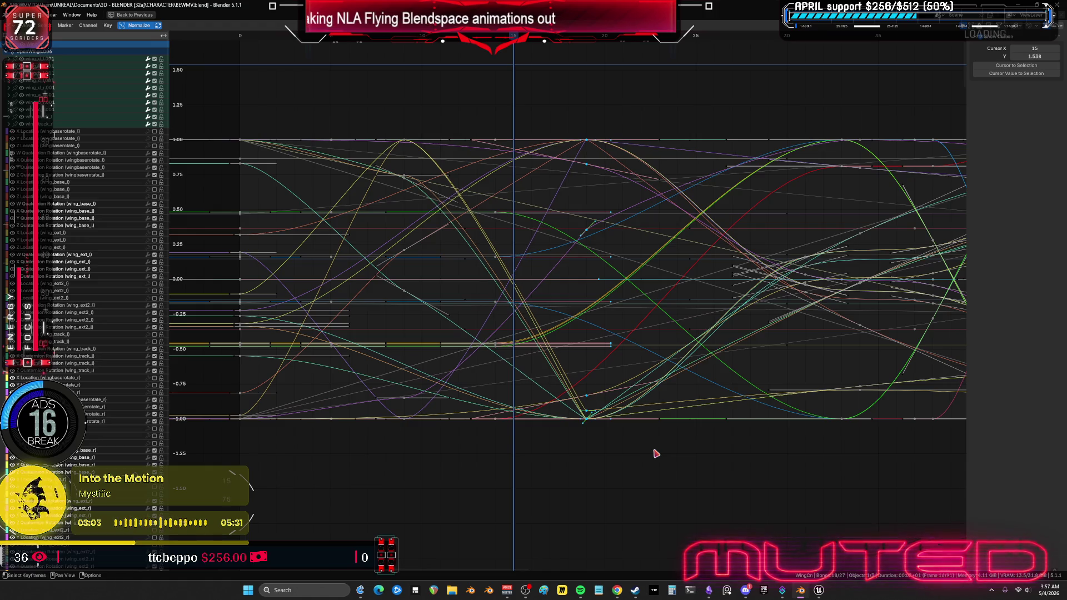
left_click(656, 453)
Step: Box-select a block of keyframes and rescale them along the time (X) axis
scroll(656, 453, "left", 2, "ctrl")
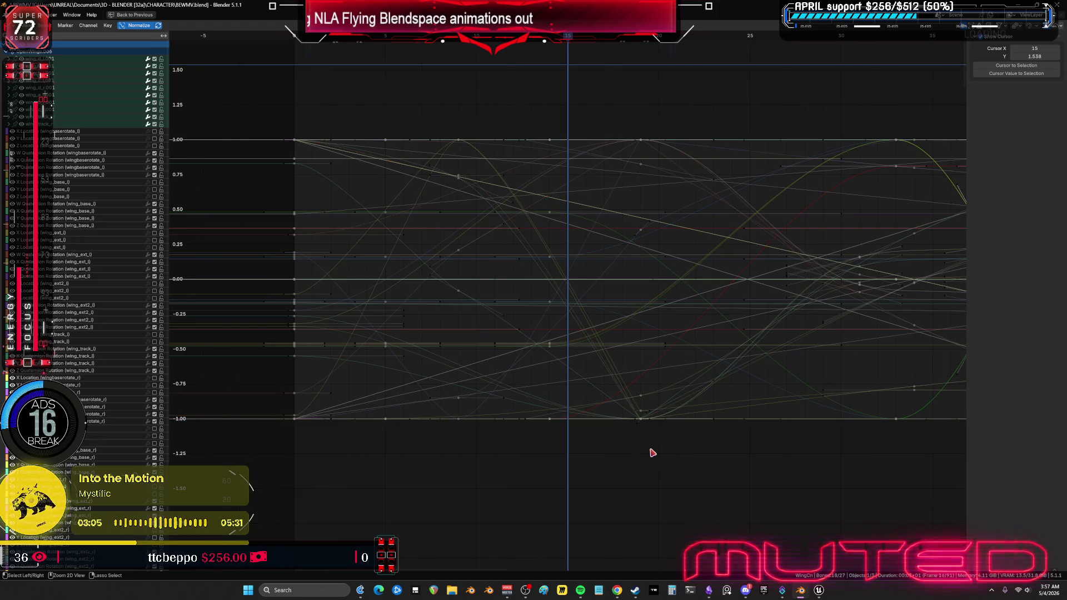
mouse_move(606, 103)
left_mouse_down()
mouse_move(648, 486)
mouse_move(695, 452)
mouse_move(689, 445)
left_mouse_up()
type("sy0")
key("BackSpace")
key("x")
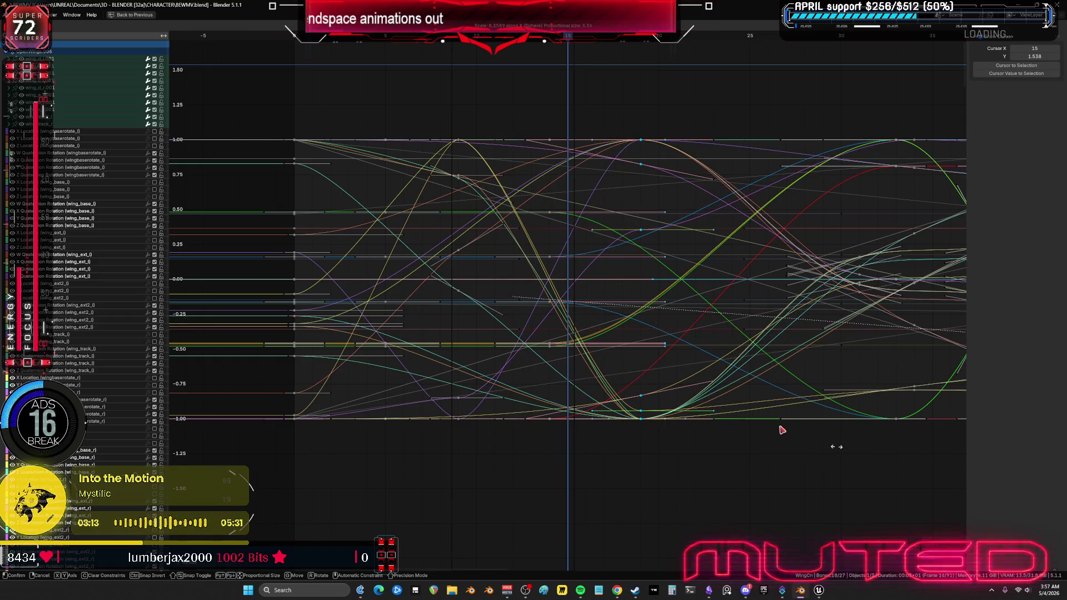
key("Escape")
key("ctrl+space")
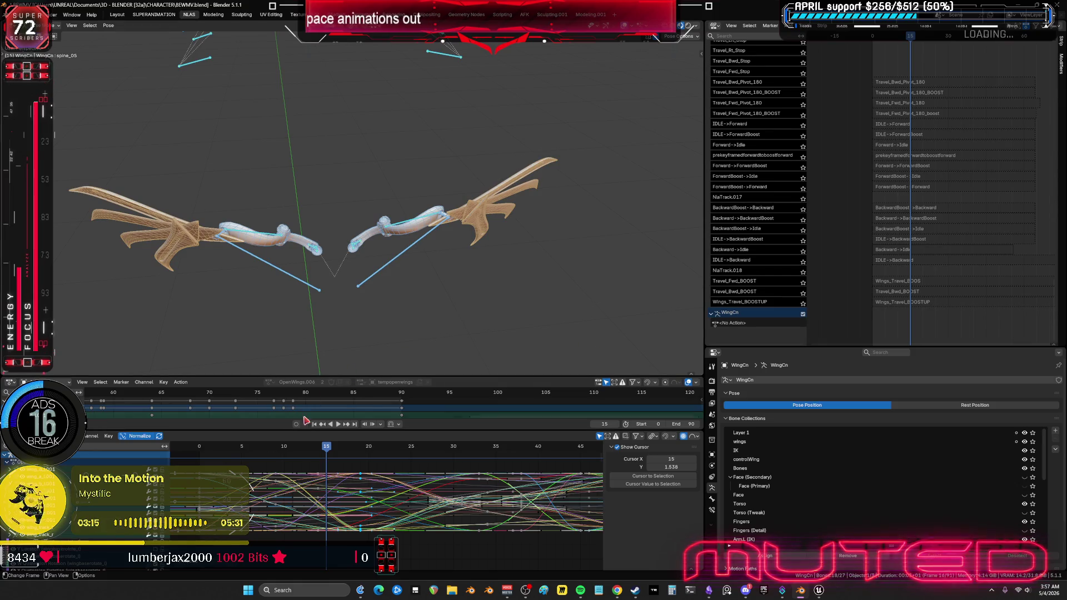
Step: Preview the wing animation, stop at frame 24, and maximize the Graph Editor
left_click(336, 425)
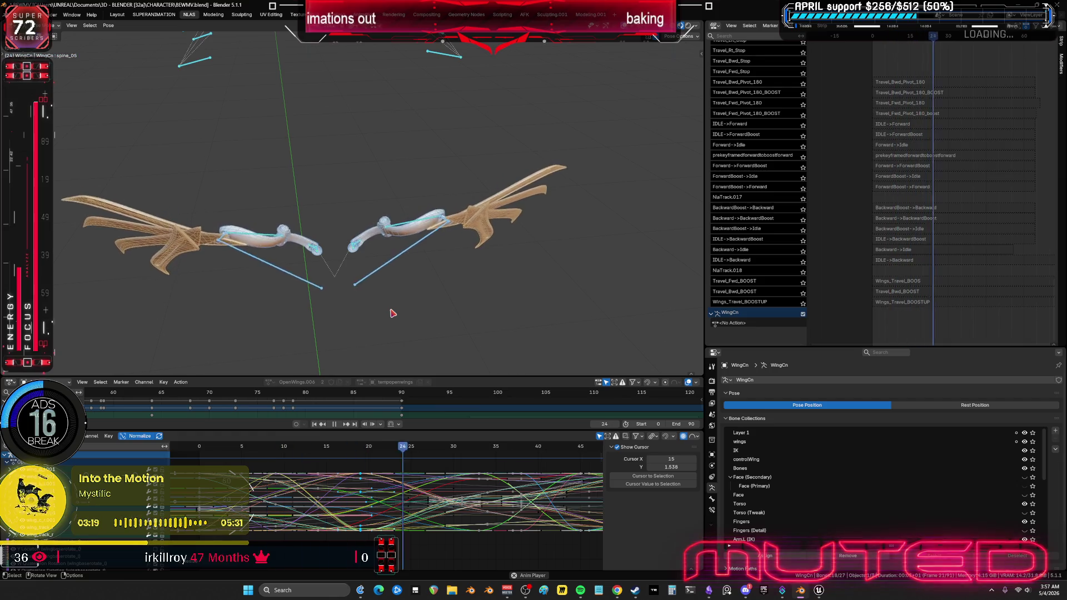
left_click(336, 425)
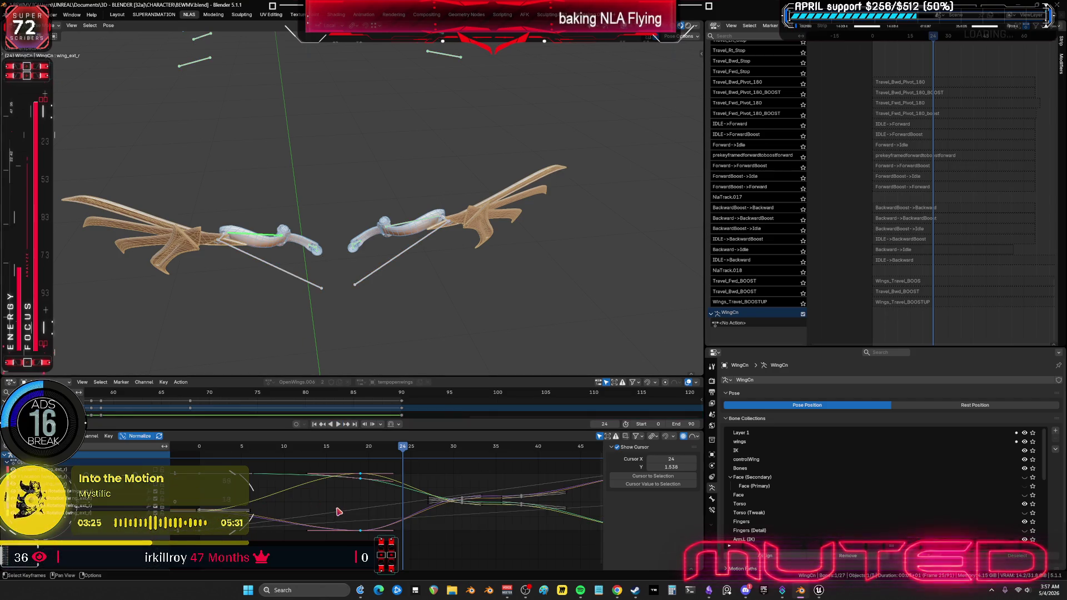
key("ctrl+space")
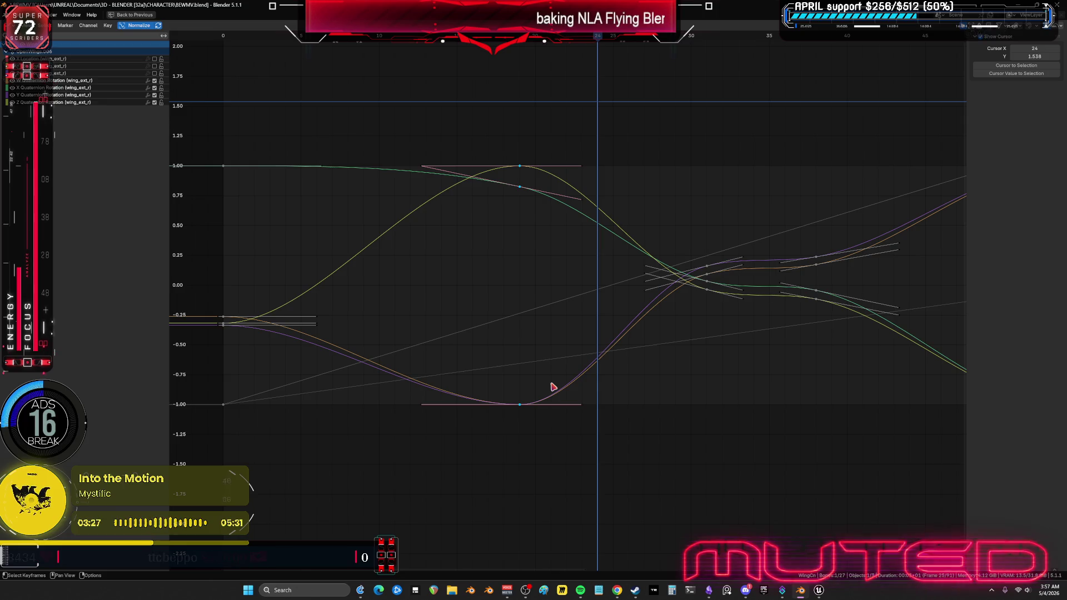
key("ctrl+space")
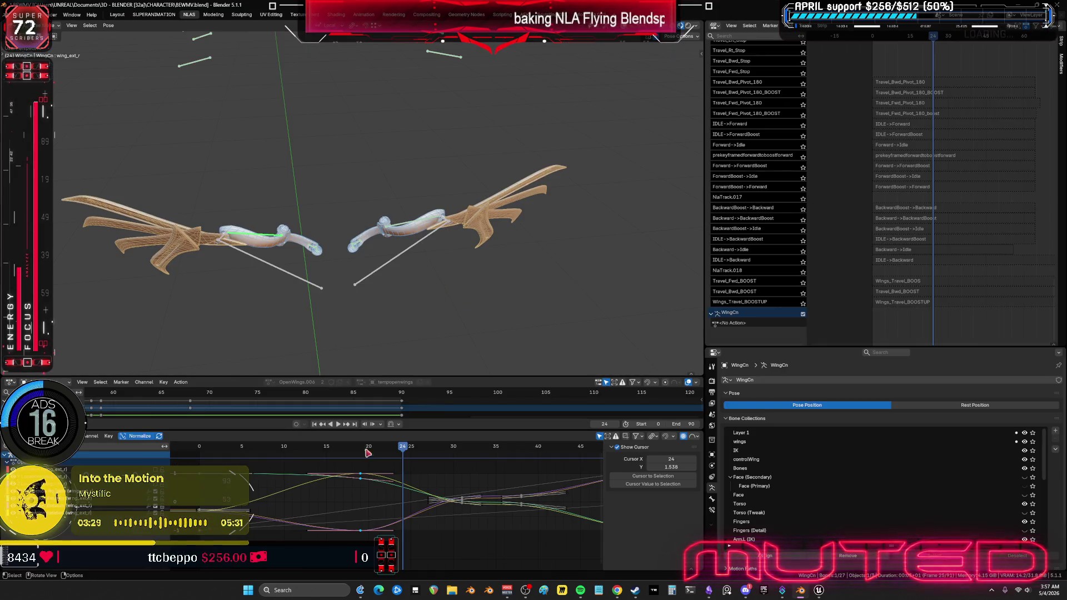
key("ctrl+space")
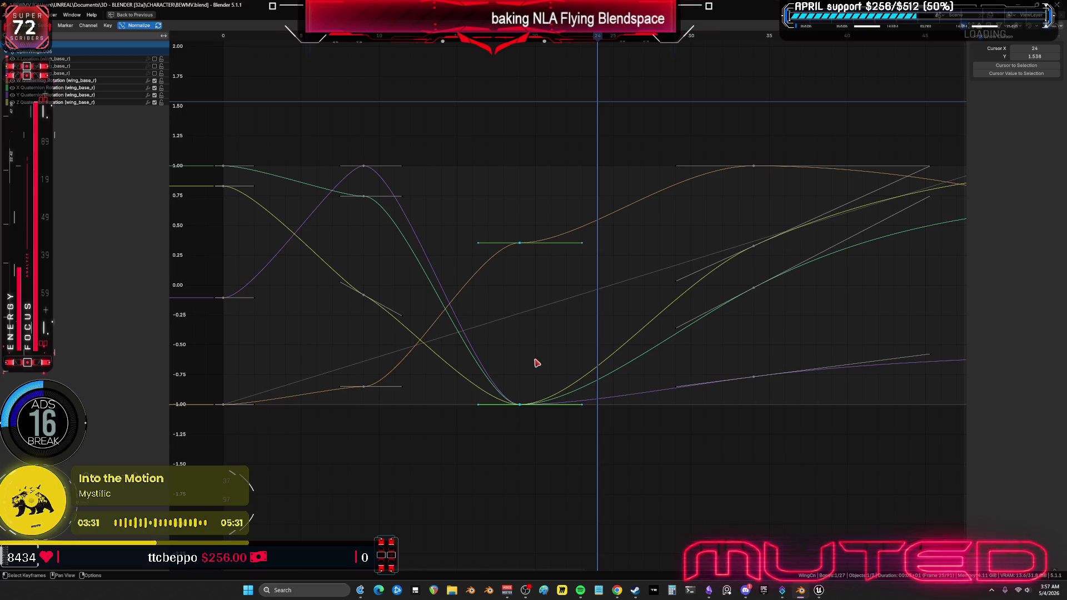
Step: Scale the box-selected keys around frame 20 so the curves meet in sharp points
left_click(669, 294)
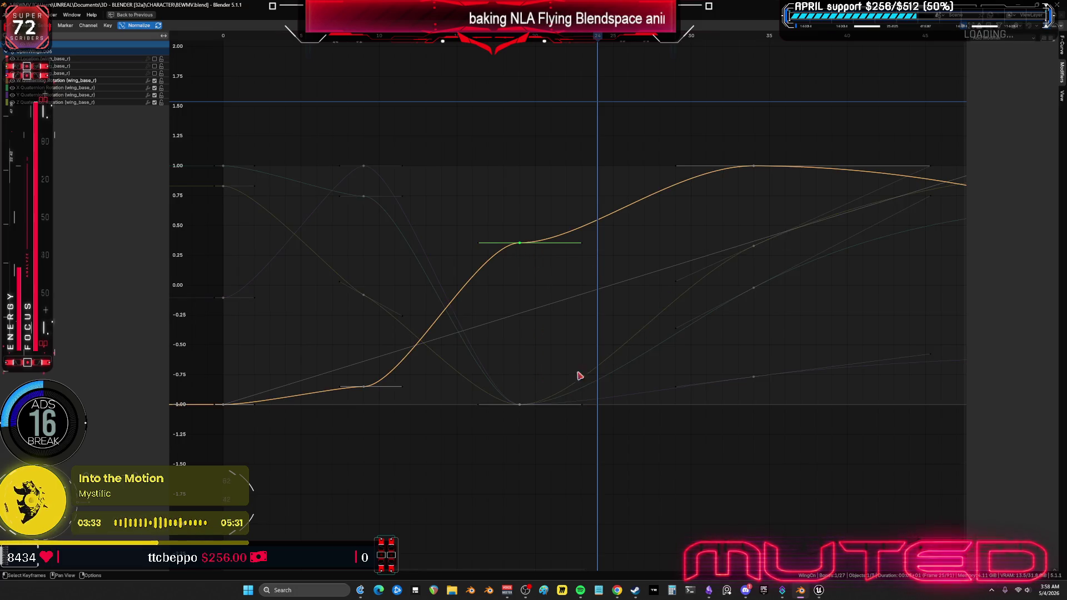
key("g")
key("Escape")
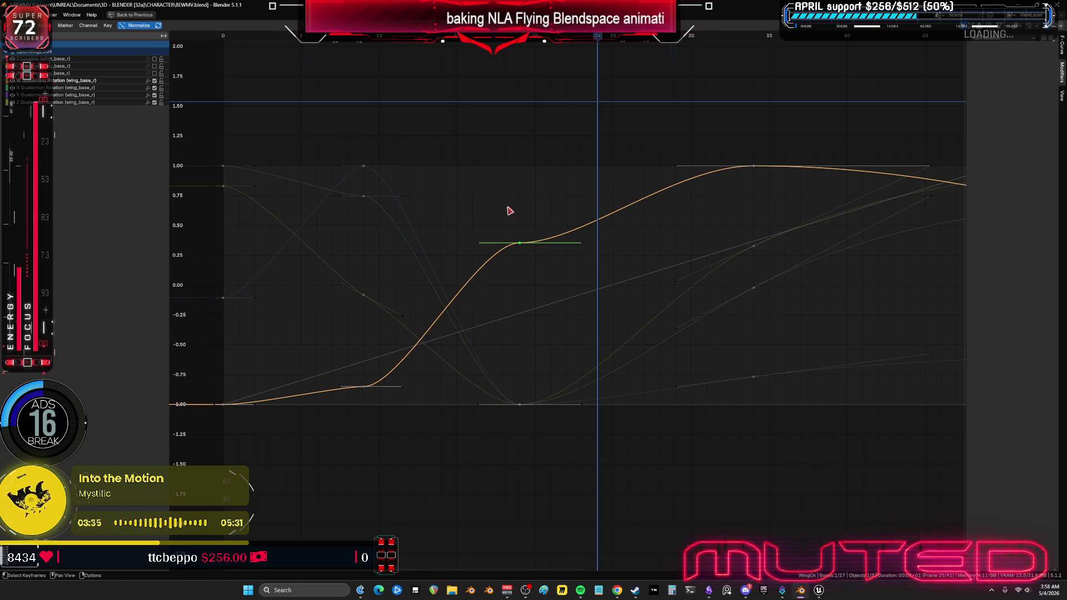
left_click(527, 458)
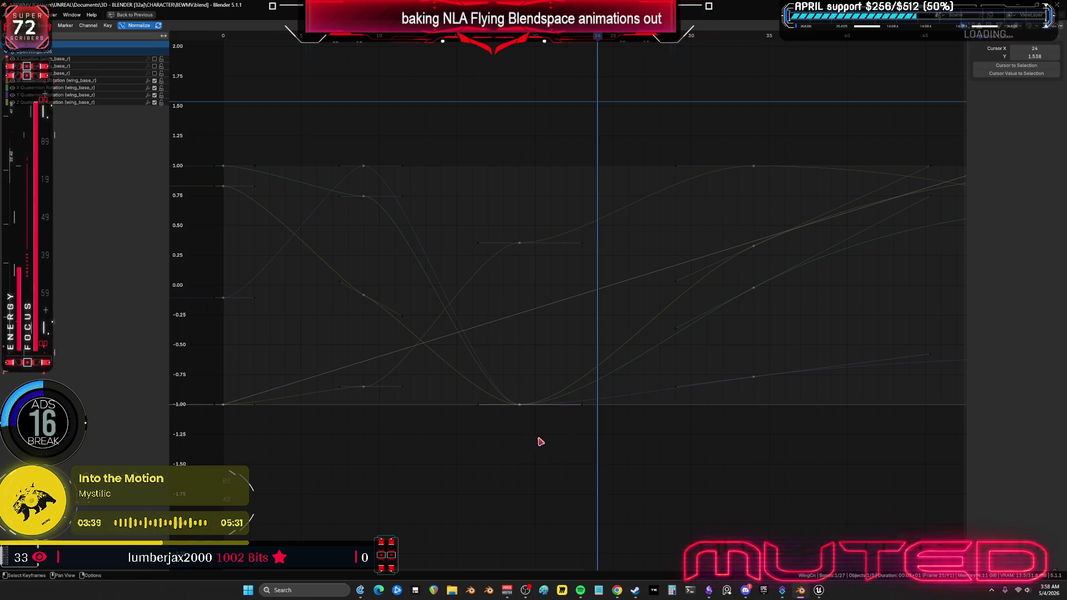
left_click_drag(507, 221, 554, 229)
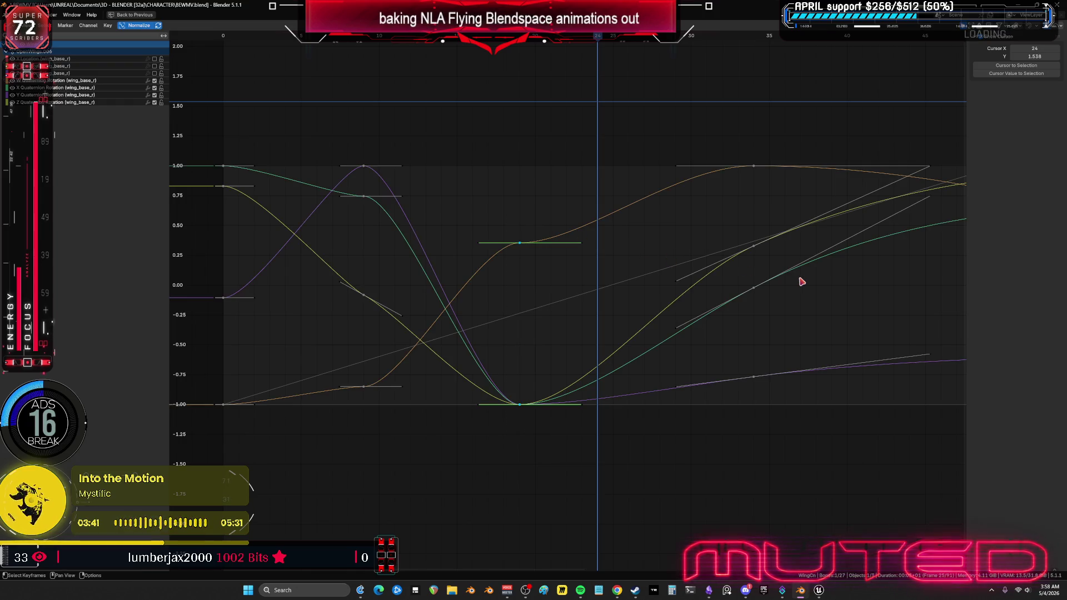
key("s")
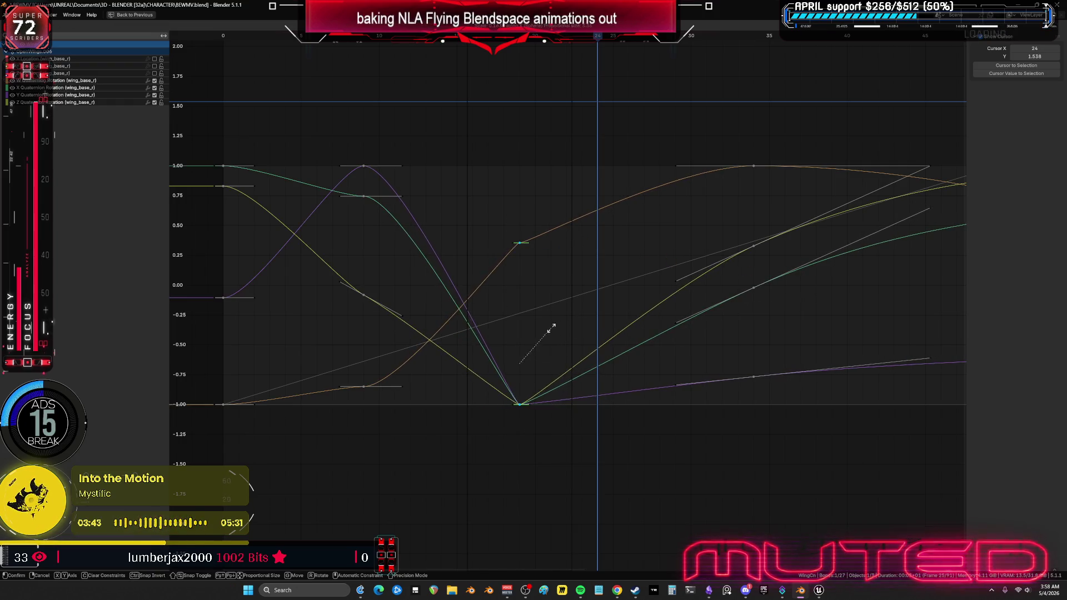
left_click(728, 364)
key("ctrl+space")
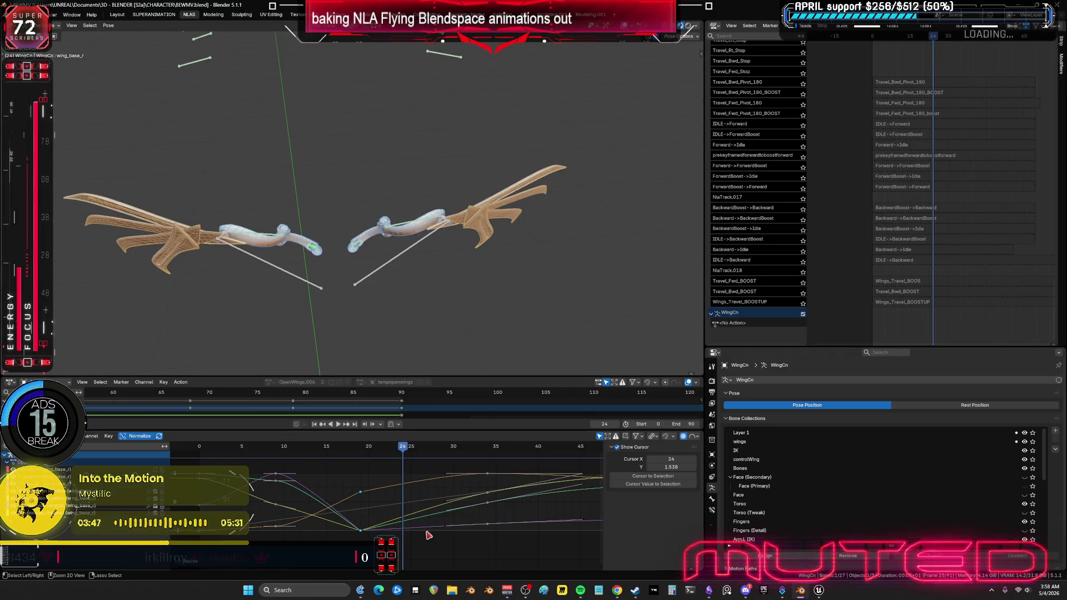
Step: Undo the sharp key scaling, switch to the wing_base_l bone and go to frame 19
key("ctrl+z")
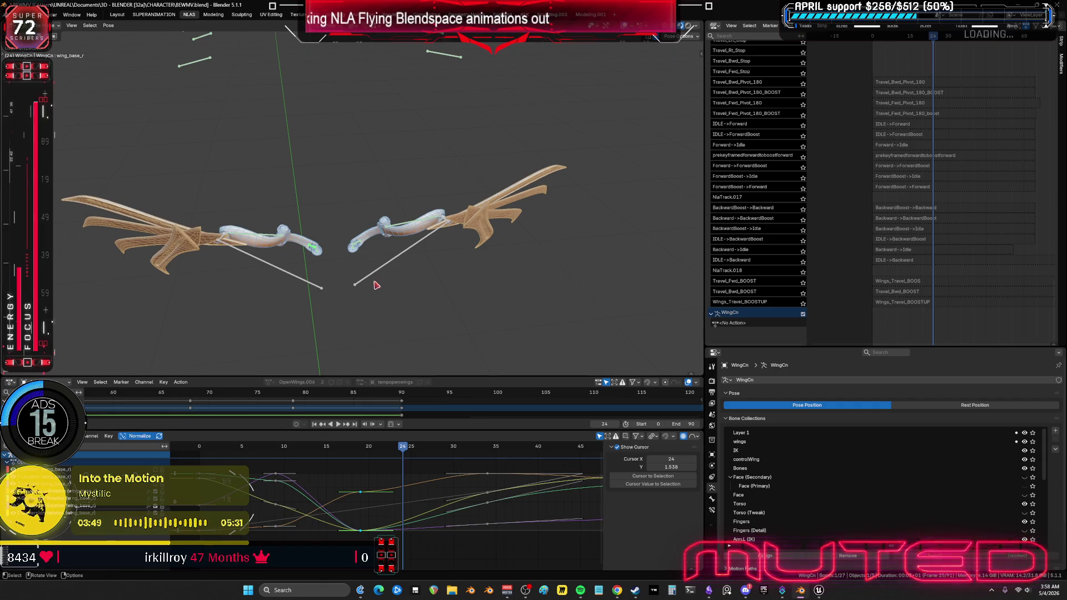
scroll(363, 252, "up", 5)
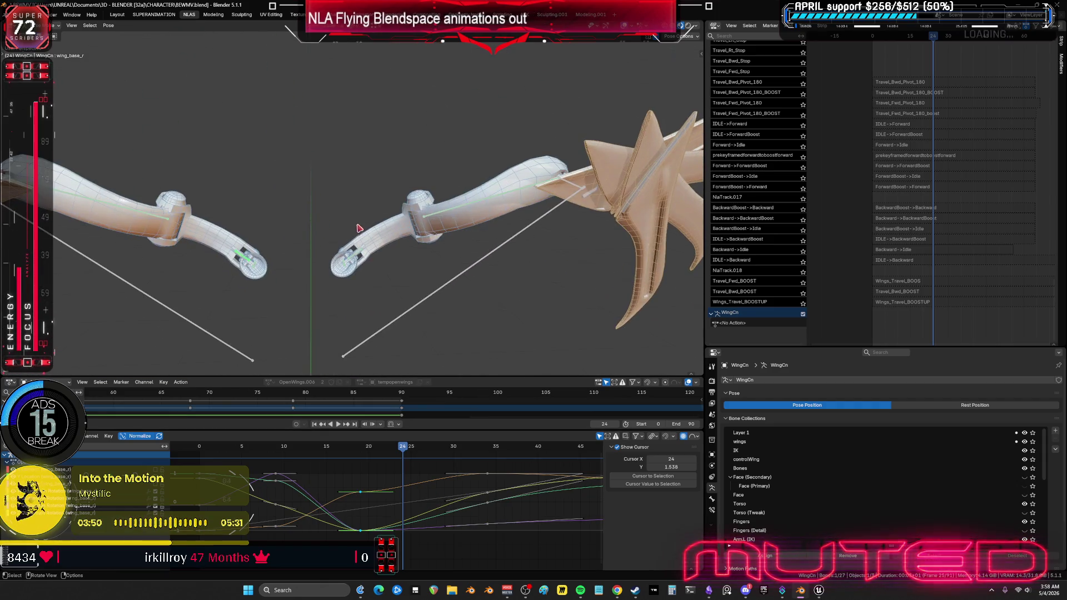
key("ctrl+shift+m")
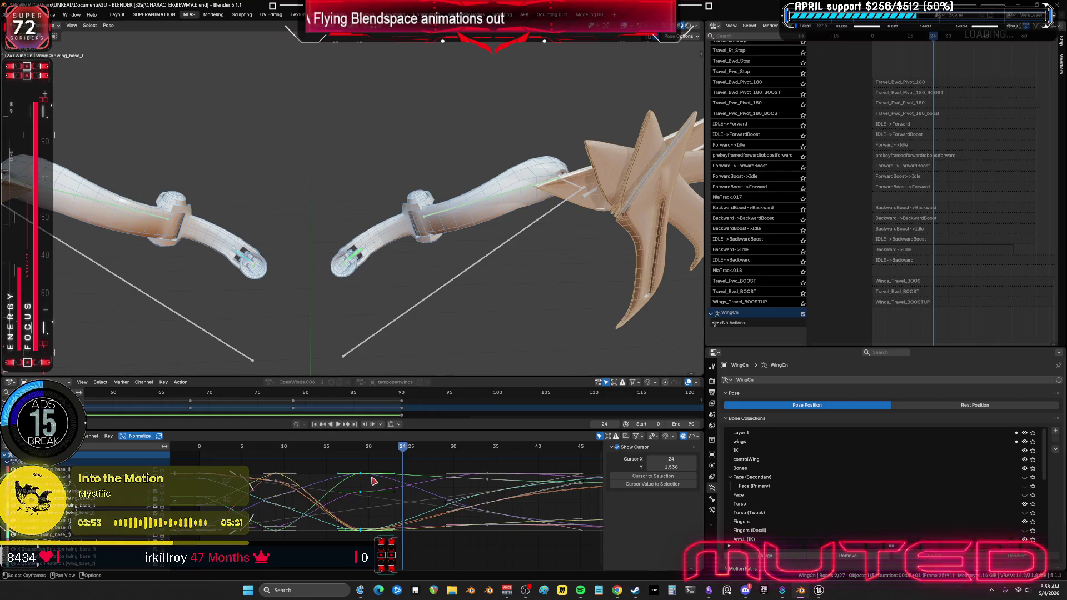
left_click_drag(361, 450, 362, 450)
key("ctrl+space")
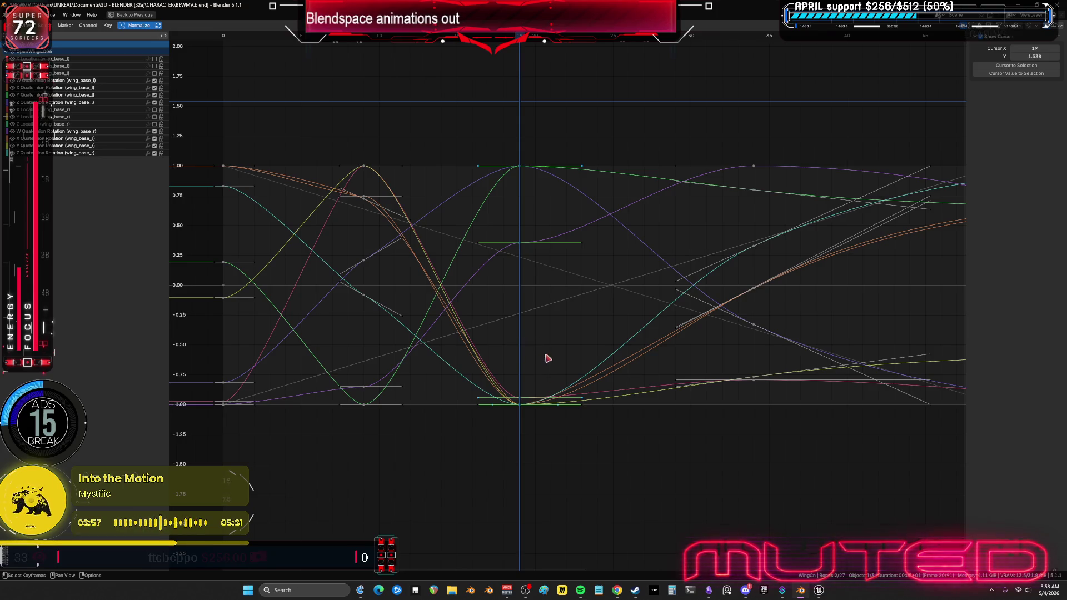
Step: Scale the keys around frame 20 closer together in time and give them Sinusoidal interpolation
mouse_move(614, 446)
left_mouse_down()
mouse_move(565, 376)
mouse_move(445, 136)
left_mouse_up()
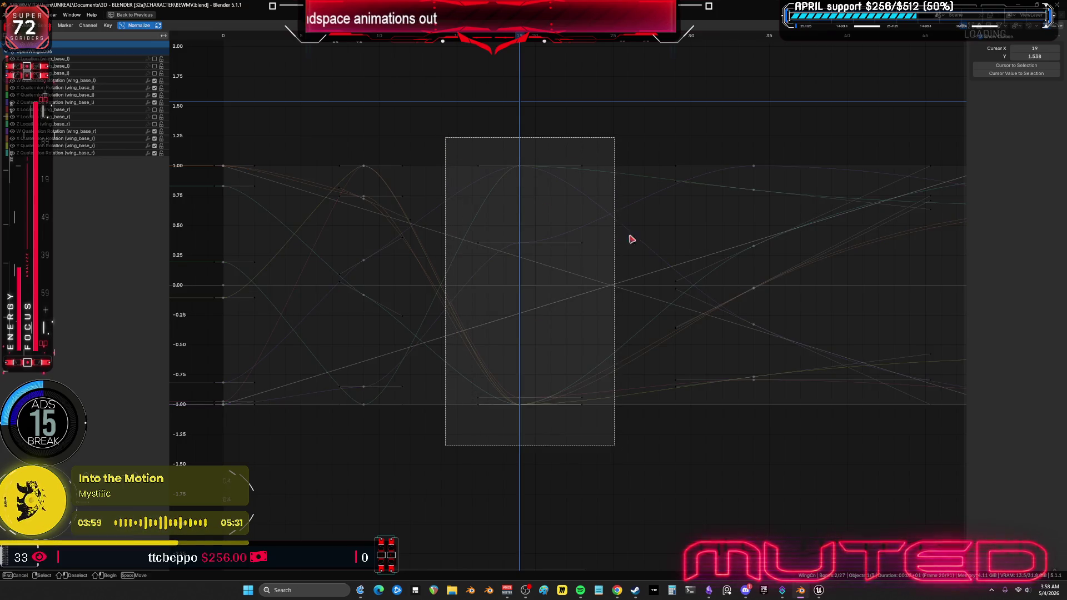
key("s")
key("x")
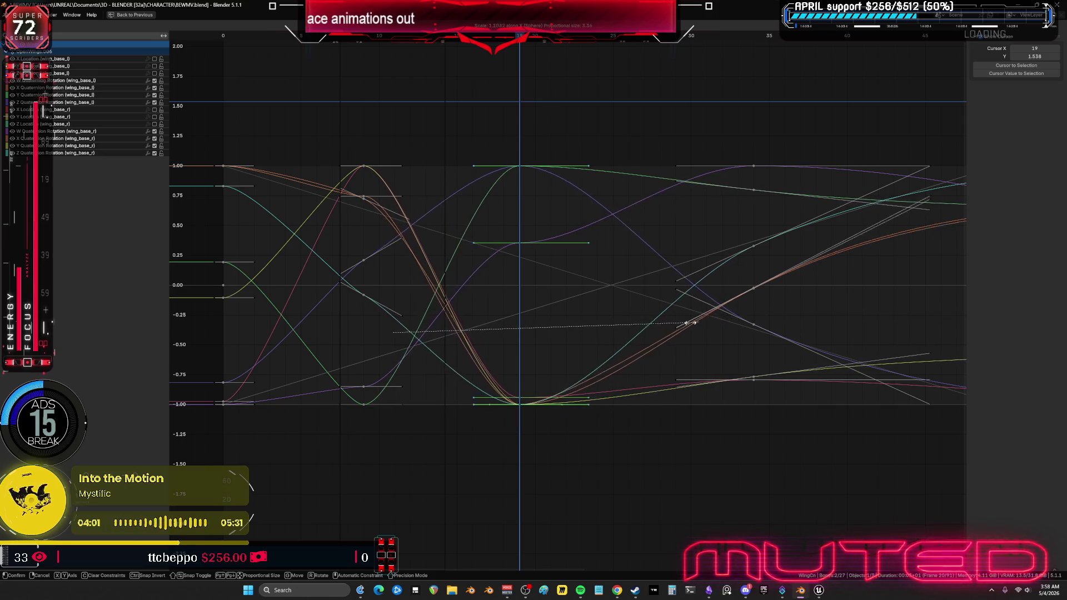
left_click(683, 336)
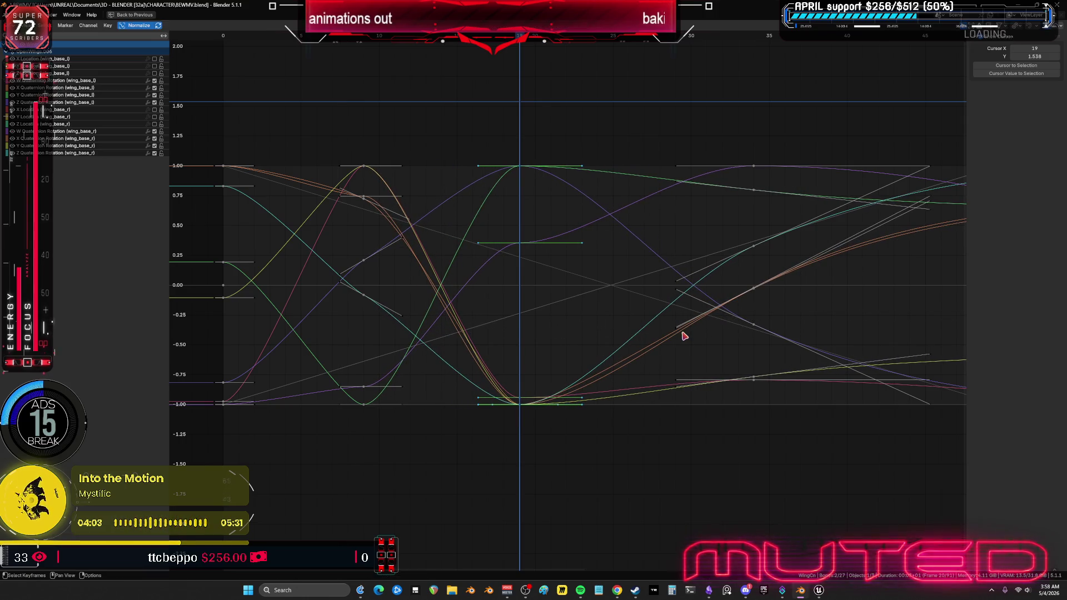
right_click(684, 336)
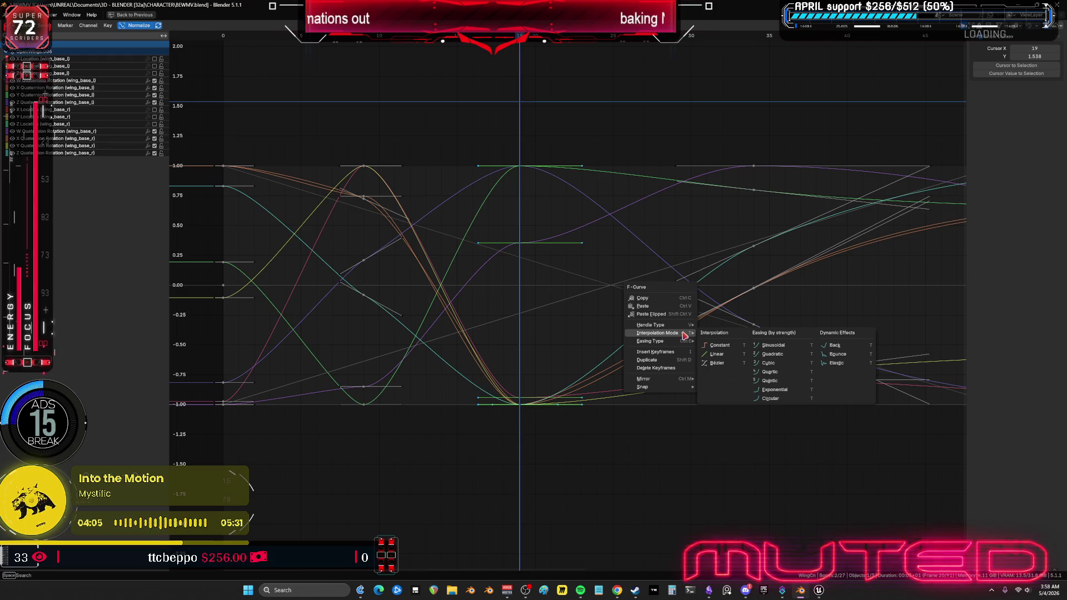
left_click(789, 345)
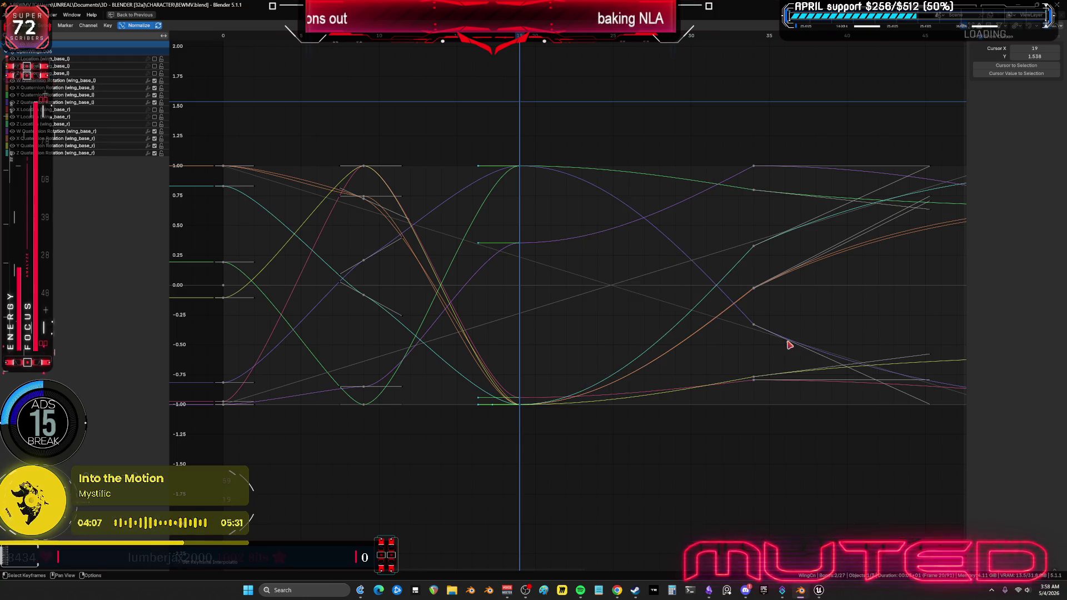
key("t")
key("Escape")
key("ctrl+space")
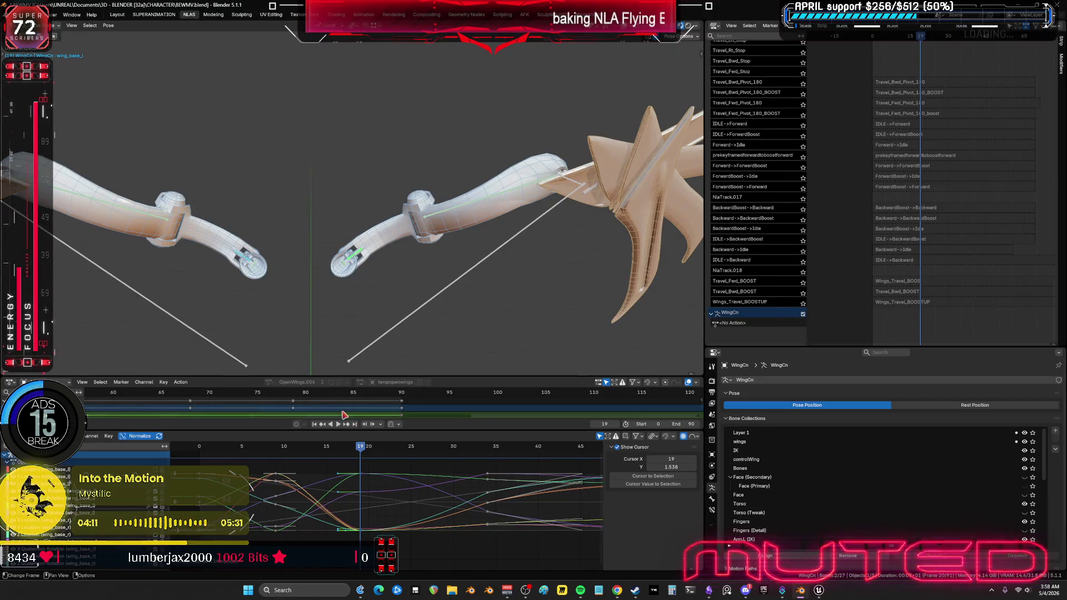
Step: Play the wing flapping animation to preview the new easing
key("space")
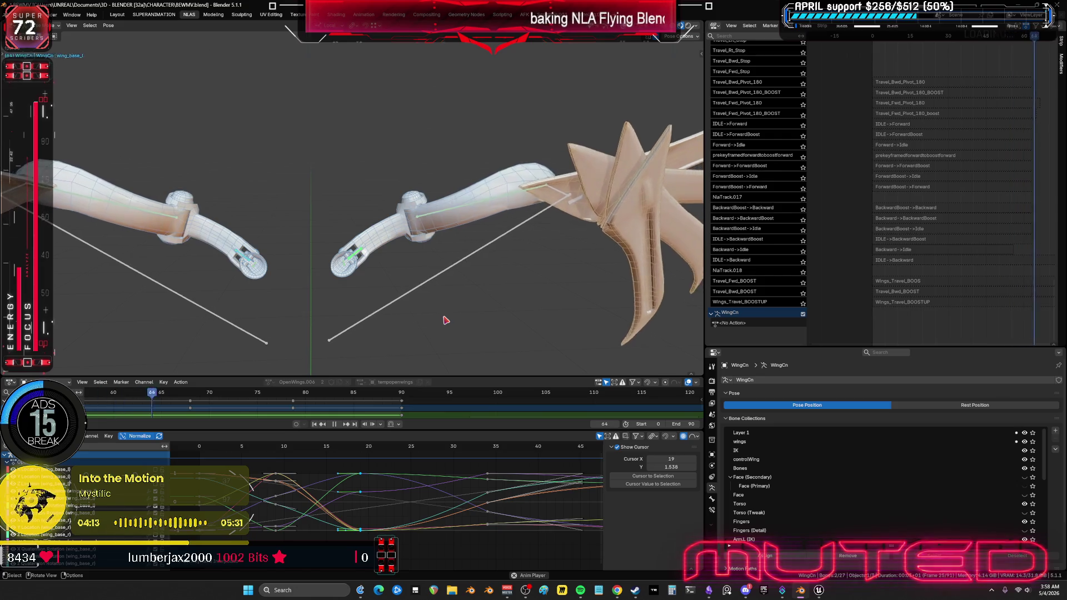
right_click(468, 329)
left_click(502, 264)
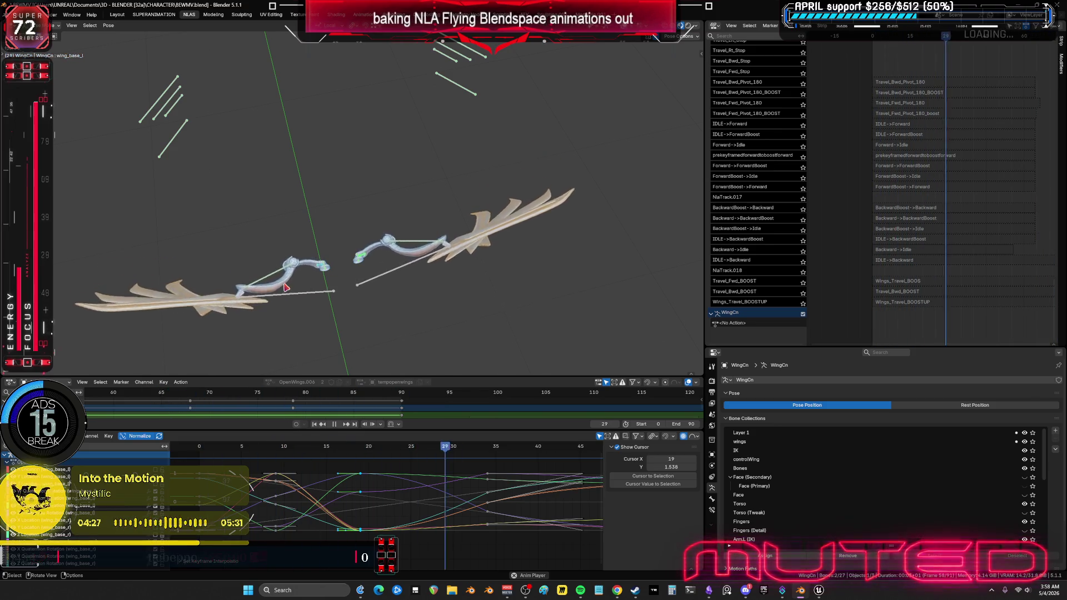
scroll(302, 311, "up", 4)
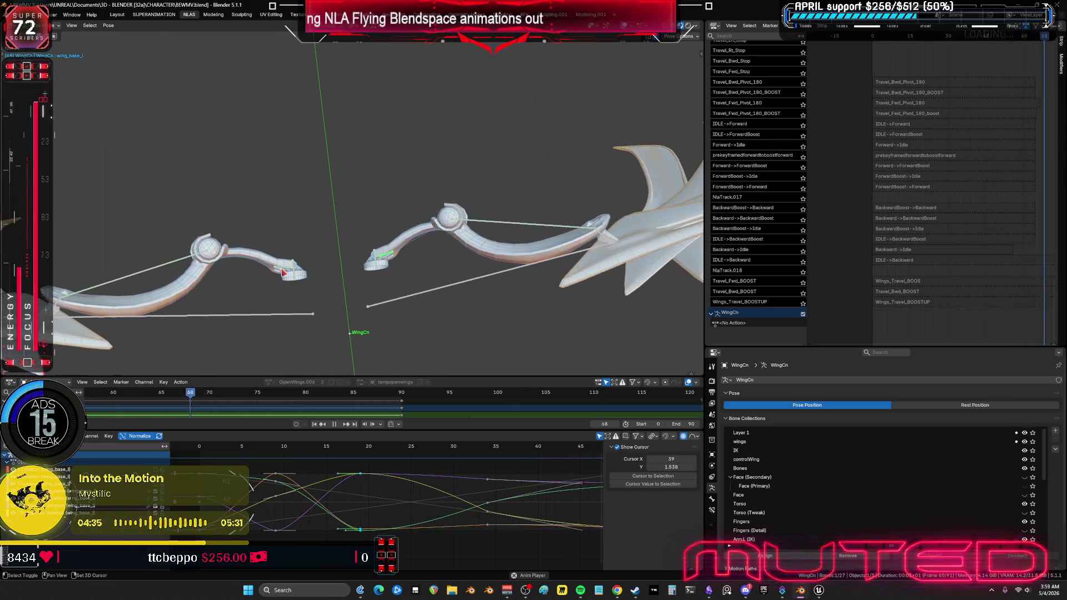
Step: Inspect the curves in the maximized Graph Editor, select the frame-10 keys, then stop playback at frame 35
key("ctrl+space")
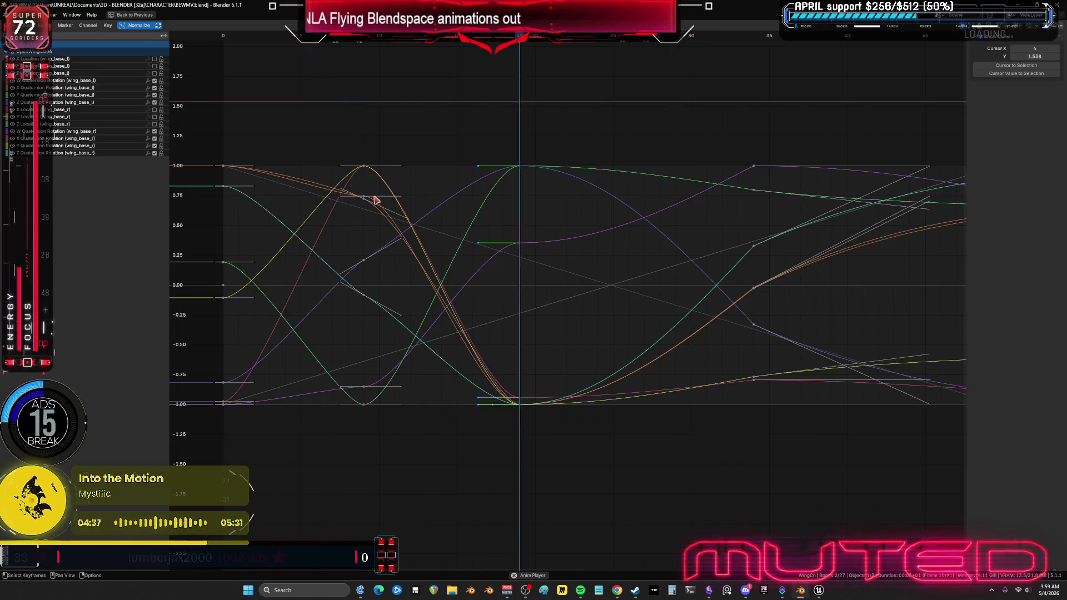
left_click_drag(376, 131, 357, 424)
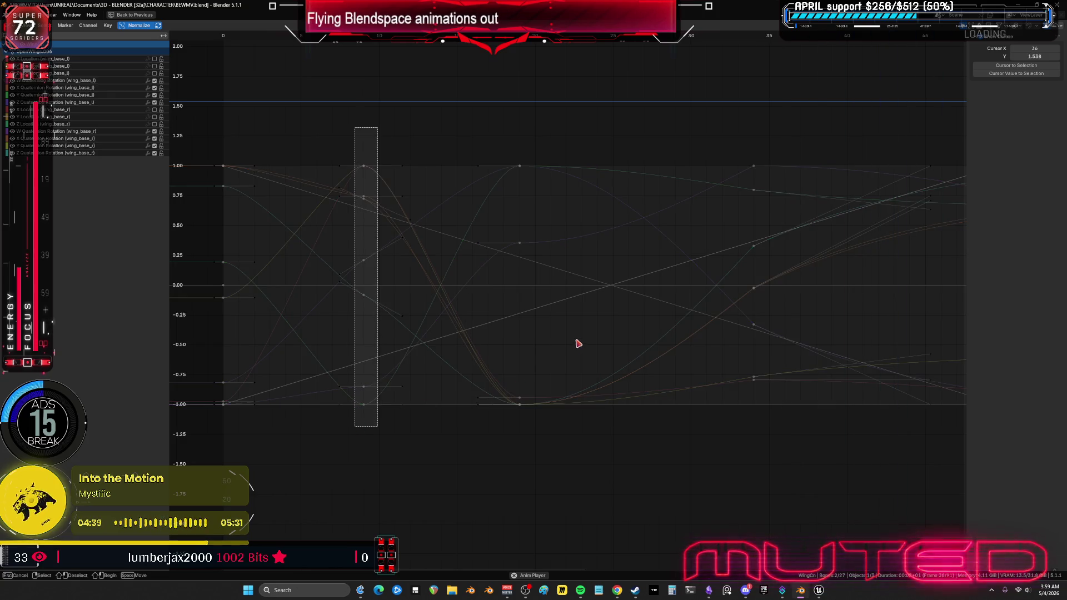
key("ctrl+space")
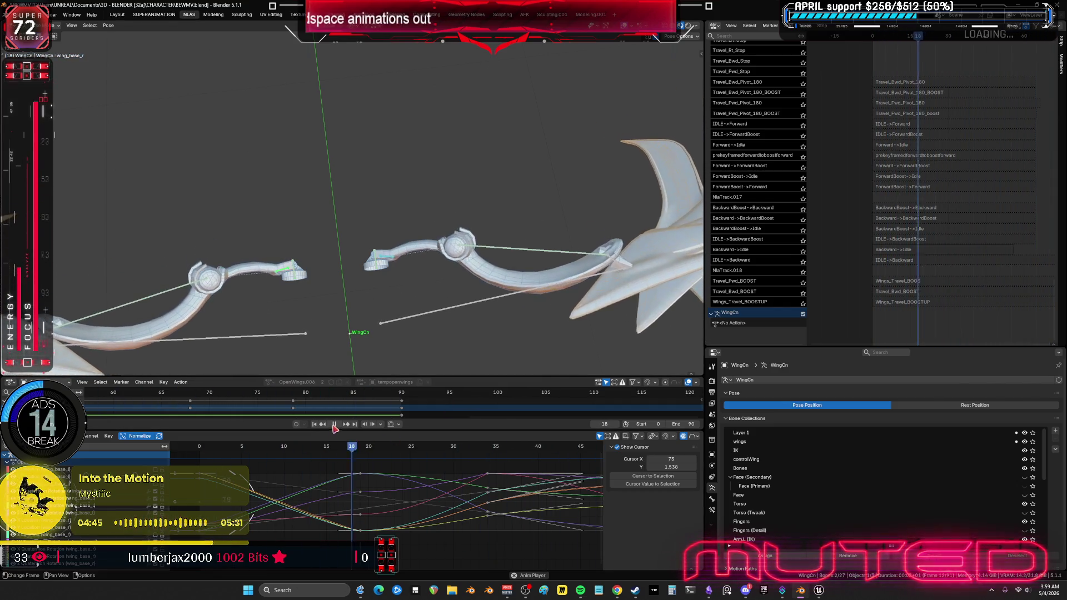
key("Escape")
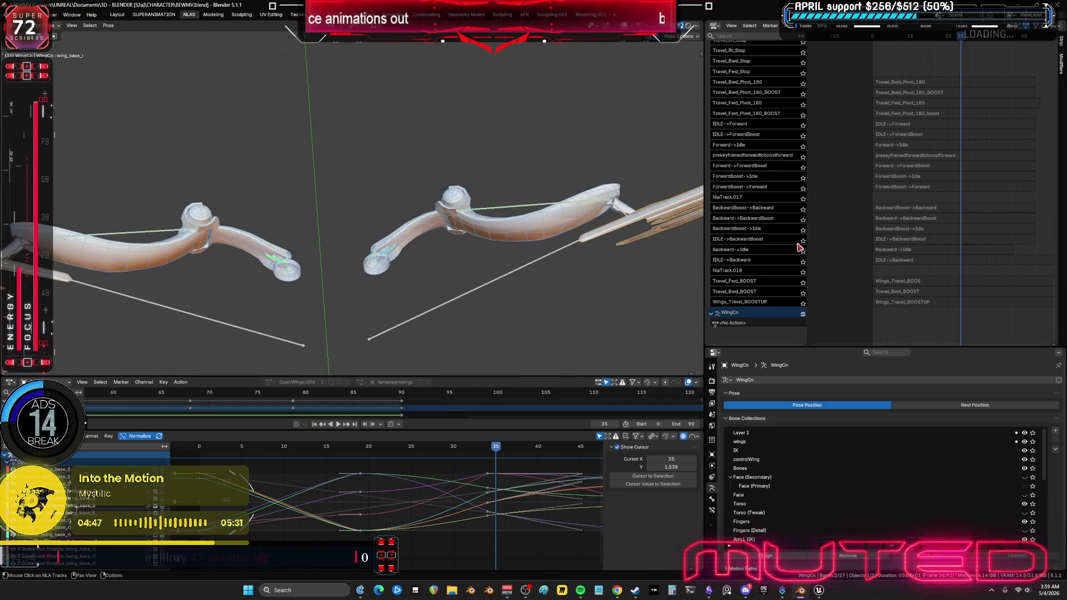
Step: Select and frame all Travel_Bwd keys, then check the Key Snap options
key("a")
key("Home")
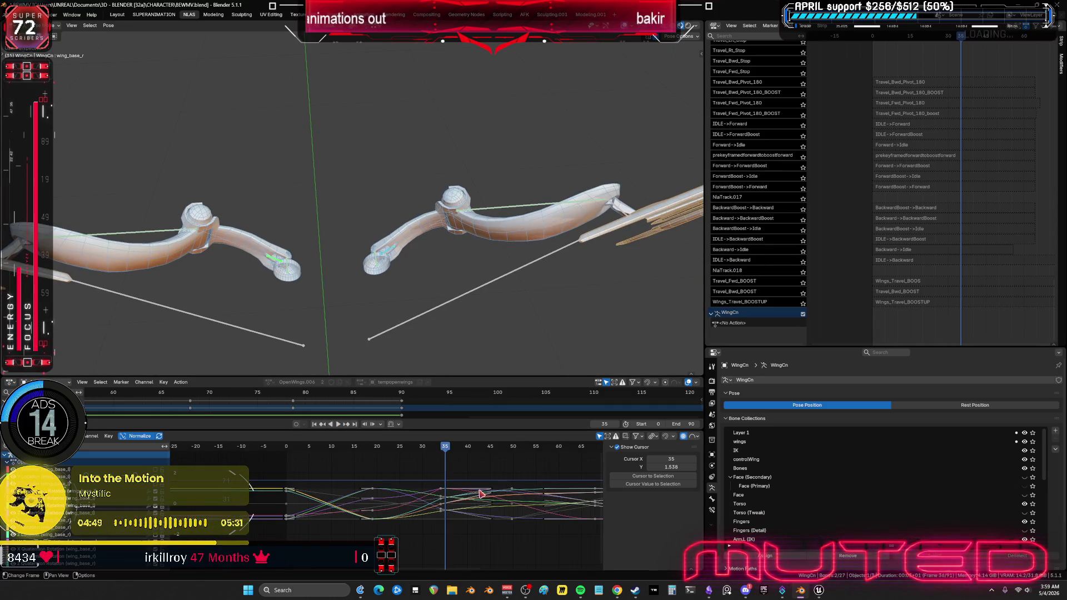
left_click(108, 435)
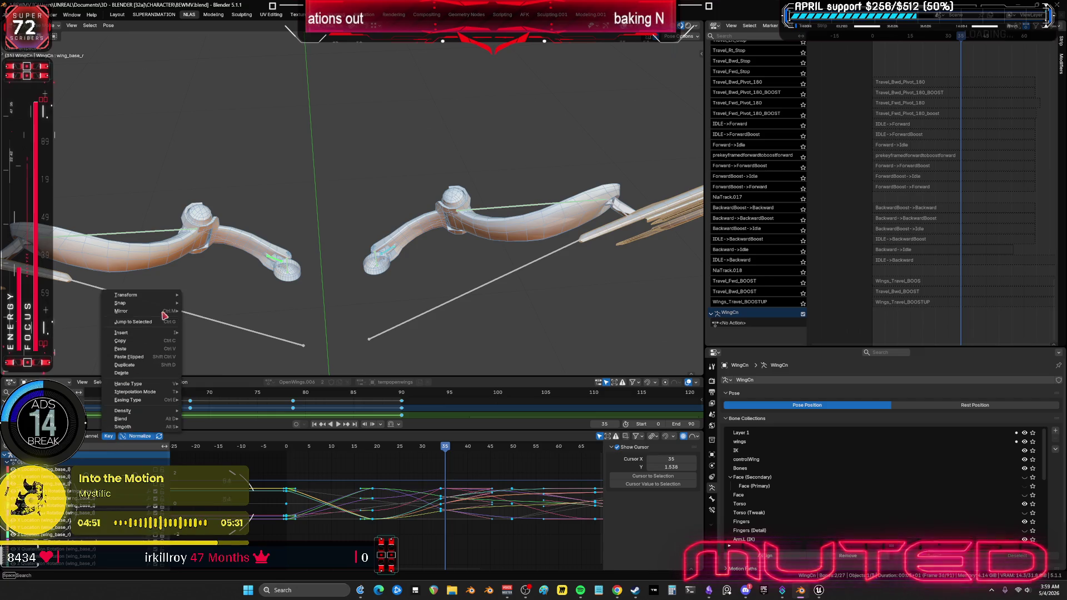
mouse_move(166, 304)
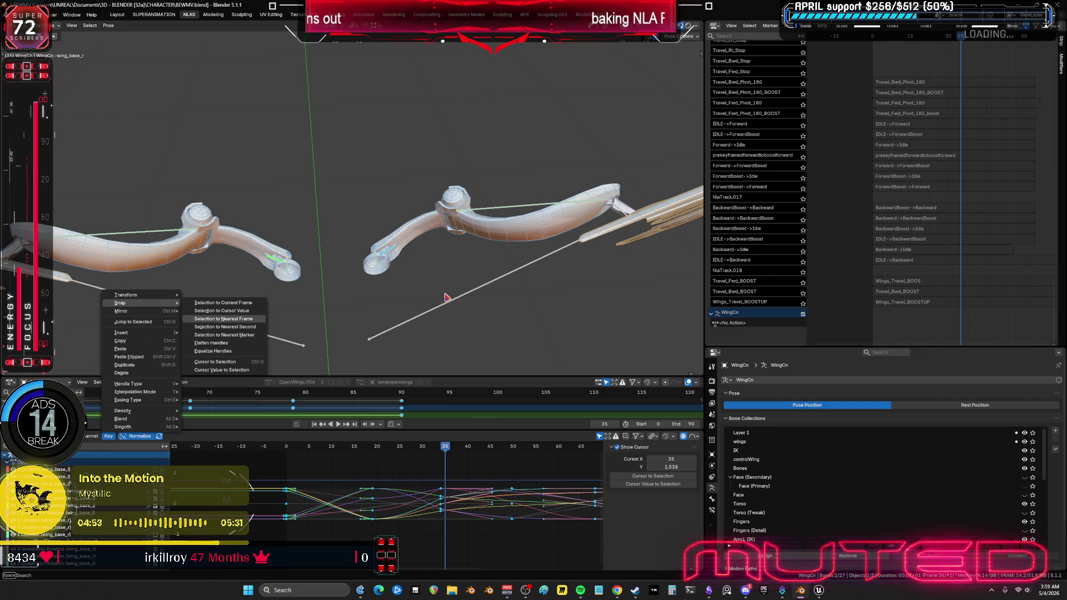
mouse_move(868, 211)
middle_mouse_down()
mouse_move(842, 216)
mouse_move(855, 510)
middle_mouse_up()
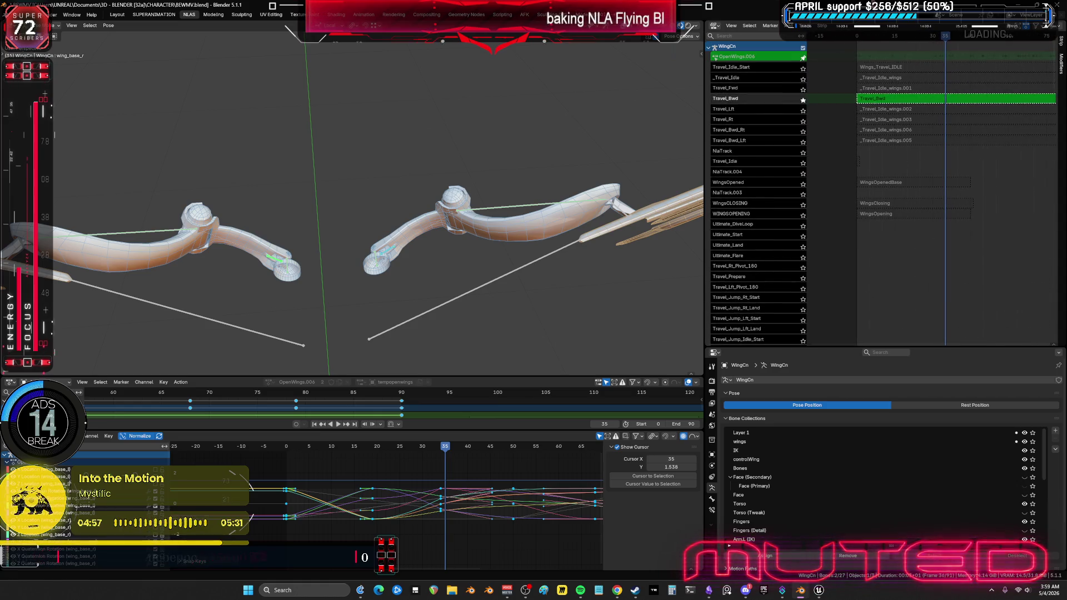
Step: Exit tweak mode on the Travel_Bwd action and solo its NLA track
key("Tab")
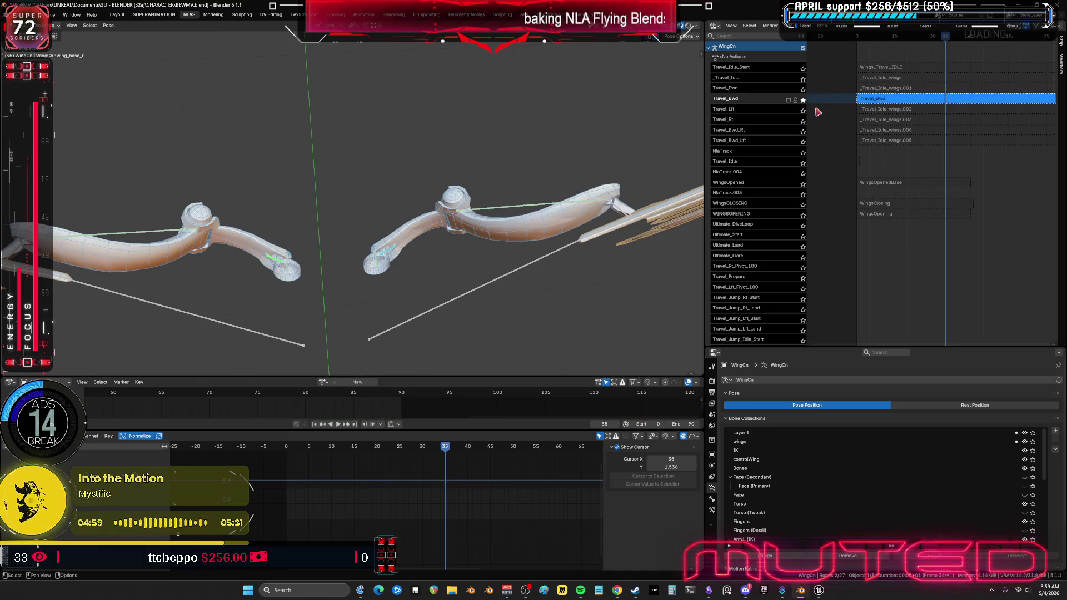
left_click(788, 100)
scroll(790, 104, "down", 3)
Step: Switch the rig to object mode, unhide all character meshes with Alt+H, and make Root active
mouse_move(482, 347)
middle_mouse_down()
mouse_move(436, 319)
mouse_move(460, 174)
mouse_move(497, 191)
middle_mouse_up()
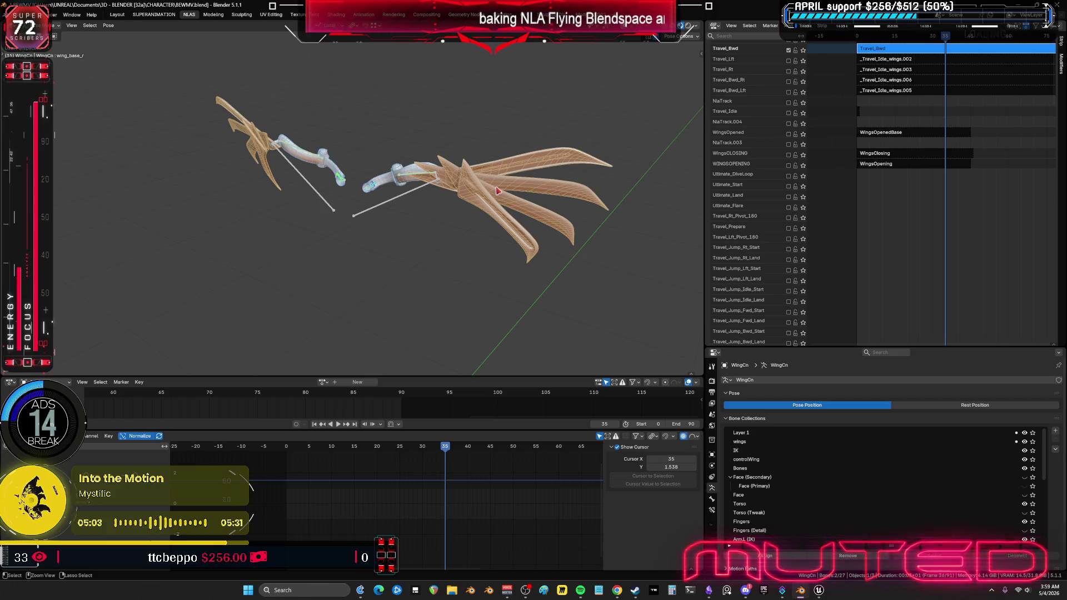
key("ctrl+Tab")
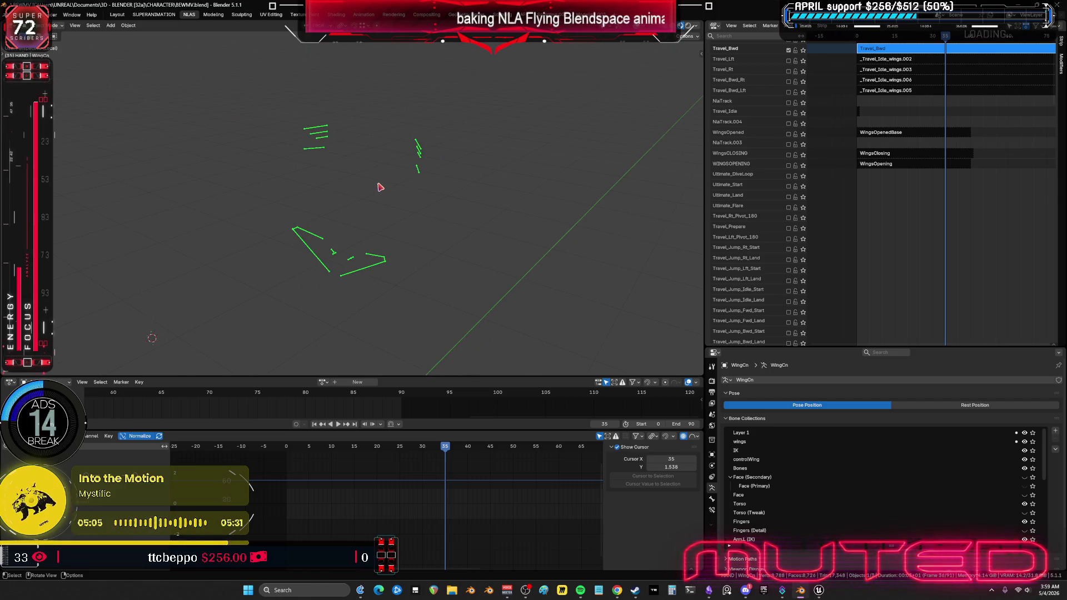
key("alt+h")
scroll(307, 221, "up", 2)
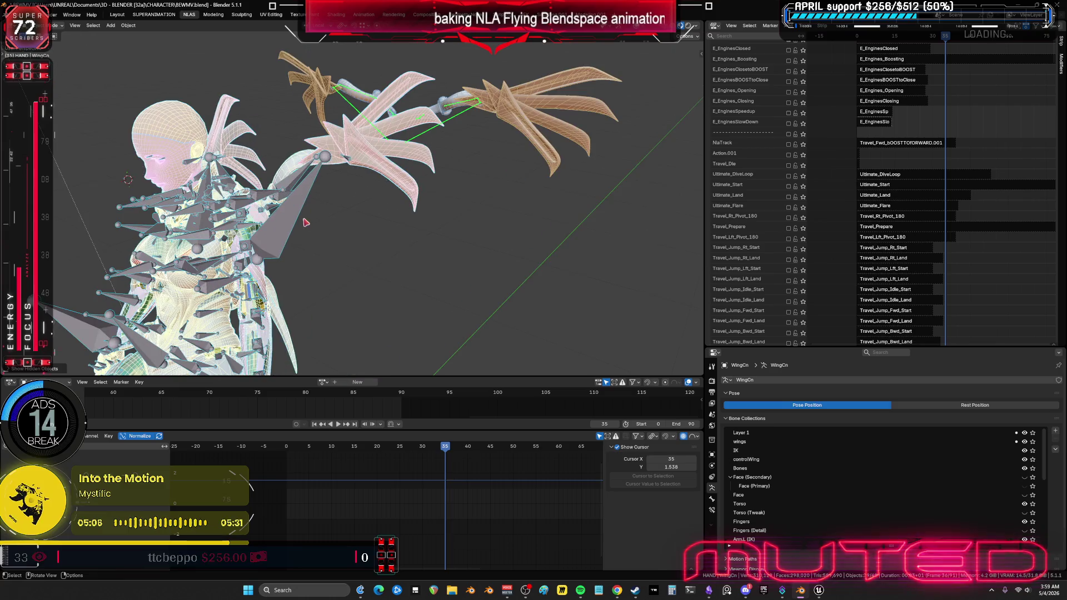
left_click(740, 195)
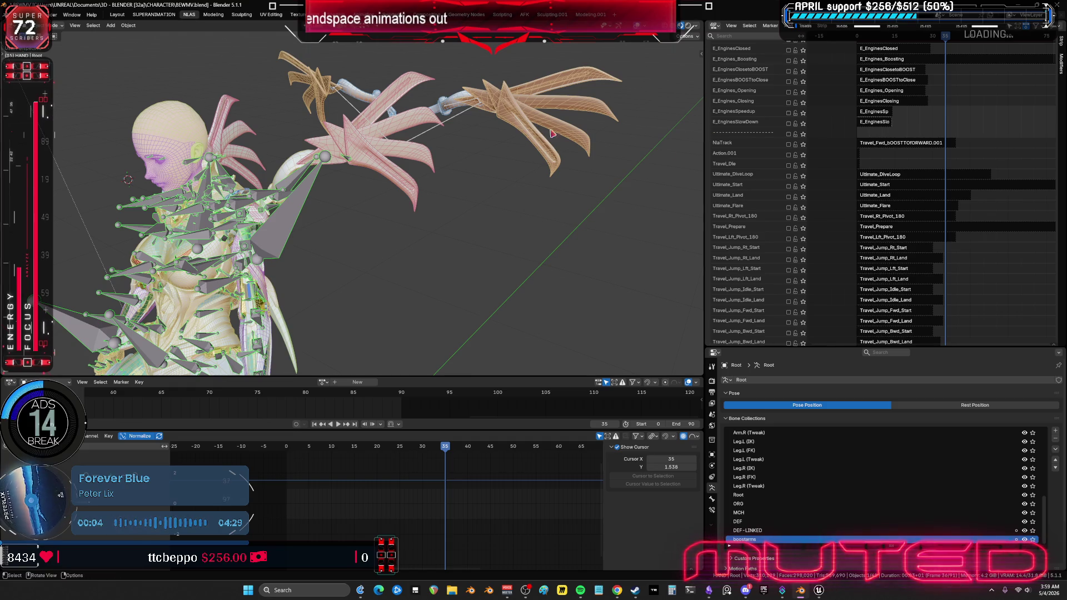
Step: Pan the NLA track list down to the Travel_Fwd and Travel_Bwd tracks
middle_click_drag(901, 220, 872, 271)
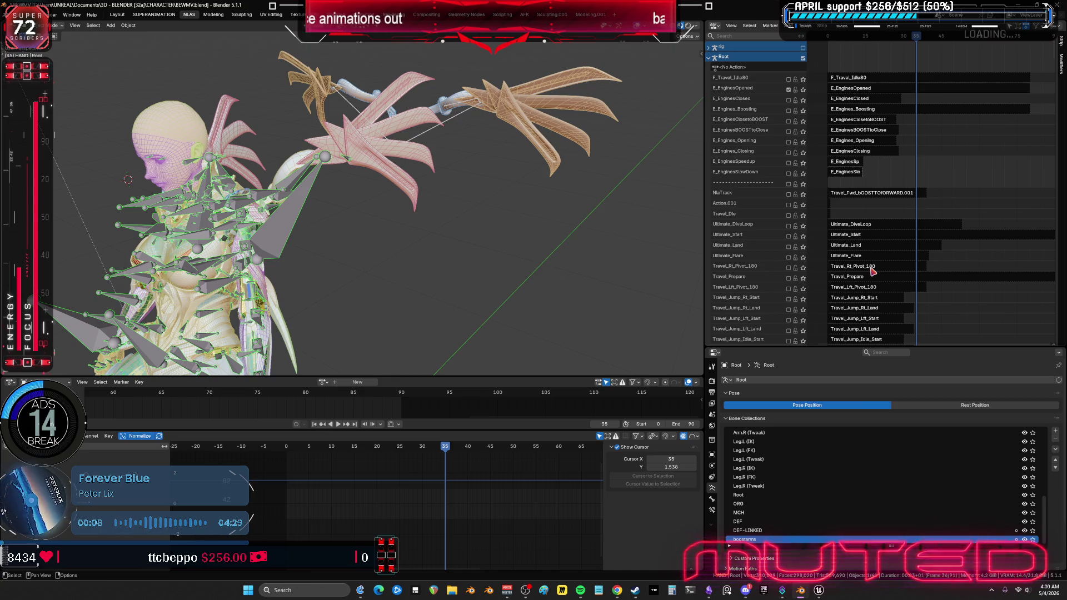
mouse_move(861, 250)
middle_mouse_down()
mouse_move(871, 95)
mouse_move(862, 231)
mouse_move(845, 231)
mouse_move(843, 274)
mouse_move(939, 181)
mouse_move(857, 210)
middle_mouse_up()
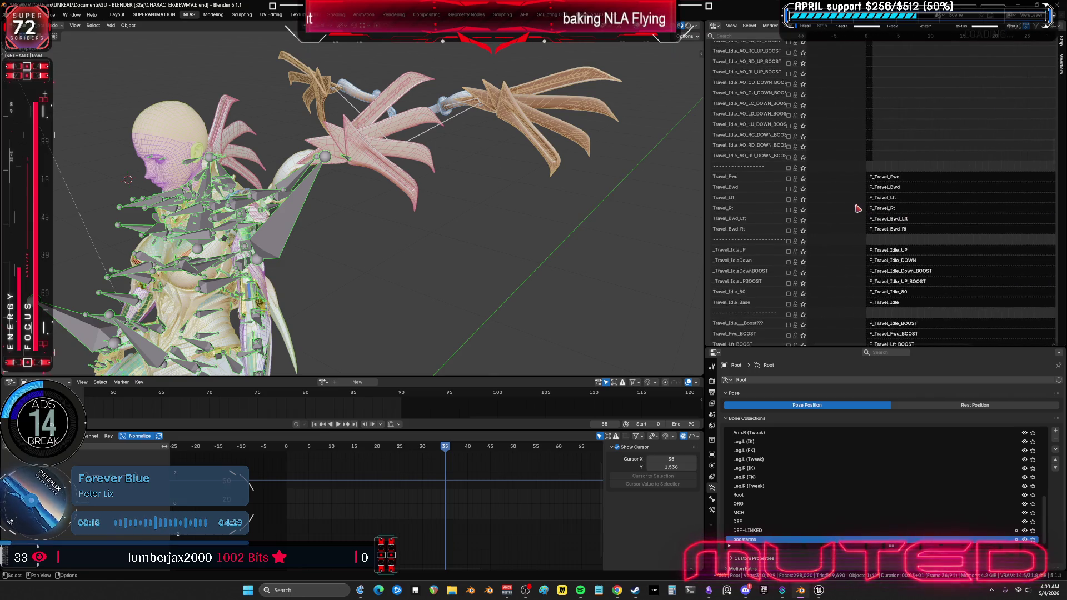
Step: Select and solo the Travel_Bwd track, and hide overlays to see the whole shaded character
left_click(786, 188)
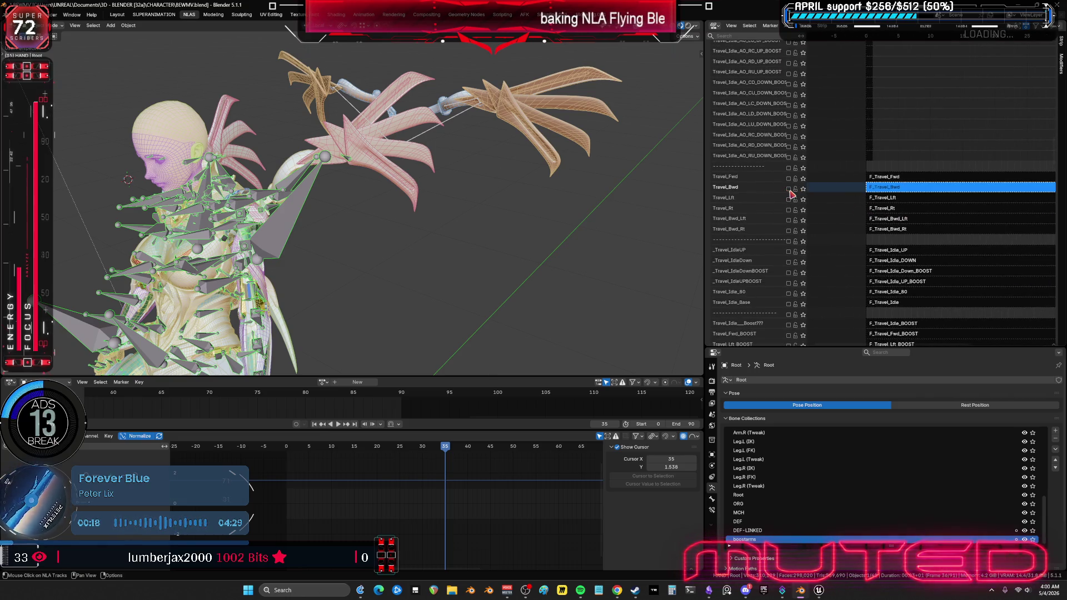
left_click(788, 189)
key("shift+alt+z")
middle_click_drag(419, 240, 313, 336)
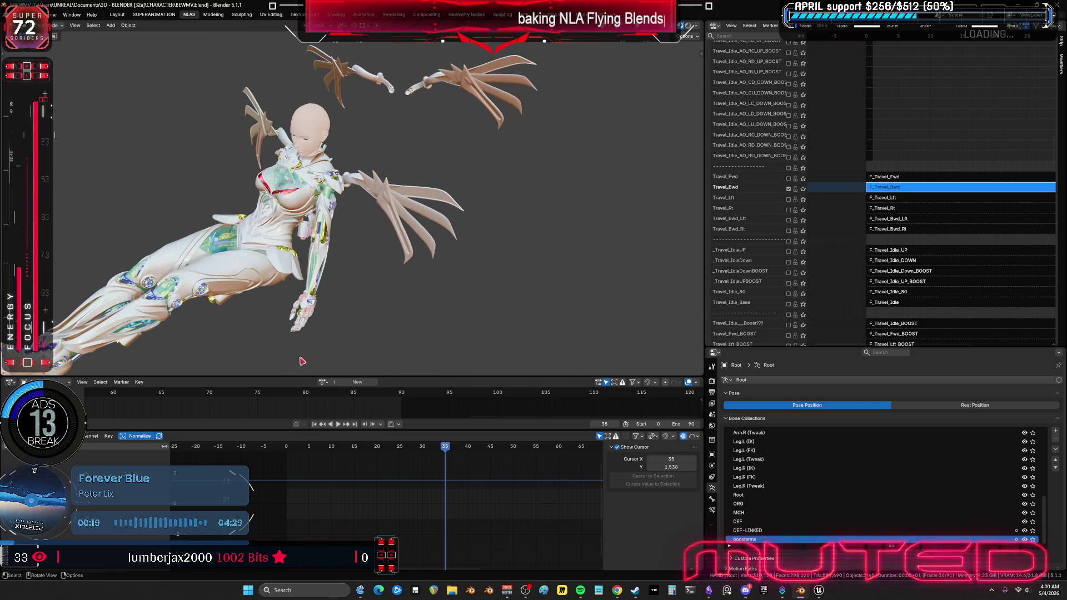
Step: Play and stop the soloed flight, then open the Travel_Bwd action for editing
left_click(339, 424)
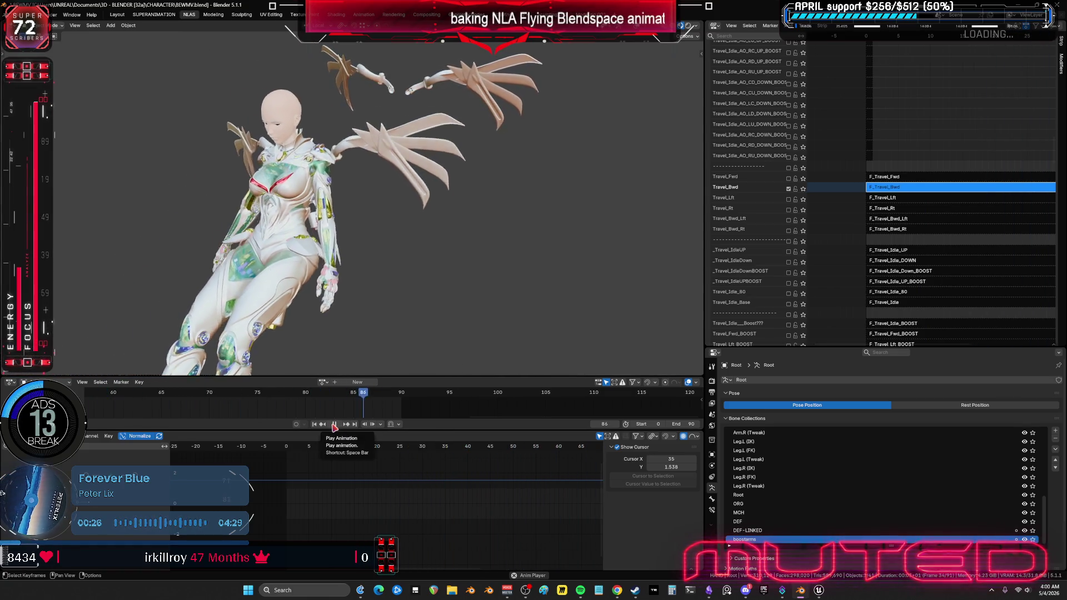
left_click(334, 425)
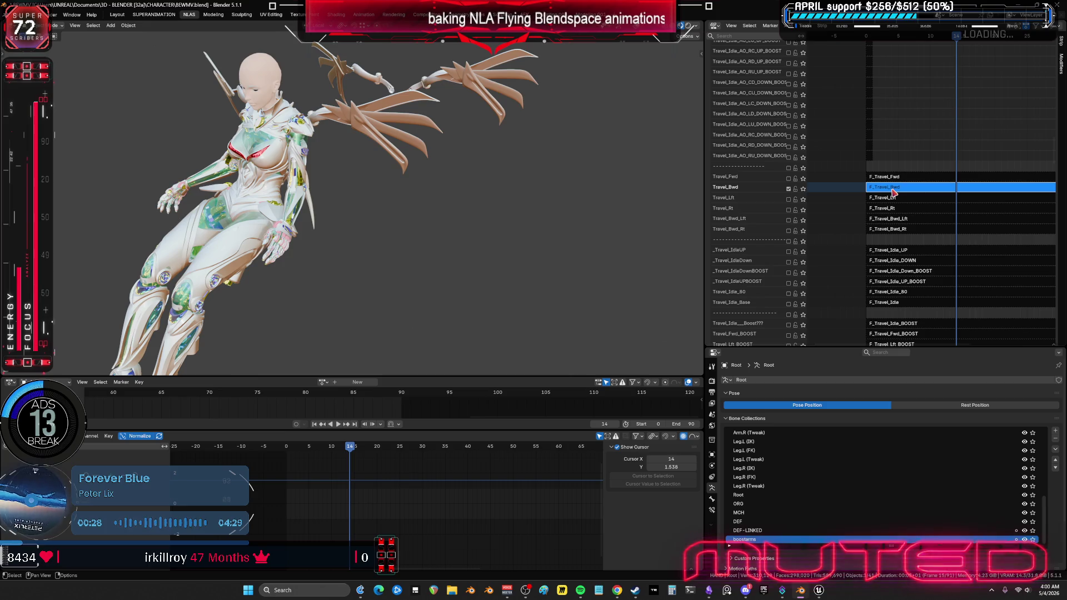
key("Tab")
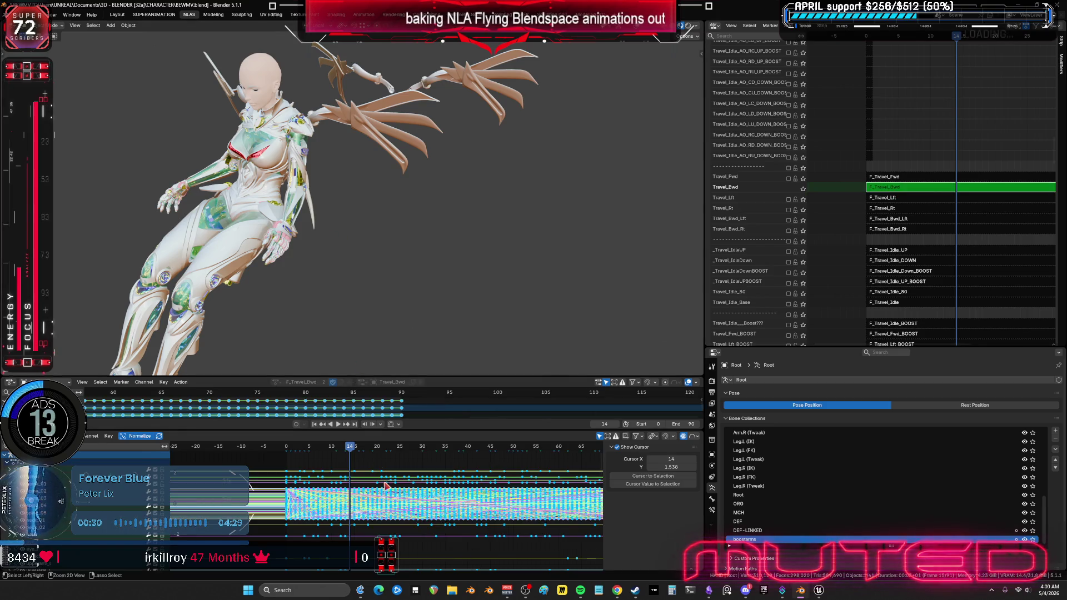
Step: Switch the rig into pose mode and check the curves in the maximized Graph Editor
key("ctrl+space")
key("ctrl+space")
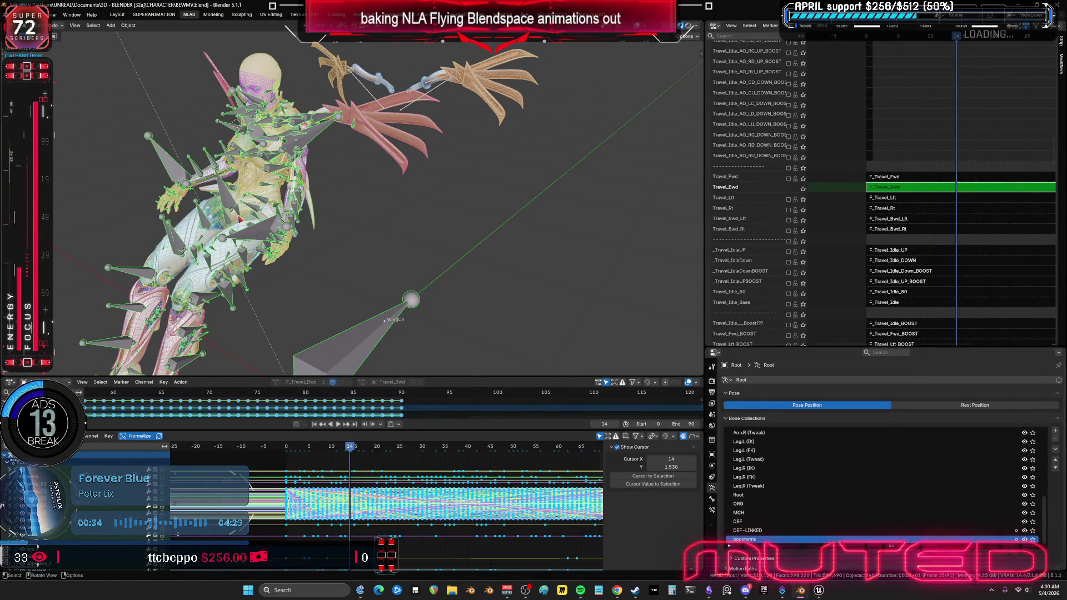
key("ctrl+Tab")
middle_click_drag(252, 226, 222, 221)
key("ctrl+space")
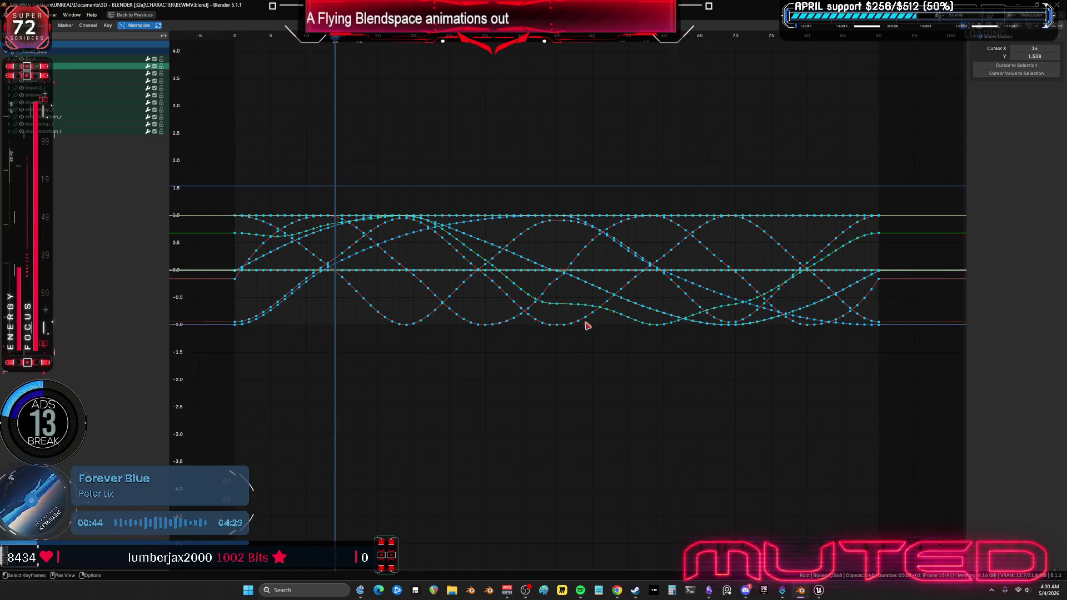
right_click(588, 326)
key("ctrl+space")
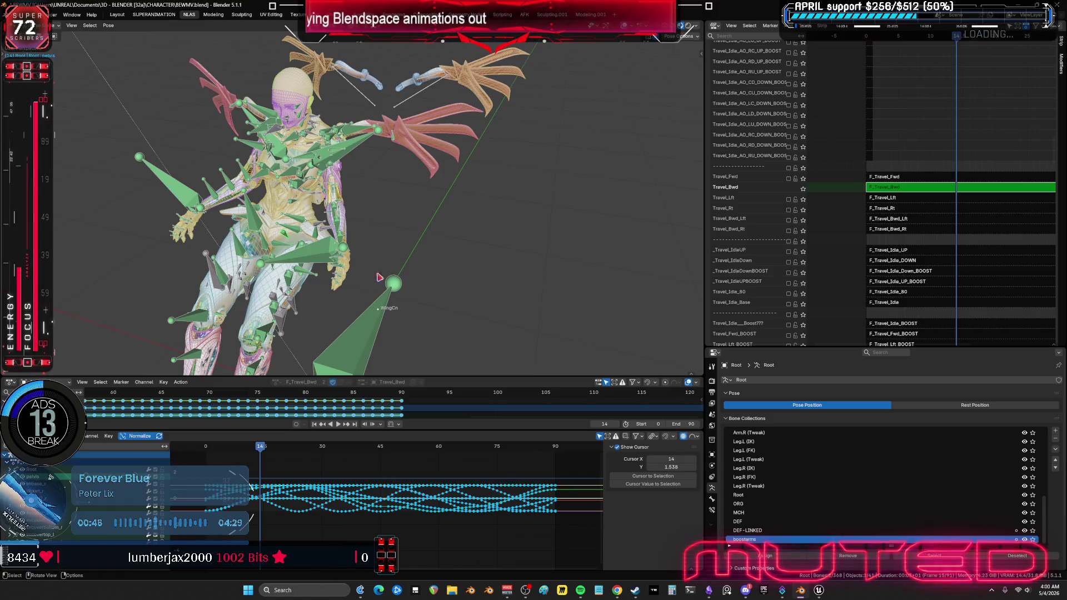
Step: Play the Travel_Bwd action from the first frame and scrub to its final frame, 90
left_click(210, 449)
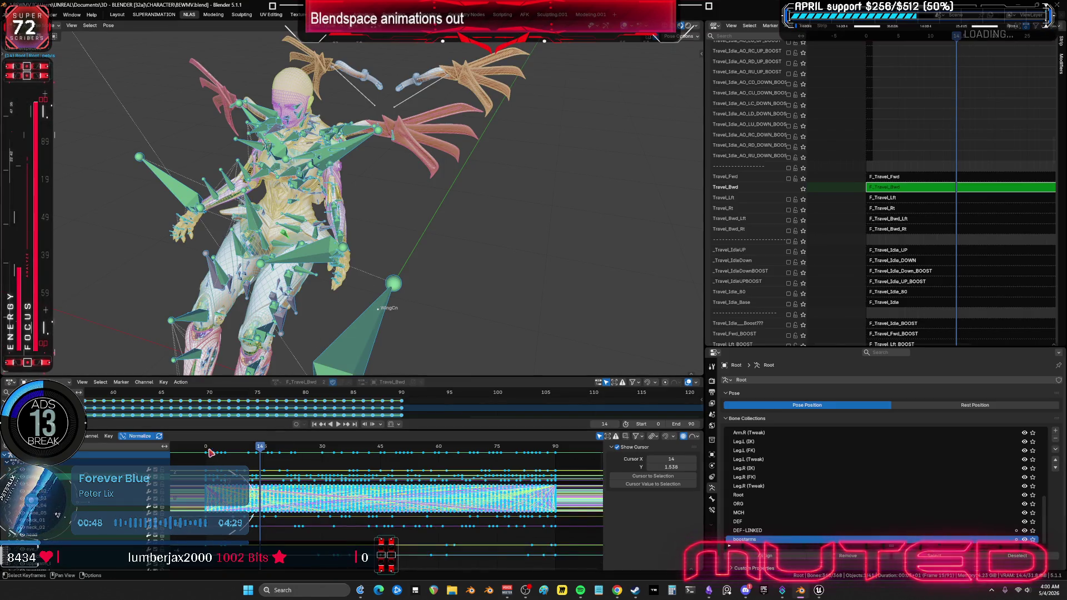
key("space")
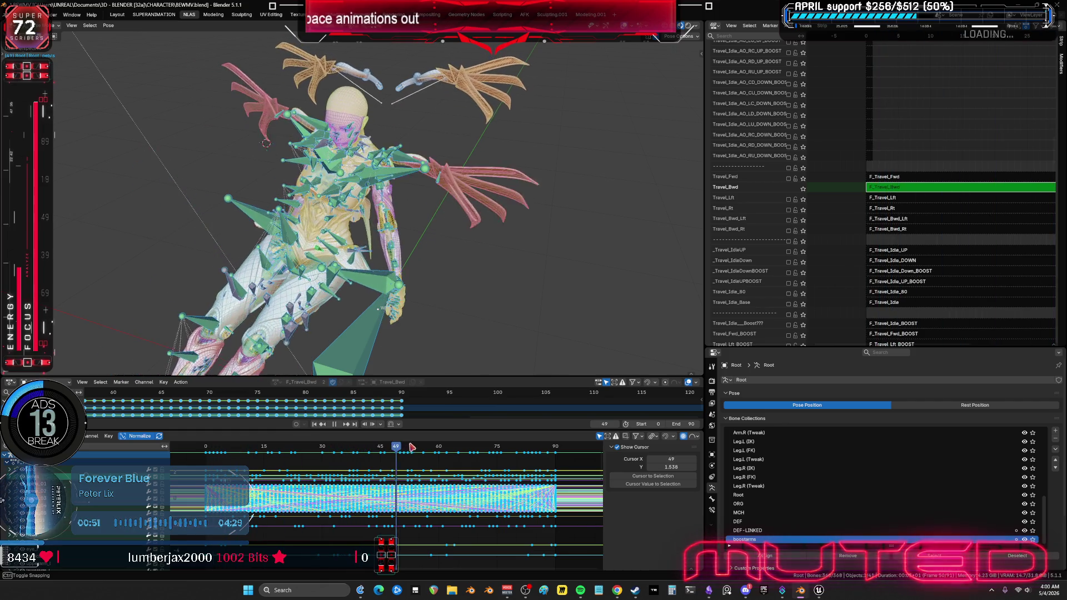
left_click(552, 444)
left_click_drag(553, 443, 556, 442)
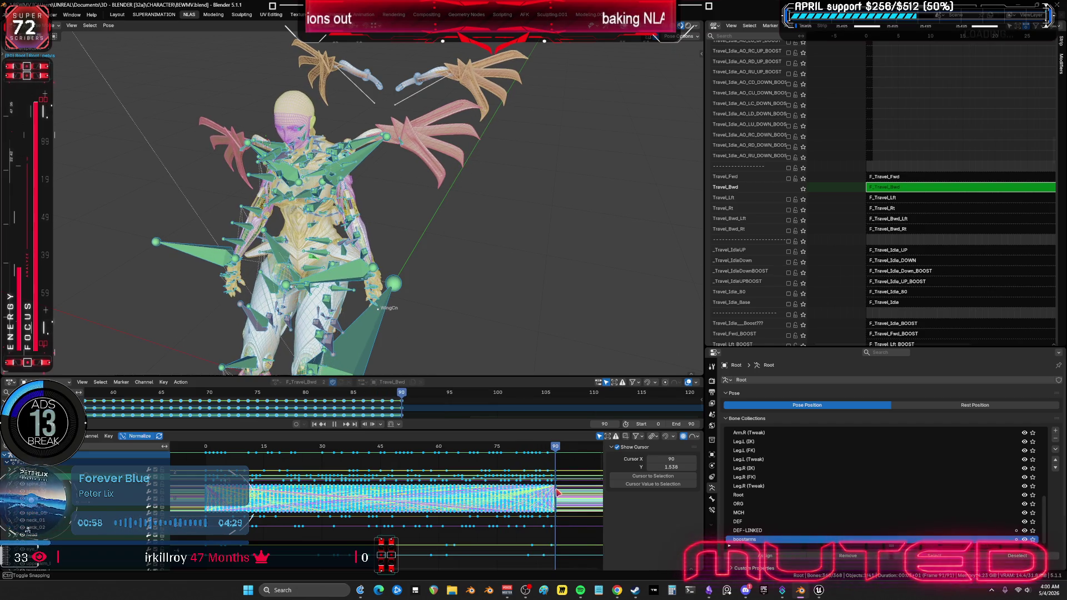
key("ctrl+space")
scroll(579, 303, "down", 5, "ctrl")
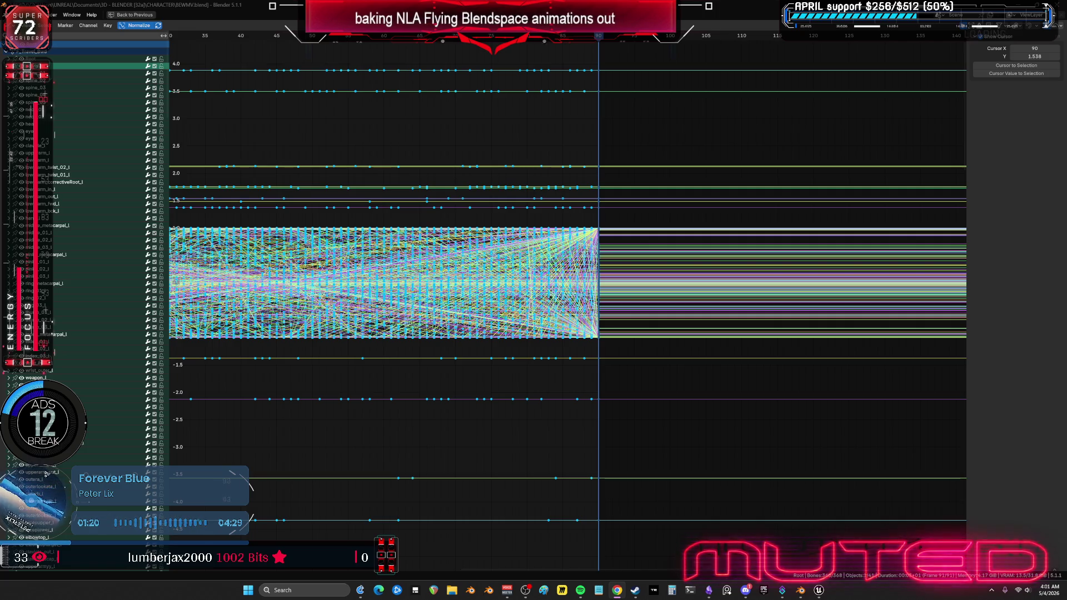
Step: Zoom and pan across the dense baked curves, then frame all keyframes
mouse_move(211, 300)
middle_mouse_down("ctrl")
mouse_move(584, 311)
mouse_move(621, 394)
mouse_move(684, 400)
mouse_move(917, 305)
middle_mouse_up("ctrl")
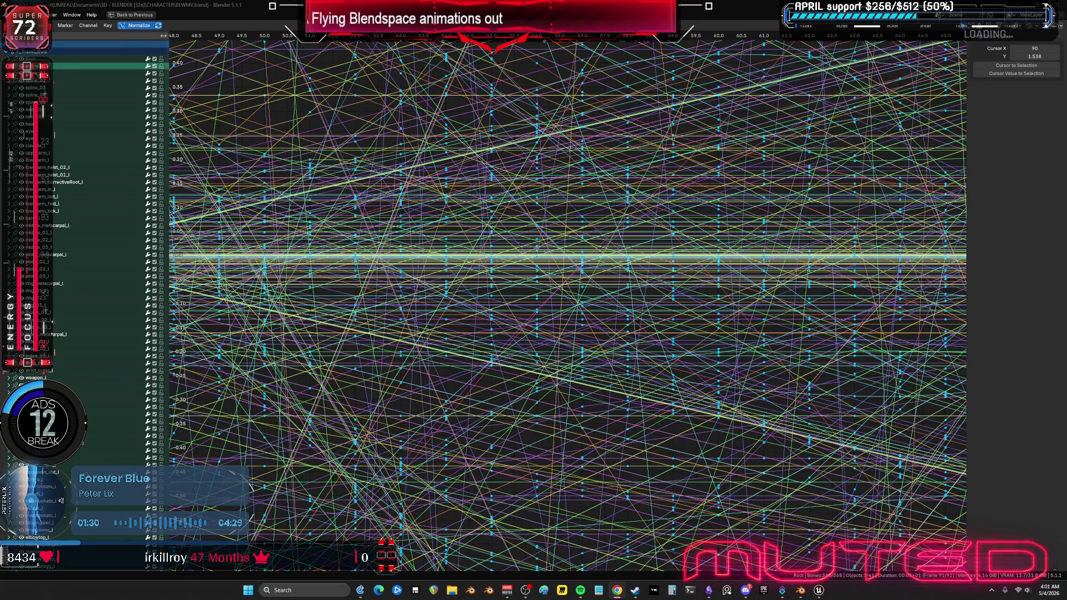
scroll(567, 286, "down", 4)
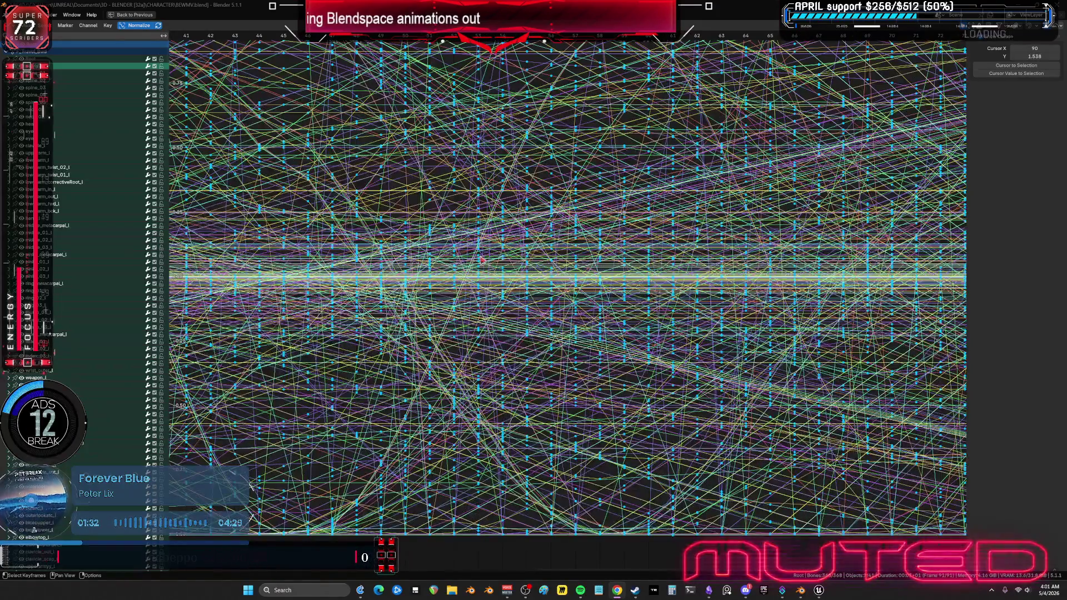
middle_click_drag(566, 286, 579, 303)
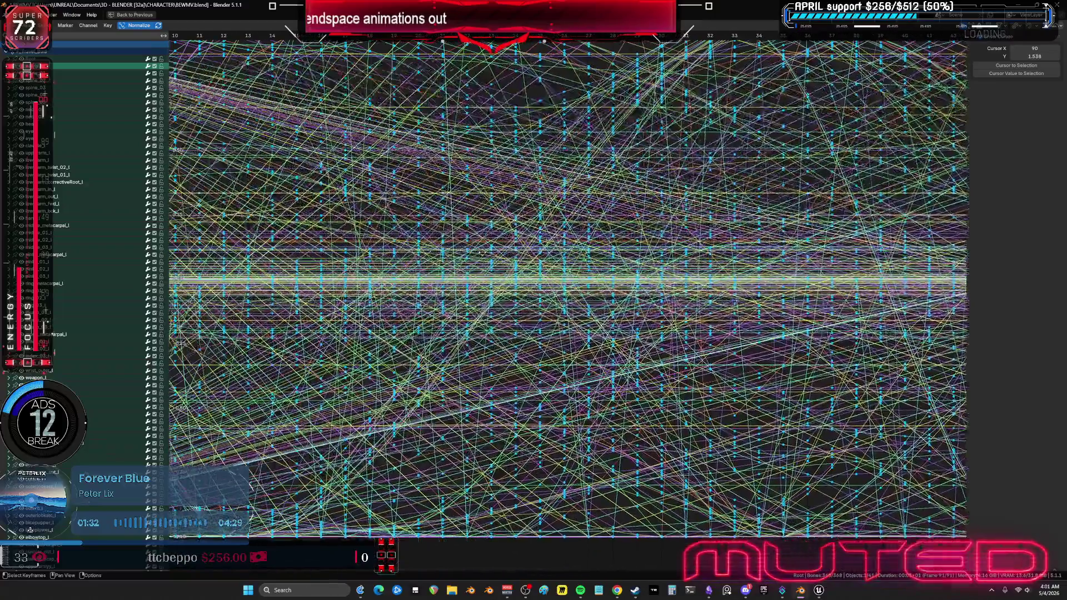
middle_click_drag(477, 255, 853, 292)
scroll(688, 368, "up", 1, "ctrl")
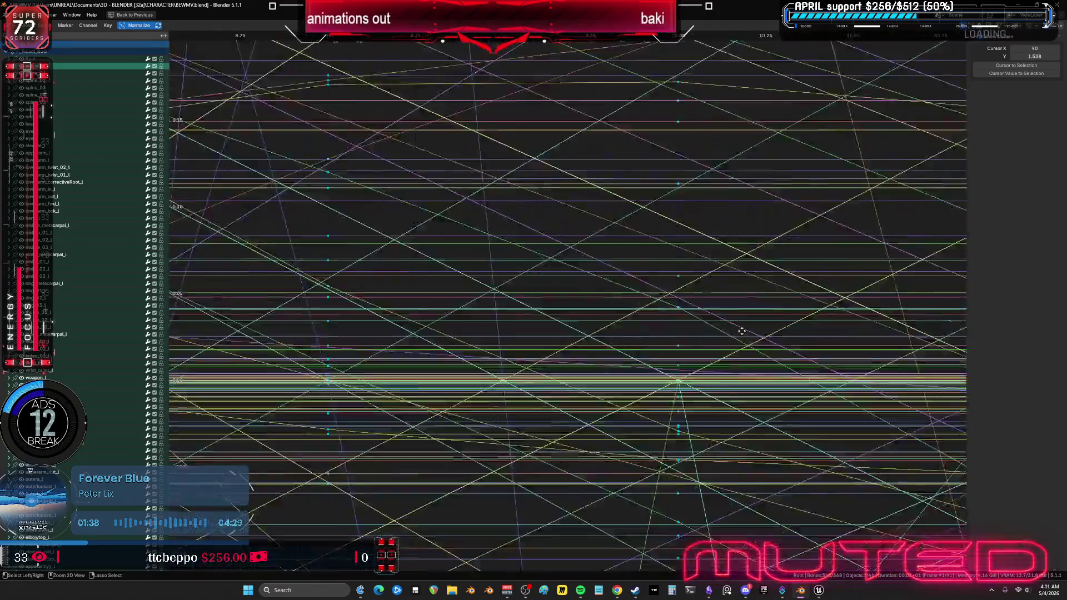
key("Home")
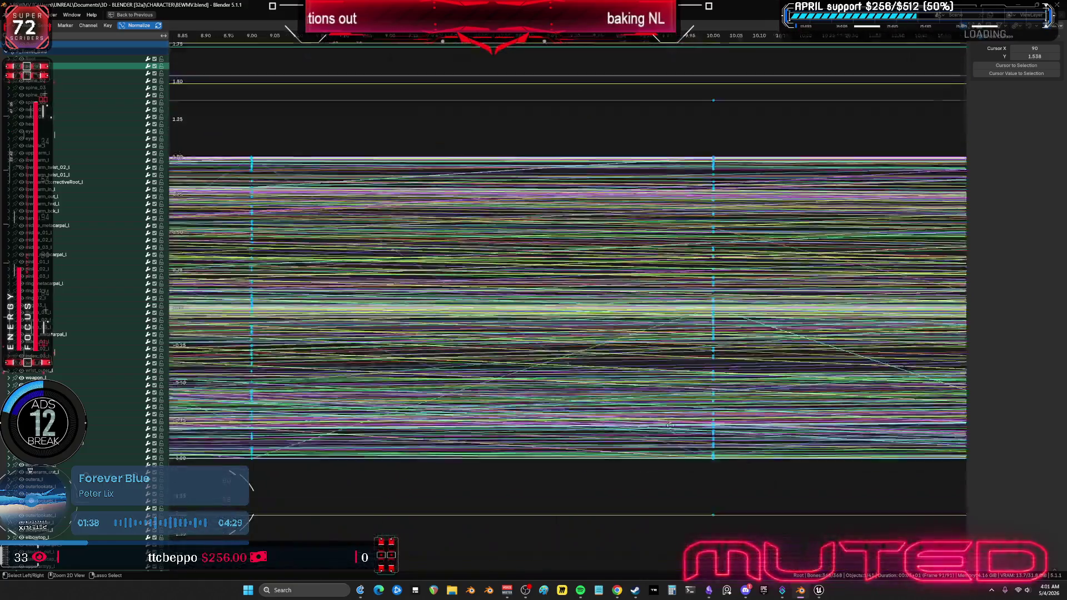
mouse_move(670, 425)
middle_mouse_down("ctrl")
mouse_move(590, 438)
mouse_move(590, 461)
middle_mouse_up("ctrl")
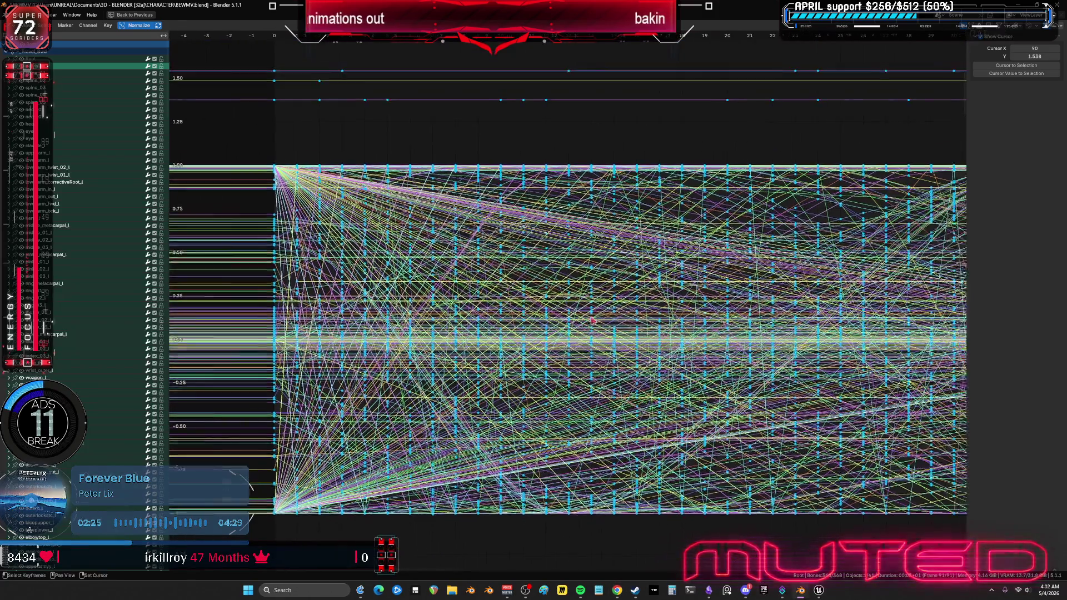
Step: Restore the Blender layout and switch to the running Unreal Engine editor
key("ctrl+space")
scroll(434, 265, "down", 20, "alt")
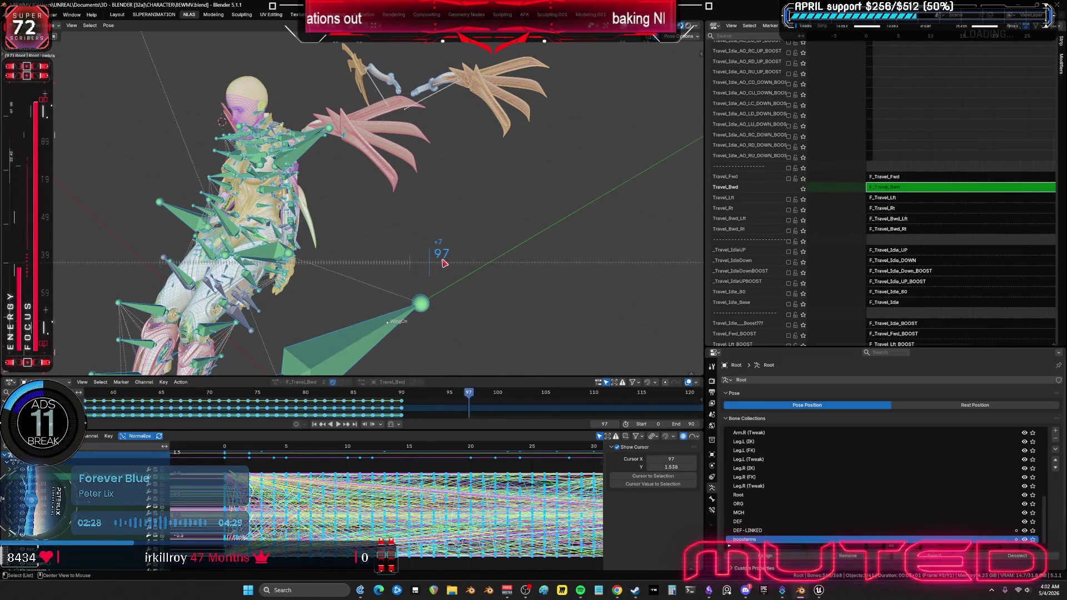
scroll(300, 267, "down", 20, "alt")
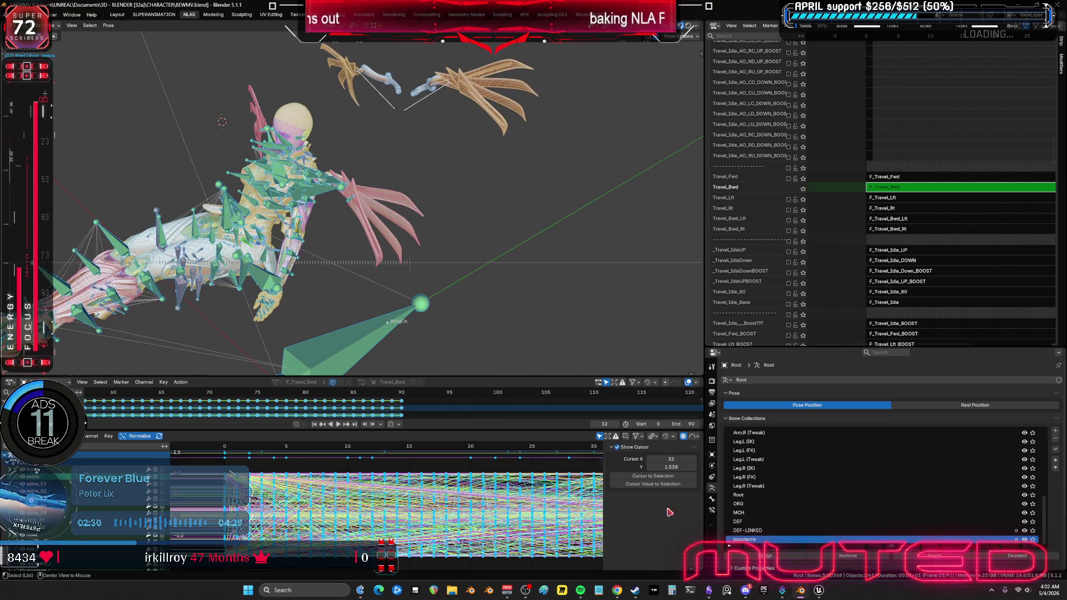
left_click(818, 591)
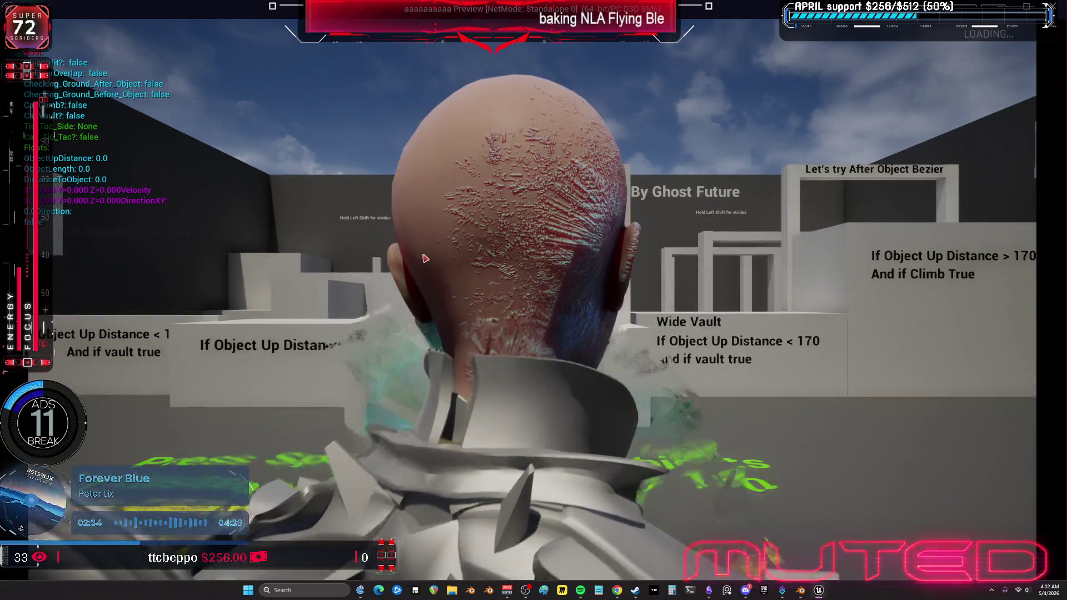
Step: Run, take off, dive and climb the character across the parkour course, then end the preview
left_click(425, 258)
key("w")
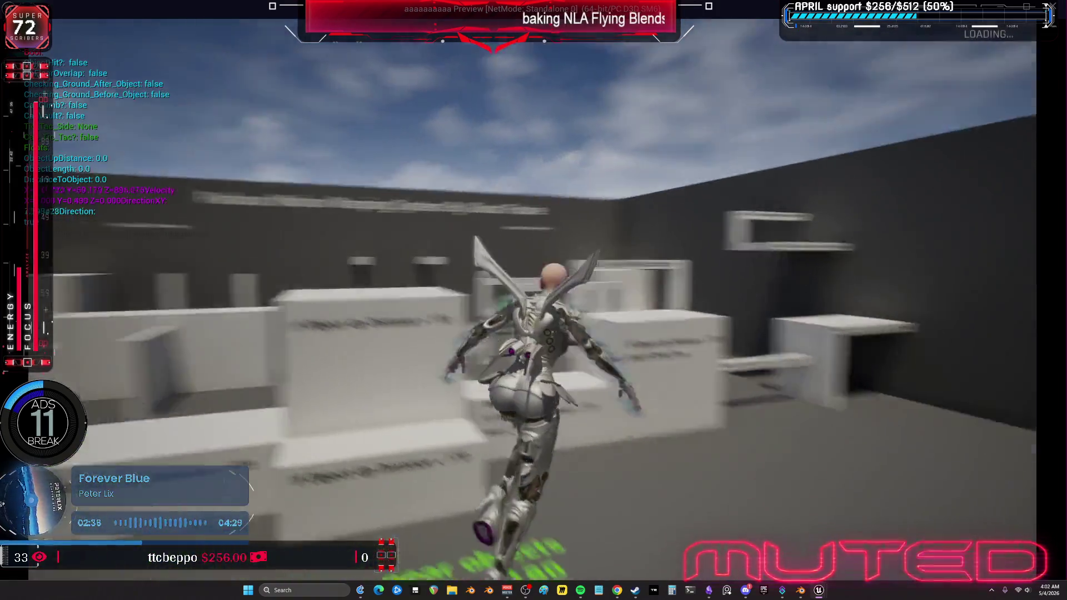
key("w")
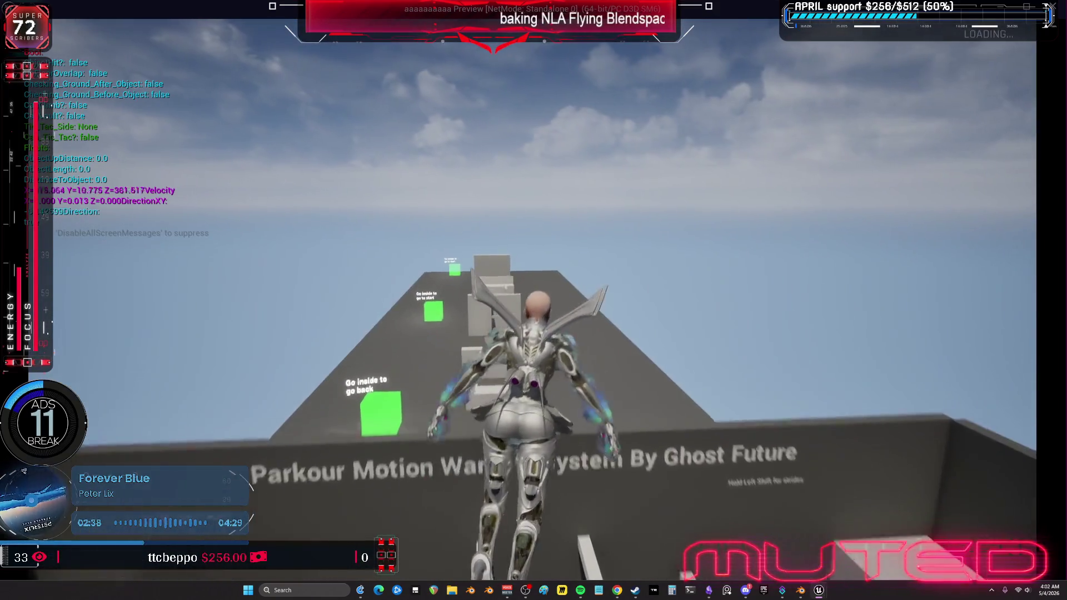
key("space")
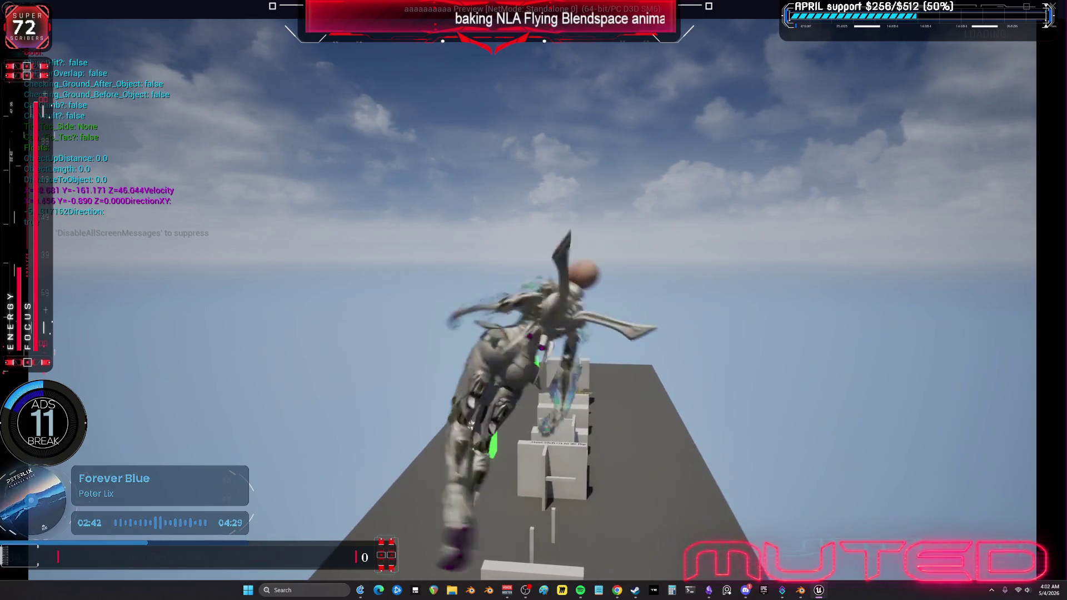
key("space")
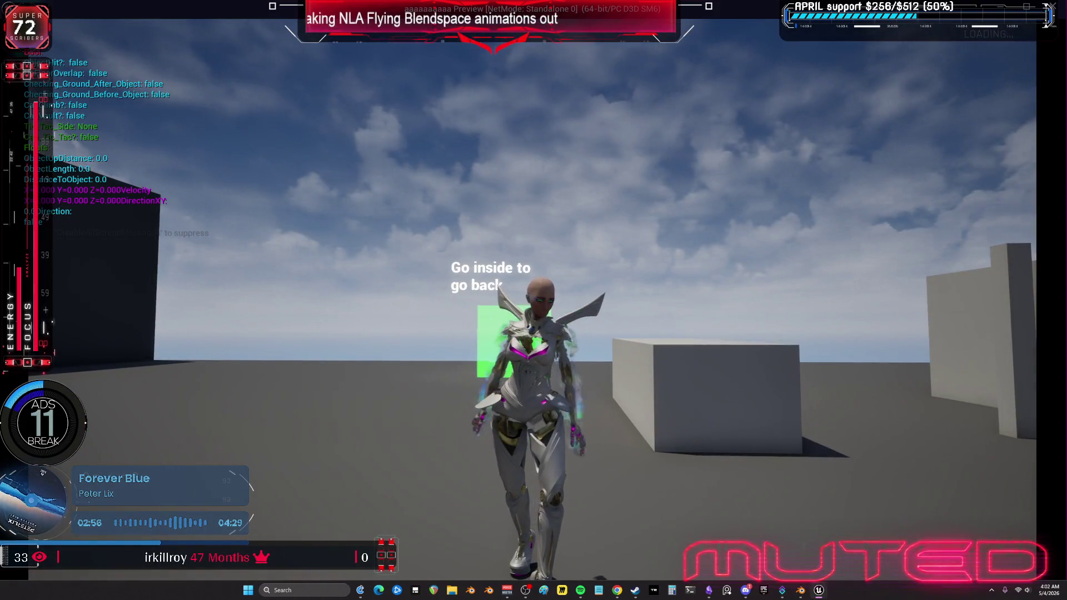
key("w")
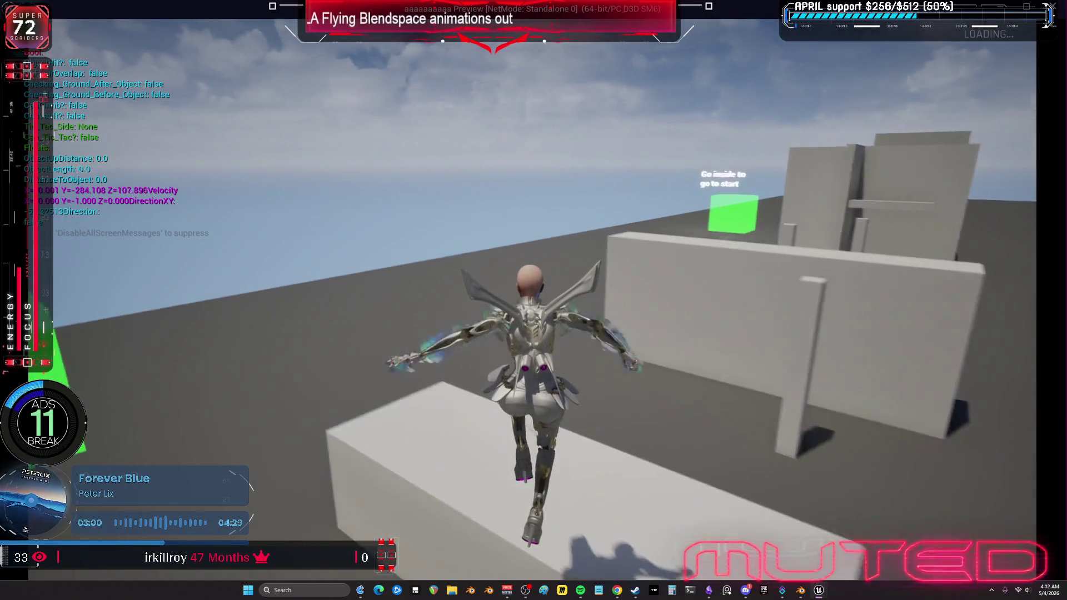
key("Escape")
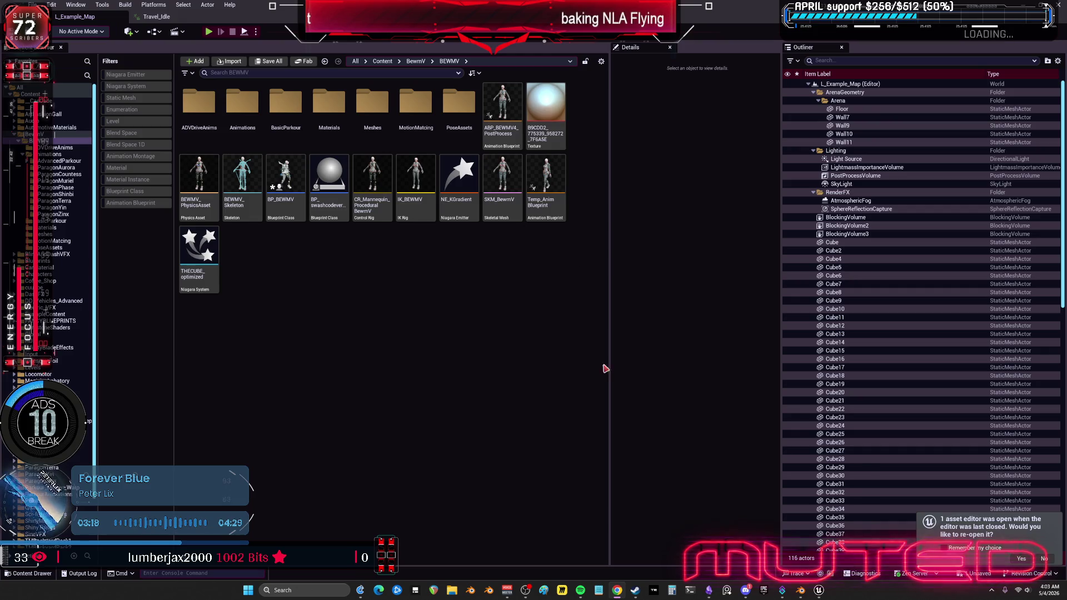
Step: Bring the Blender window with the F_Travel_Bwd strip back to the front
left_click(798, 596)
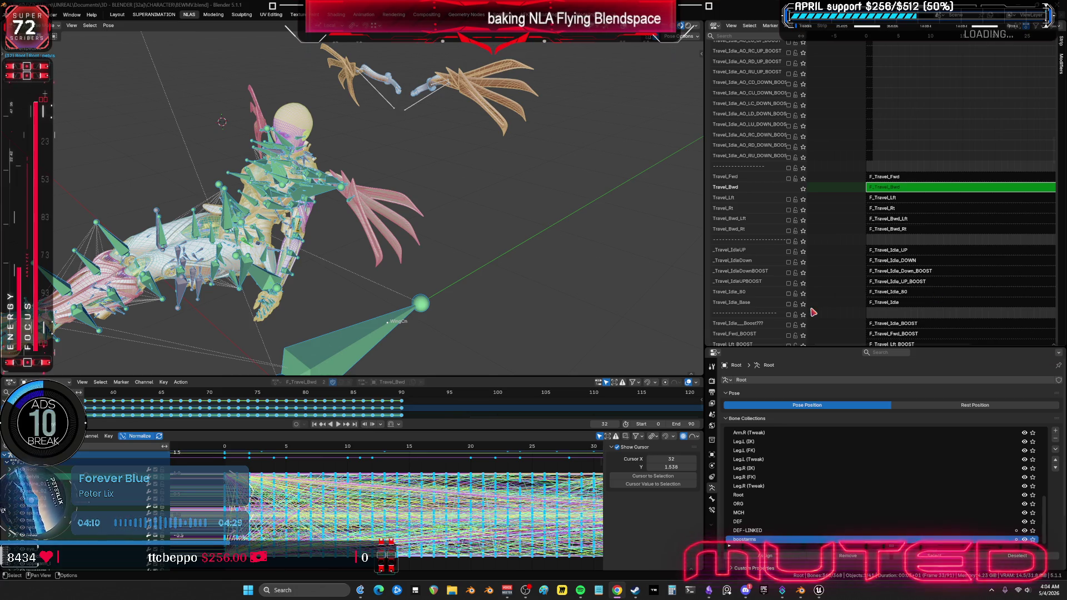
Step: Play the Travel_Bwd flight in a maximized 3D view with overlays hidden
mouse_move(354, 243)
middle_mouse_down()
mouse_move(403, 209)
mouse_move(378, 222)
middle_mouse_up()
key("space")
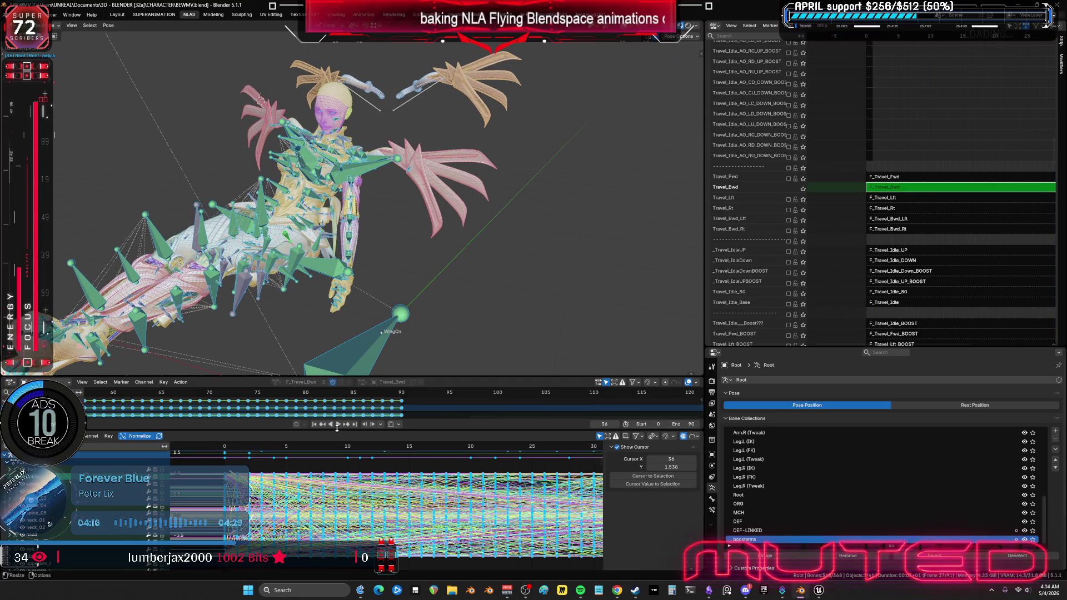
left_click(338, 424)
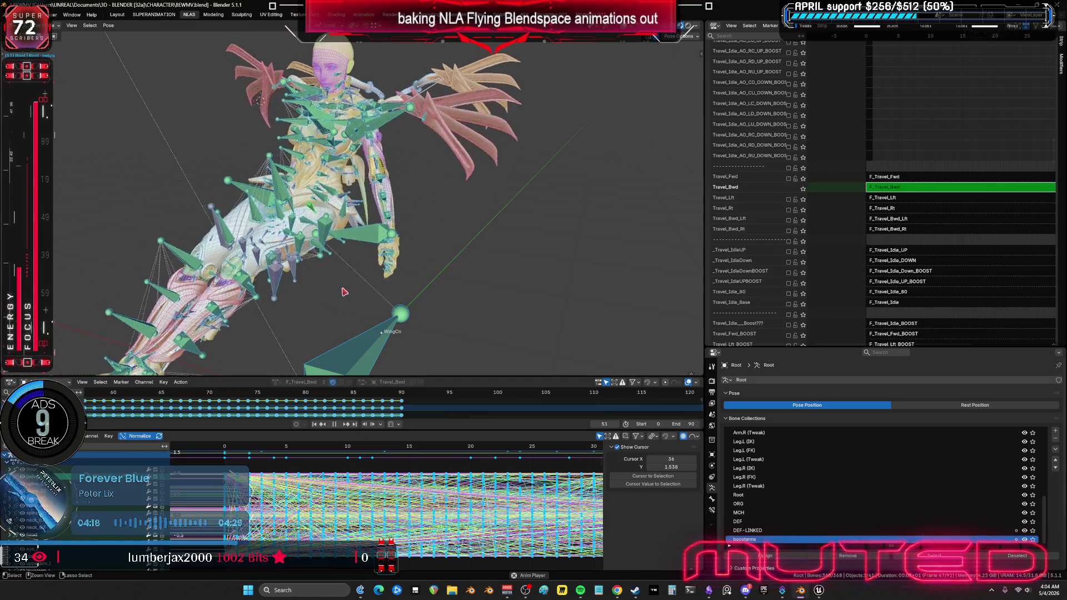
key("ctrl+space")
key("shift+alt+z")
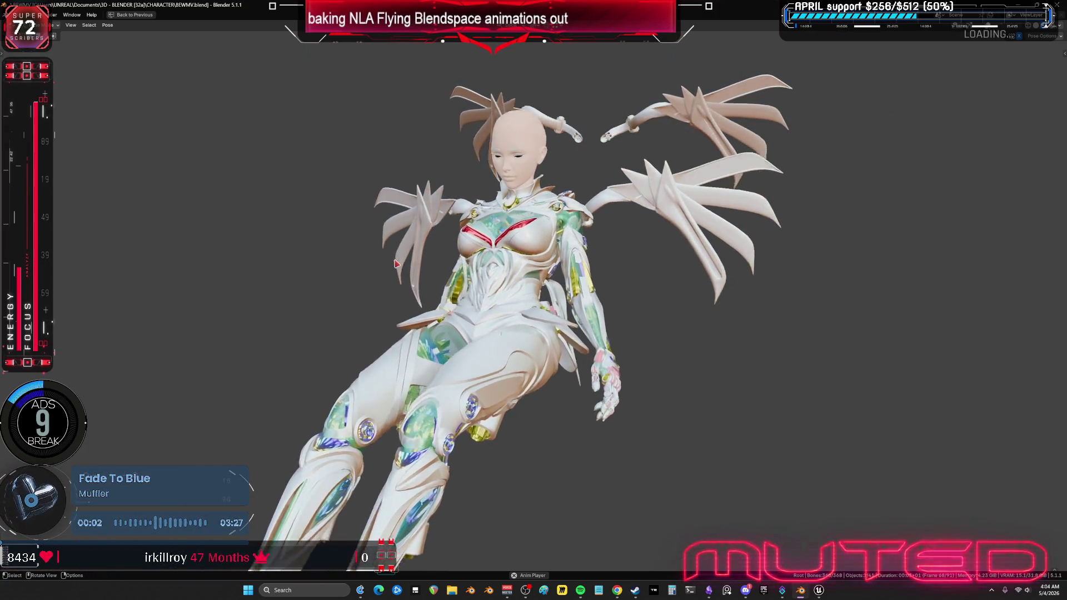
key("ctrl+space")
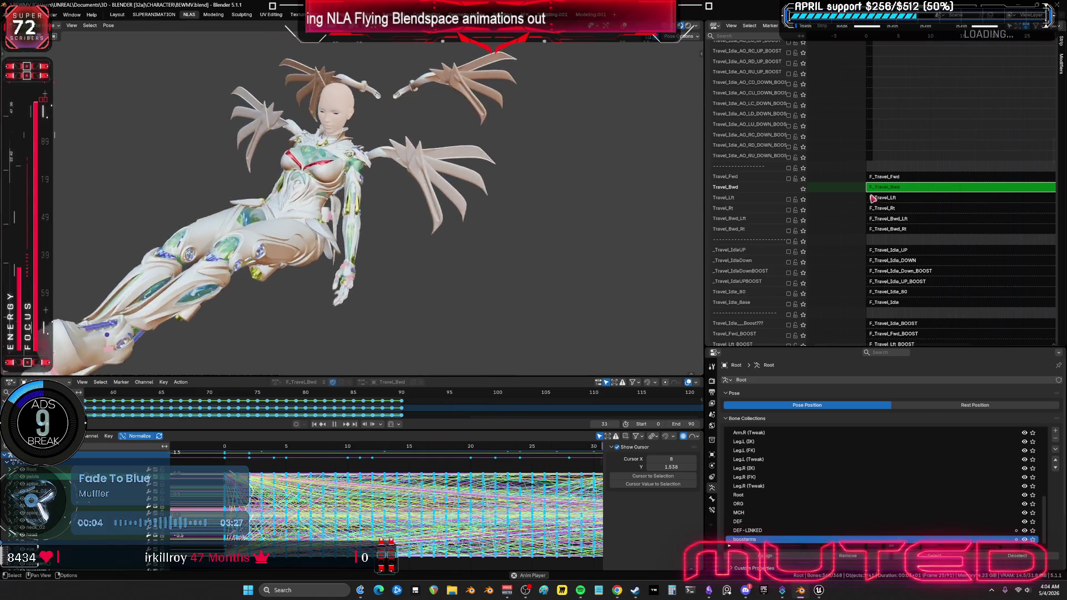
Step: Exit editing of the F_Travel_Bwd strip, stop playback at frame 74, and restore overlays
key("Tab")
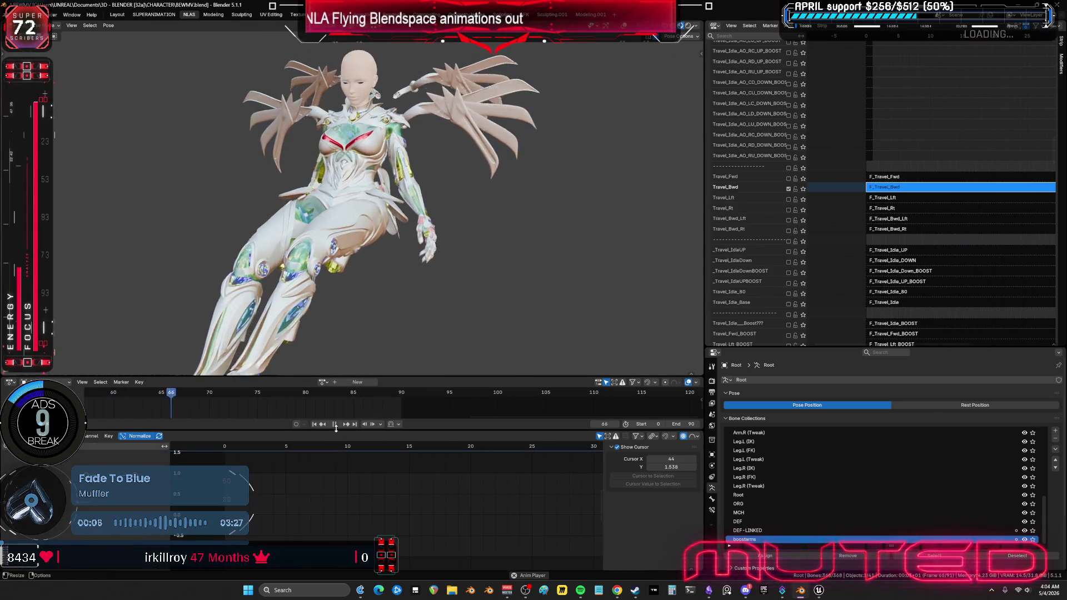
left_click(336, 427)
middle_click_drag(875, 213, 838, 154)
middle_click_drag(390, 205, 374, 165)
key("shift+alt+z")
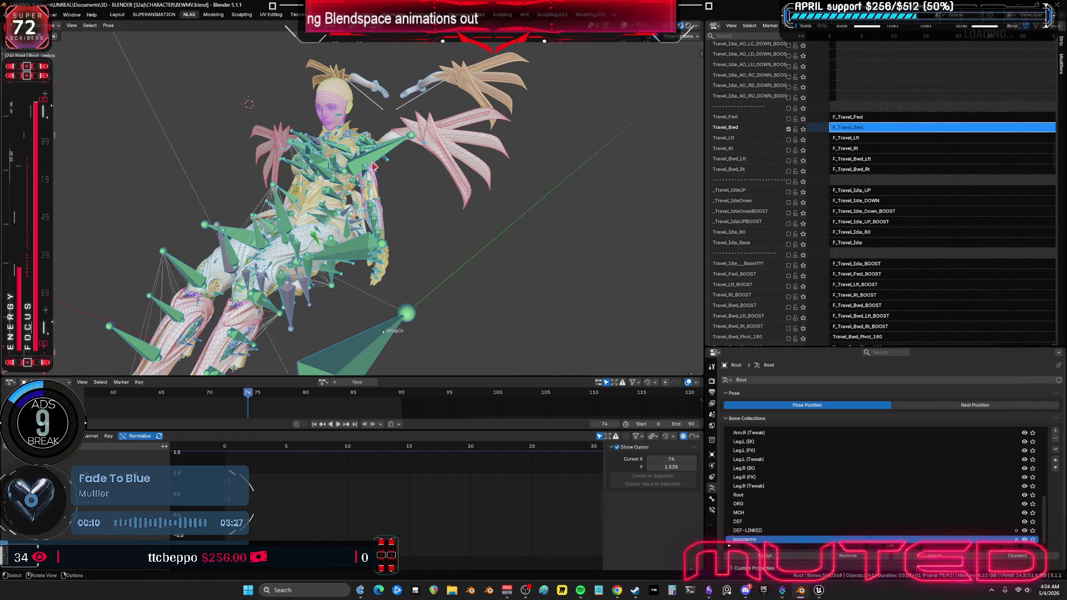
Step: Show only the wings bone collection so the wing_track_l bone is easy to pick
left_click(374, 166)
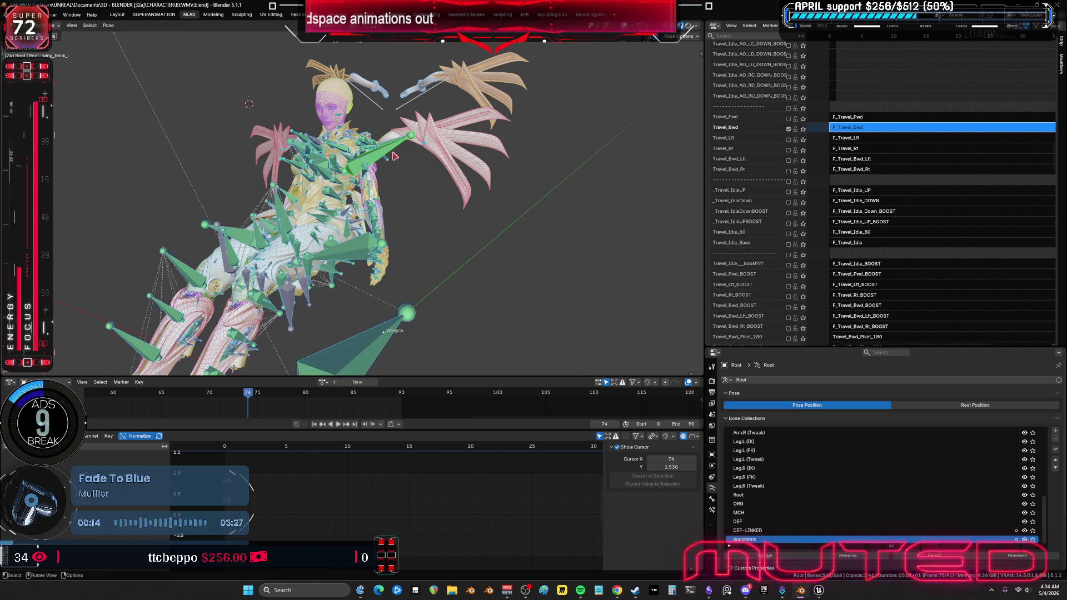
middle_click_drag(374, 165, 397, 180)
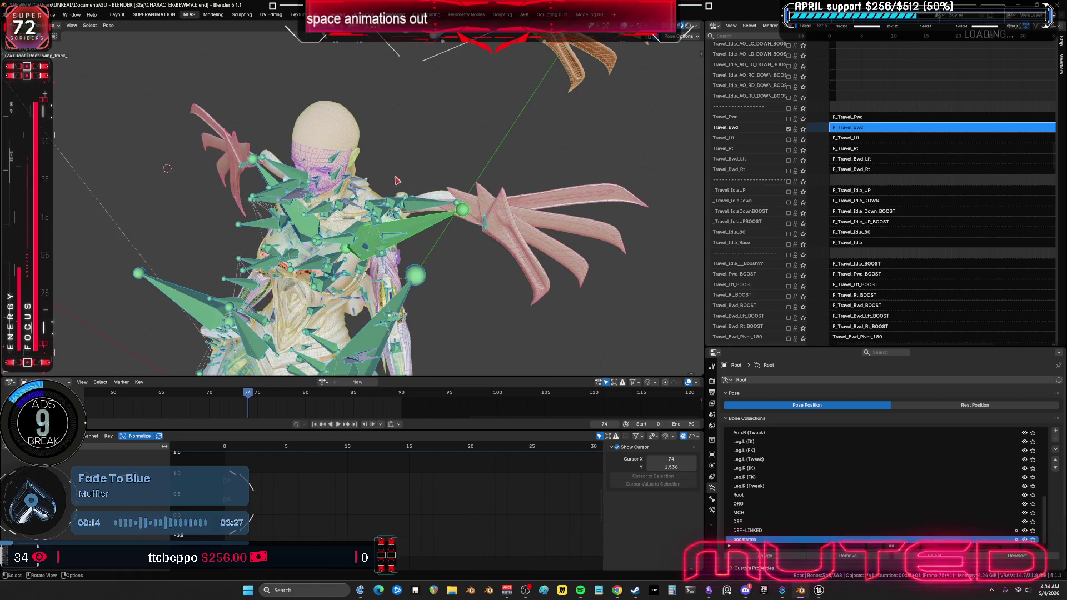
left_click(711, 510)
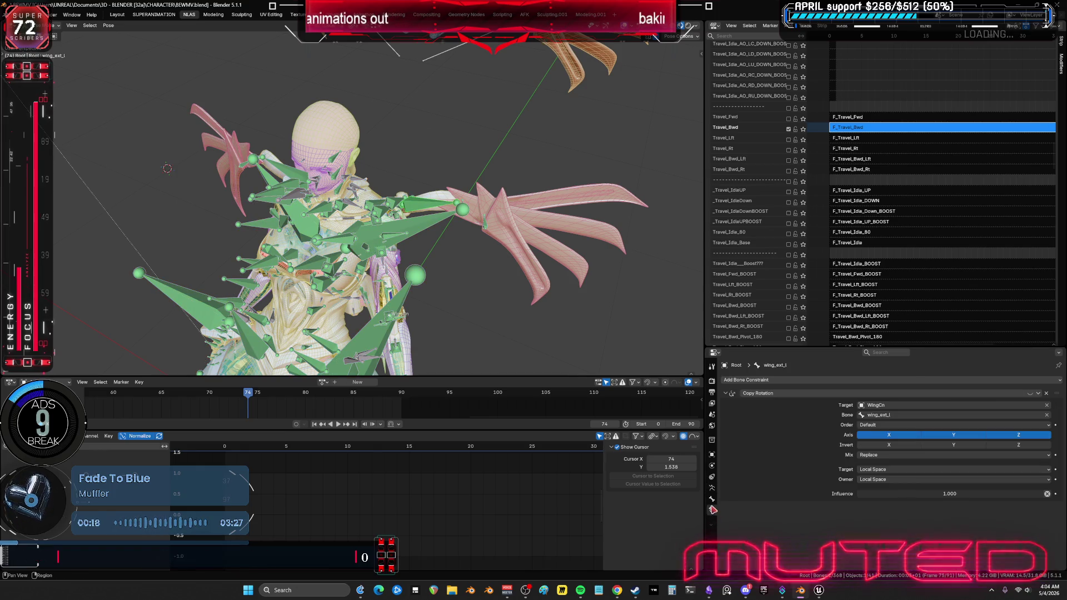
left_click(713, 499)
left_click(713, 490)
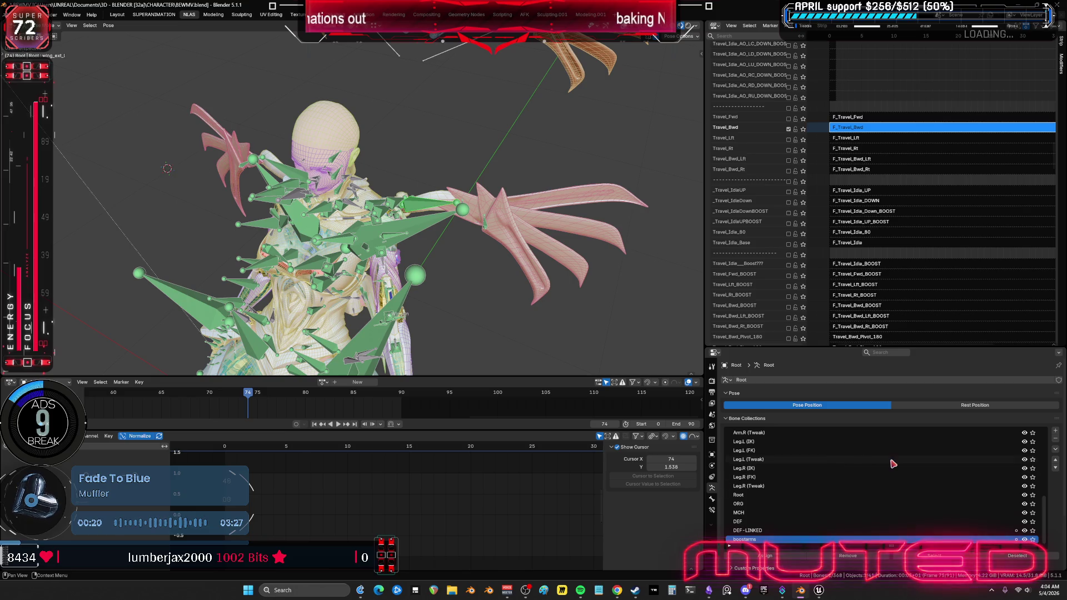
scroll(956, 461, "up", 10)
left_click(1033, 441)
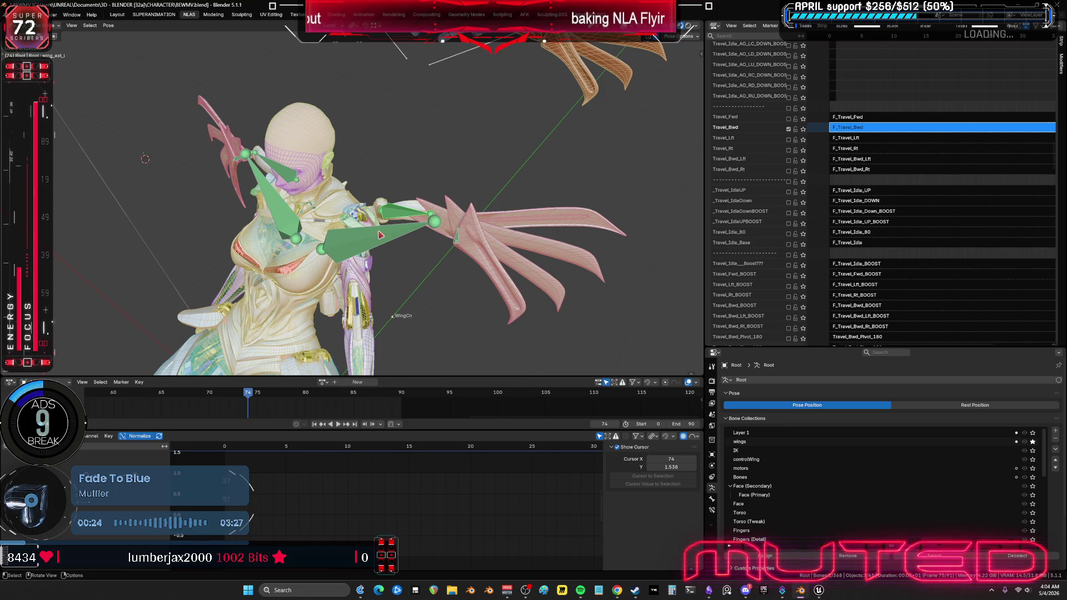
Step: Enable the wing_track_l bone's Copy Location constraint, then show all bone collections again
left_click(391, 244)
left_click(712, 509)
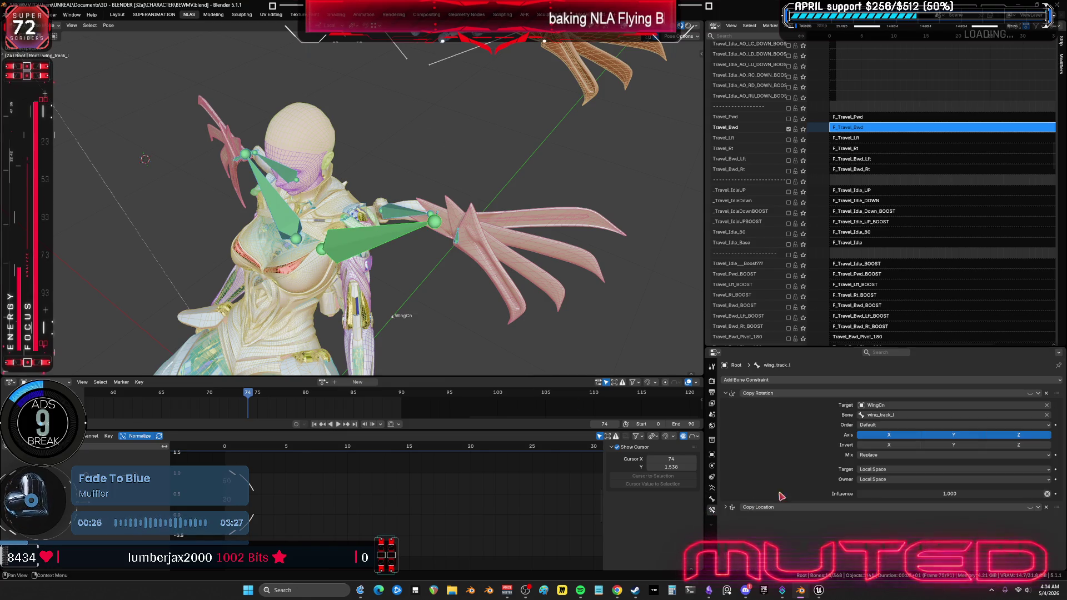
left_click(1029, 508)
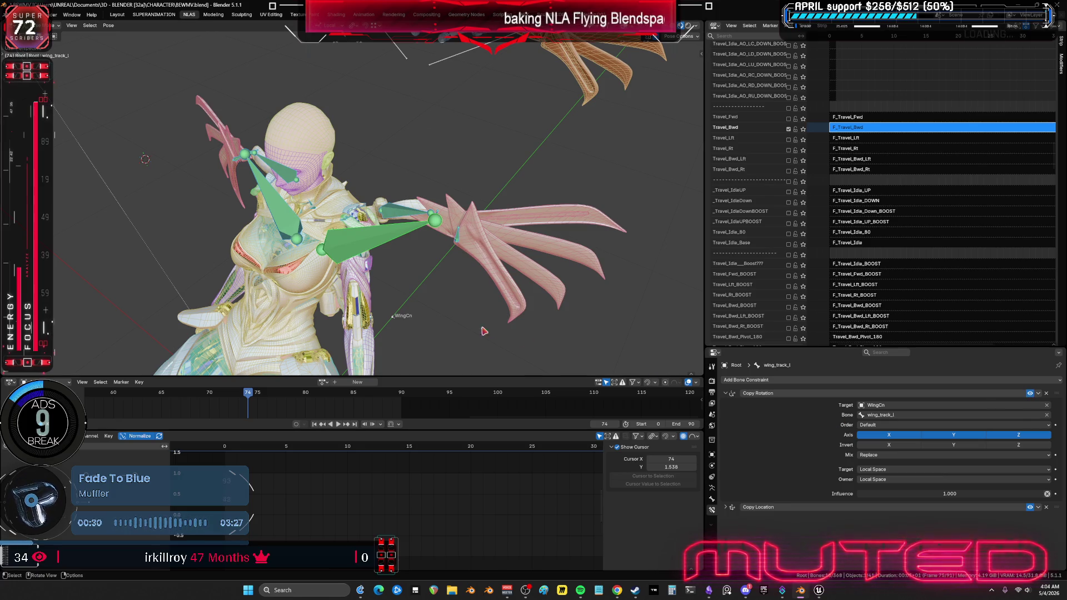
left_click(712, 487)
scroll(1013, 462, "up", 5)
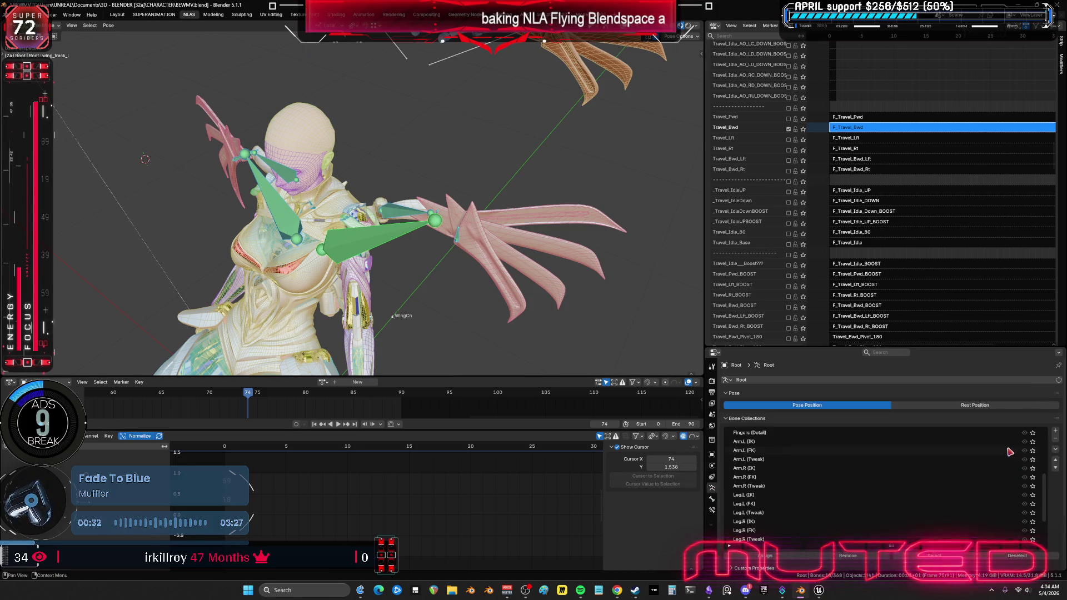
left_click(1033, 443)
Step: Select all armature bones and widen the NLA editor so it takes more room than the 3D view
middle_click_drag(610, 333, 410, 209)
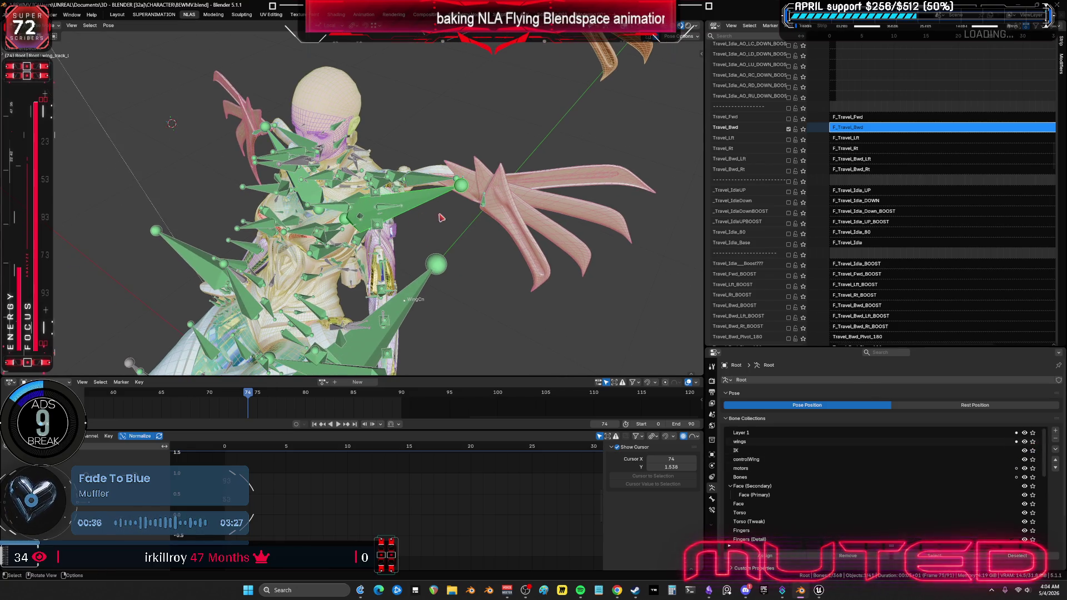
key("a")
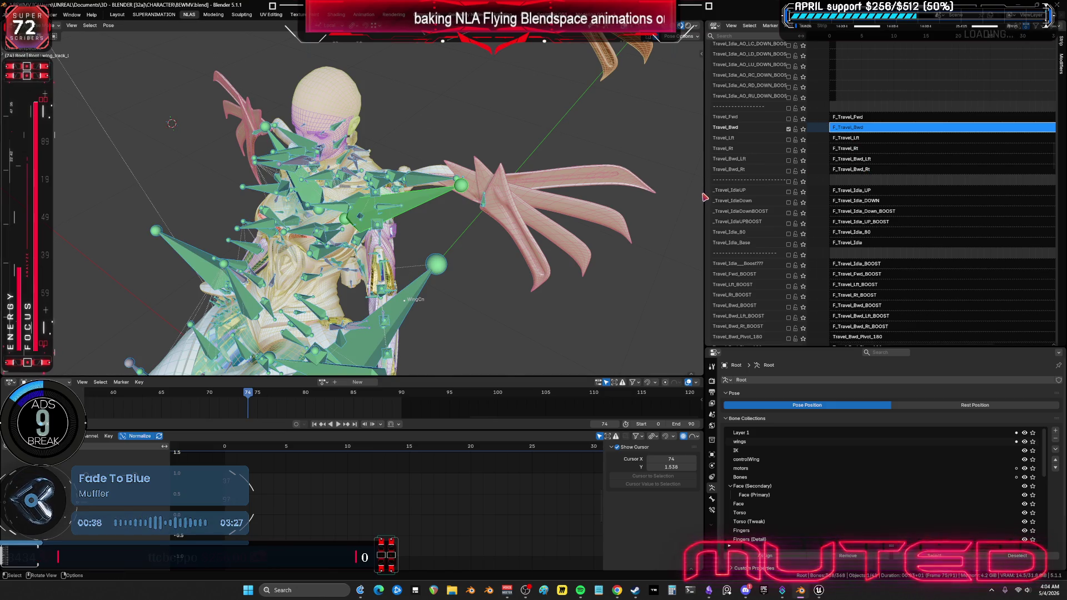
left_click_drag(704, 198, 484, 197)
middle_click_drag(684, 77, 702, 77)
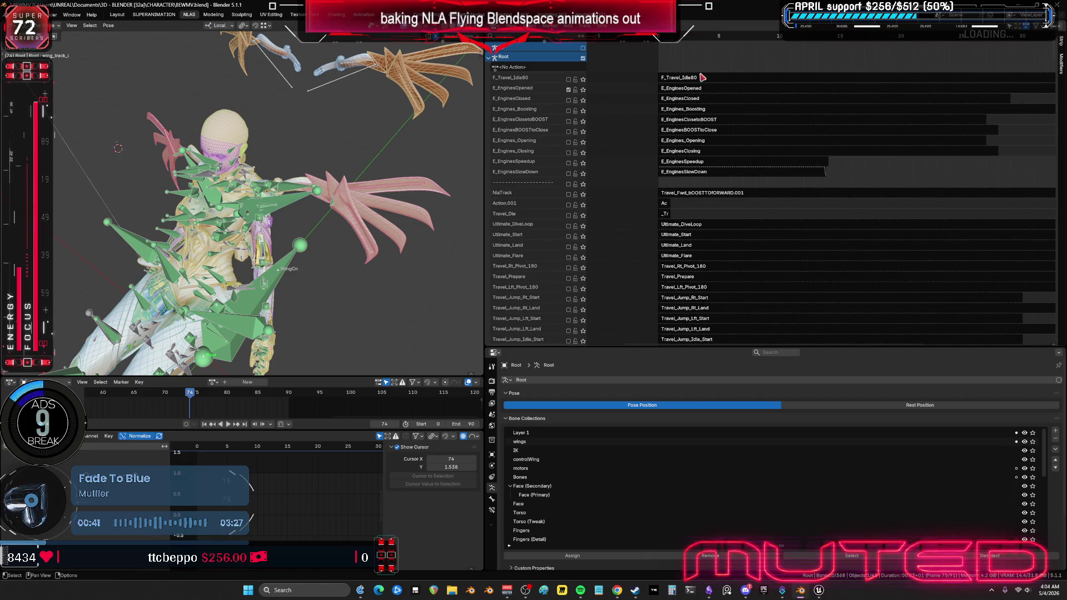
Step: Select the E_EnginesOpened strip and the WingCn armature, then return to posing the Root rig
left_click(673, 88)
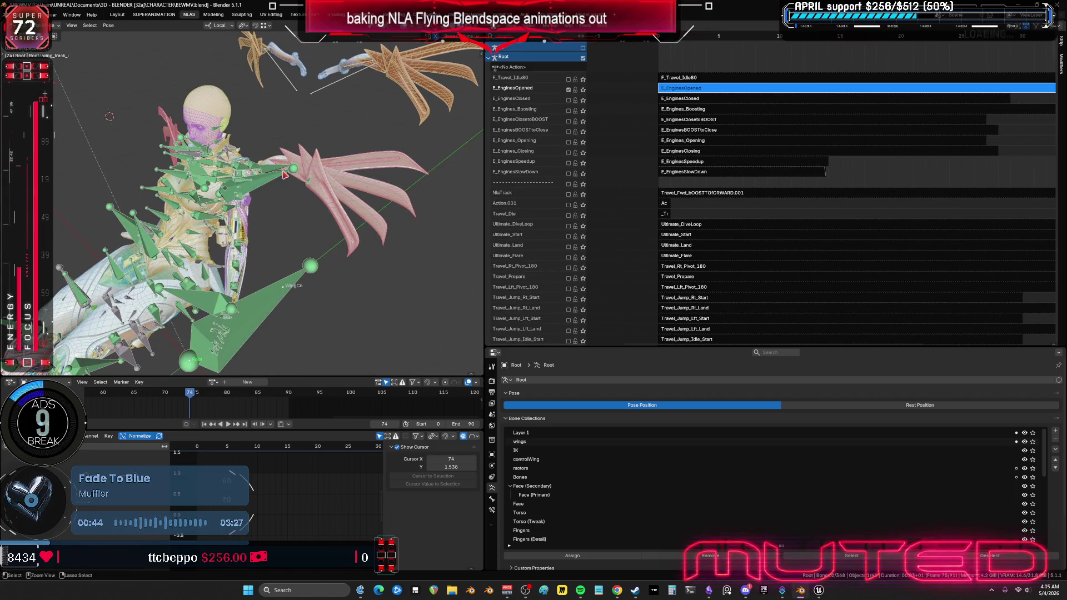
key("ctrl+Tab")
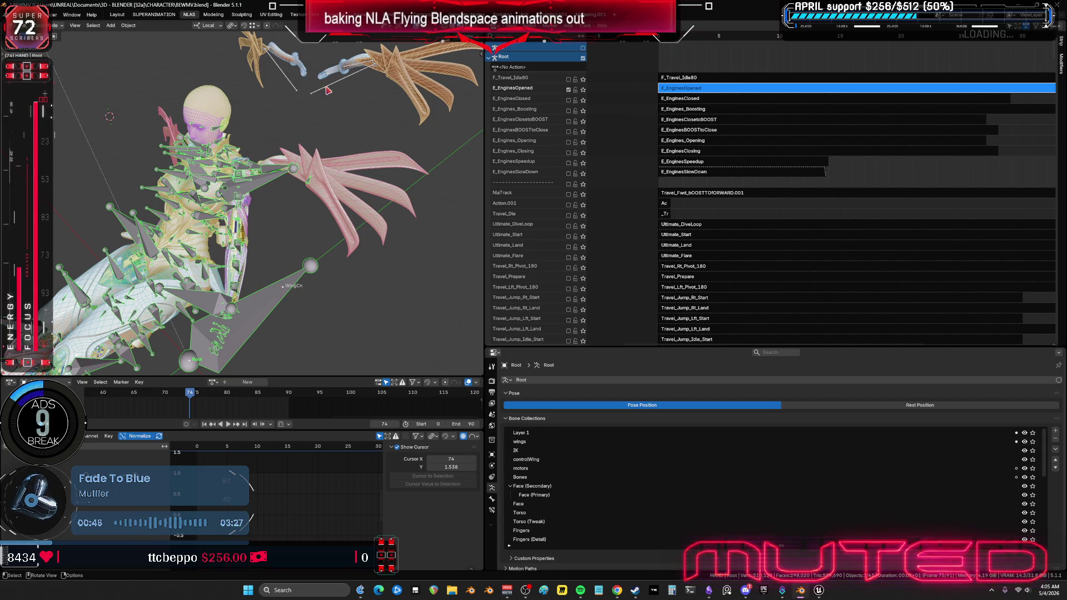
left_click(326, 87)
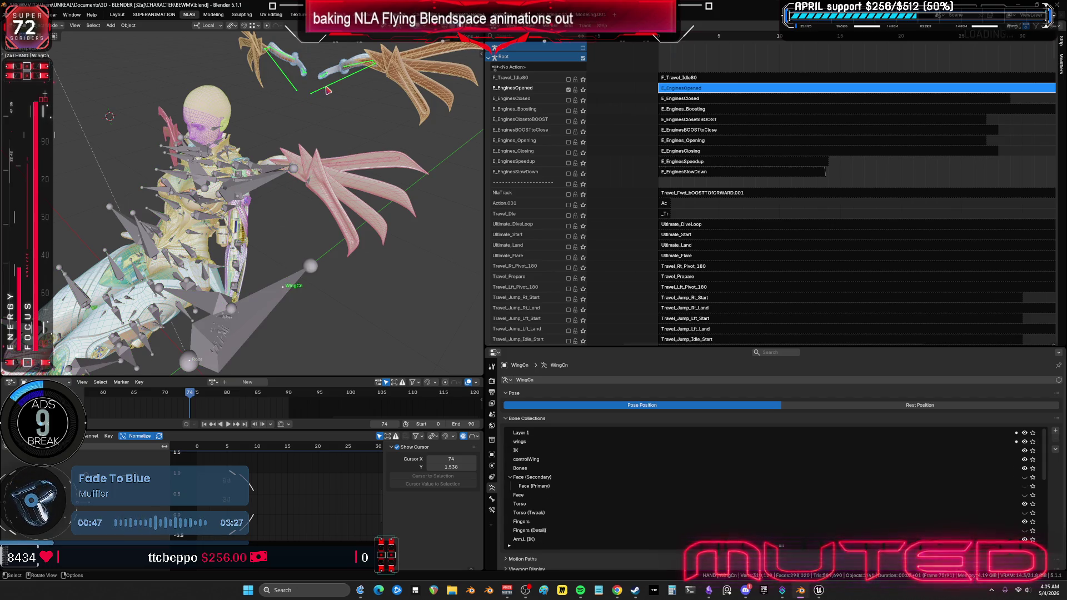
left_click(270, 190)
key("ctrl+Tab")
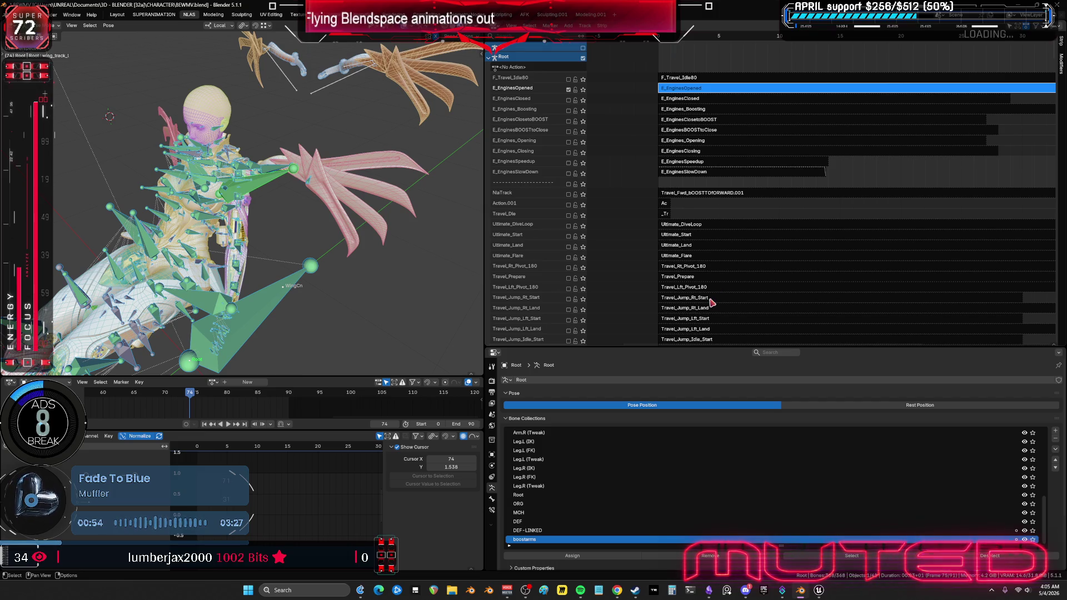
Step: Scroll the NLA track list past the Travel, BOOST, Jump, Sprint and HitReact tracks
scroll(717, 278, "down", 15)
scroll(688, 156, "down", 10)
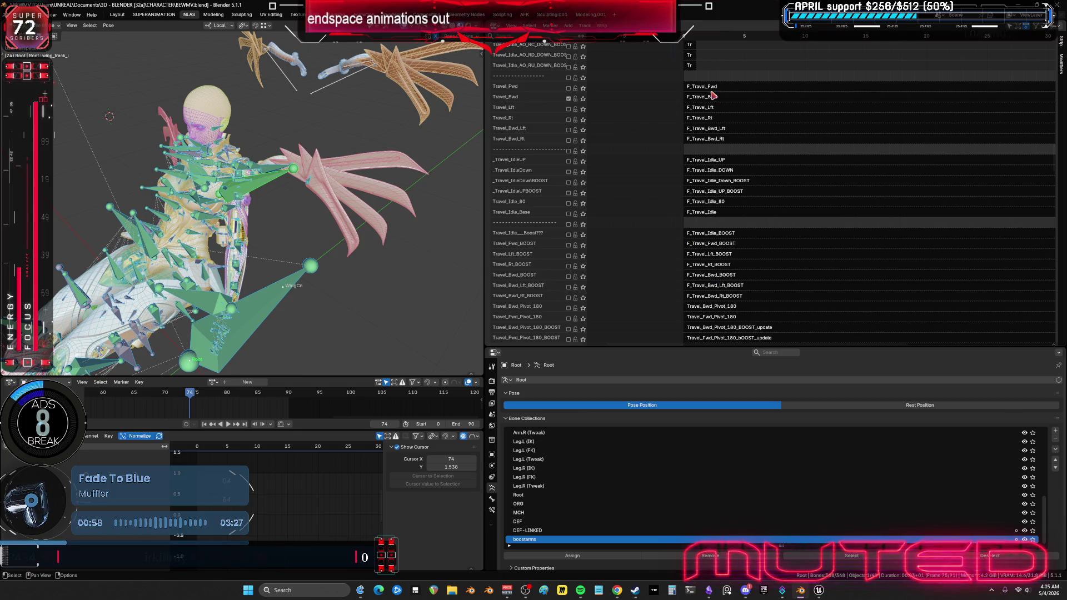
scroll(748, 191, "down", 15)
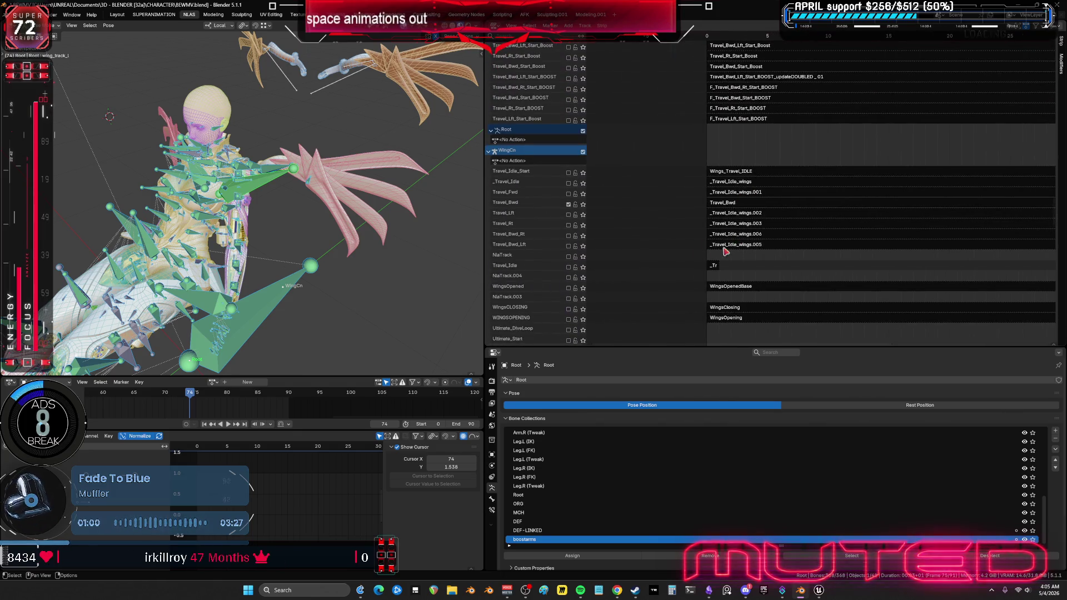
mouse_move(748, 191)
middle_mouse_down()
mouse_move(808, 38)
mouse_move(777, 77)
mouse_move(775, 252)
middle_mouse_up()
scroll(846, 177, "up", 10)
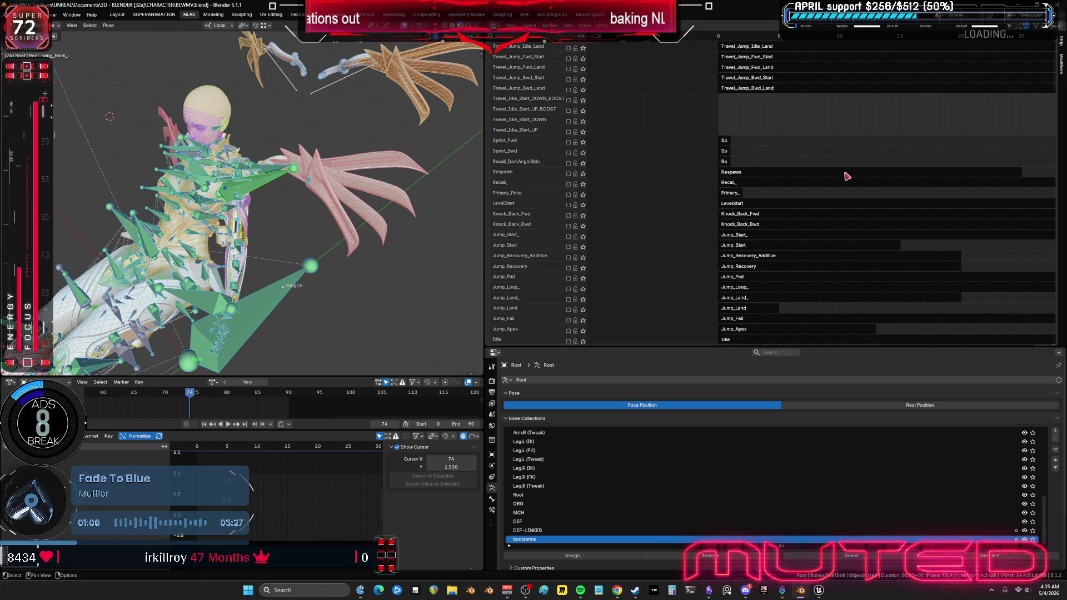
scroll(761, 210, "down", 6)
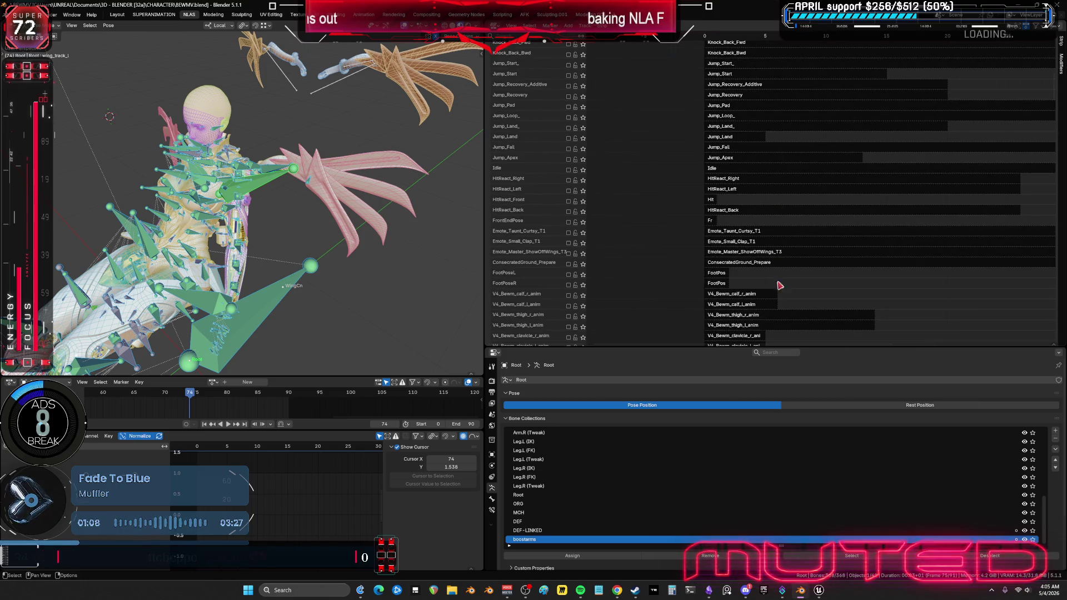
scroll(779, 285, "up", 7)
mouse_move(845, 172)
middle_mouse_down()
mouse_move(929, 220)
mouse_move(987, 427)
middle_mouse_up()
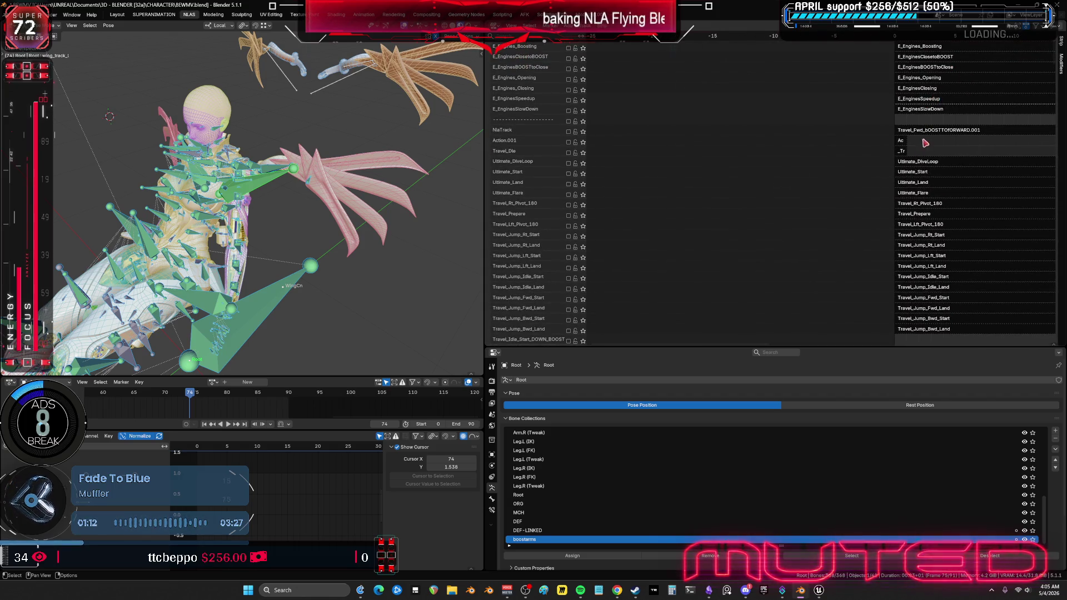
mouse_move(903, 165)
middle_mouse_down()
mouse_move(878, 234)
mouse_move(729, 320)
mouse_move(734, 256)
middle_mouse_up()
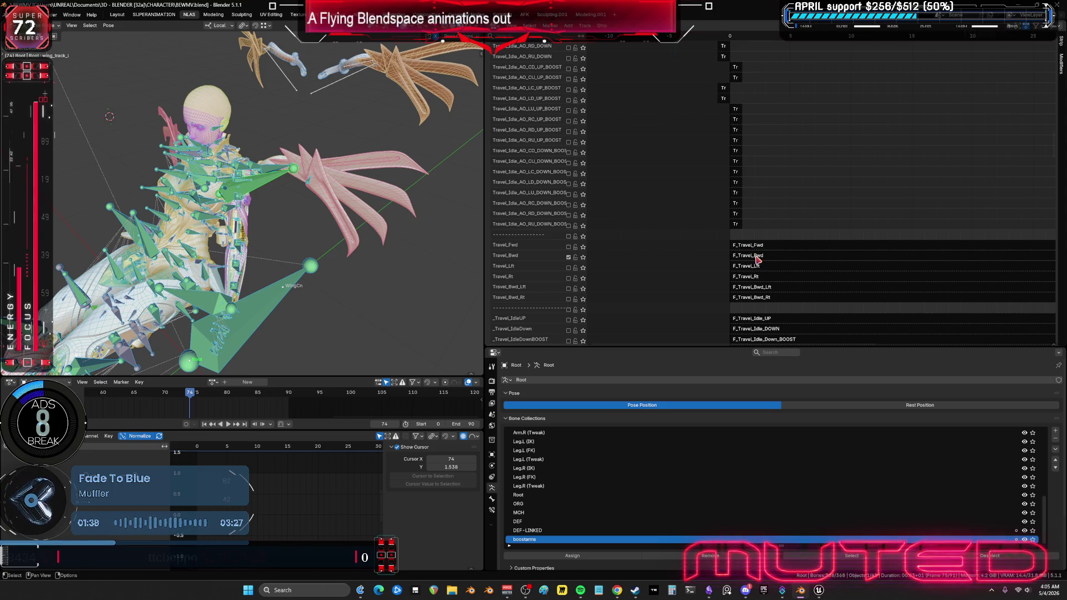
Step: Enter tweak mode on the F_Travel_Bwd strip, preview it from the first frame, and select ik_hand_l
left_click(757, 256)
right_click(756, 256)
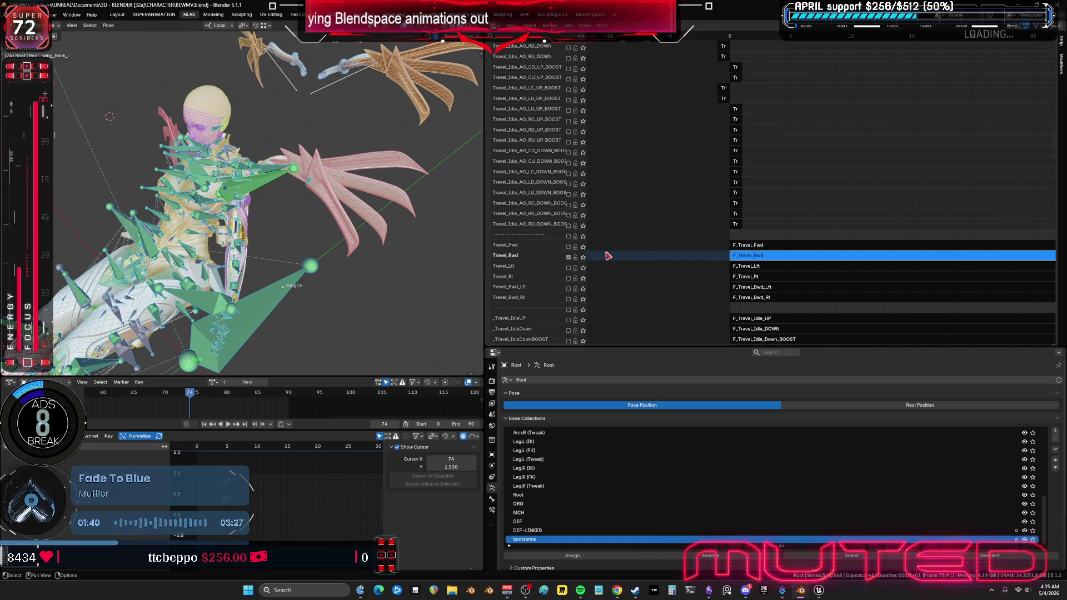
key("Tab")
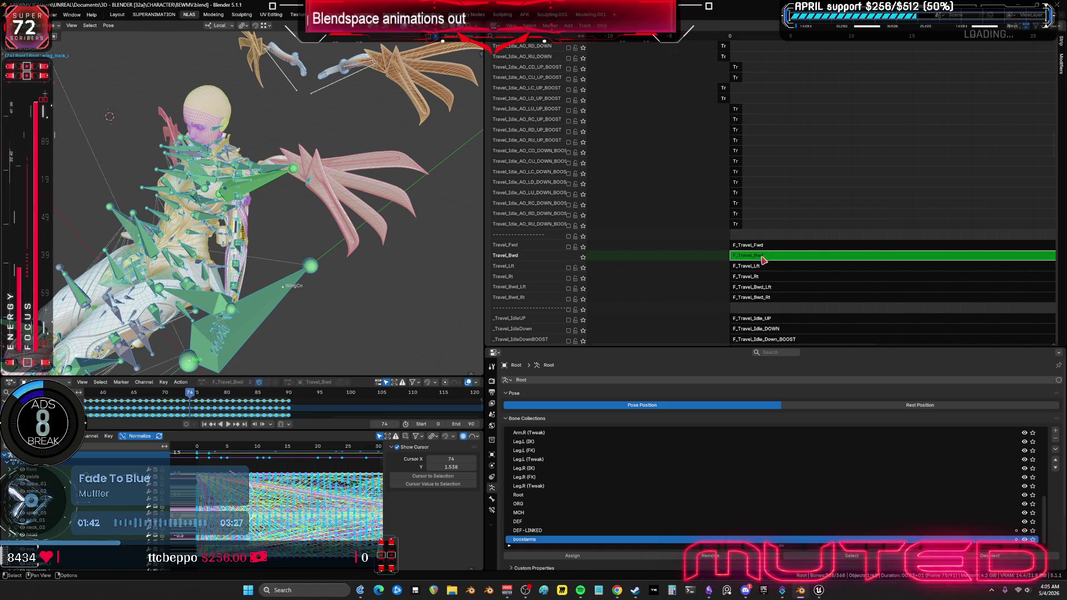
key("shift+Left")
key("space")
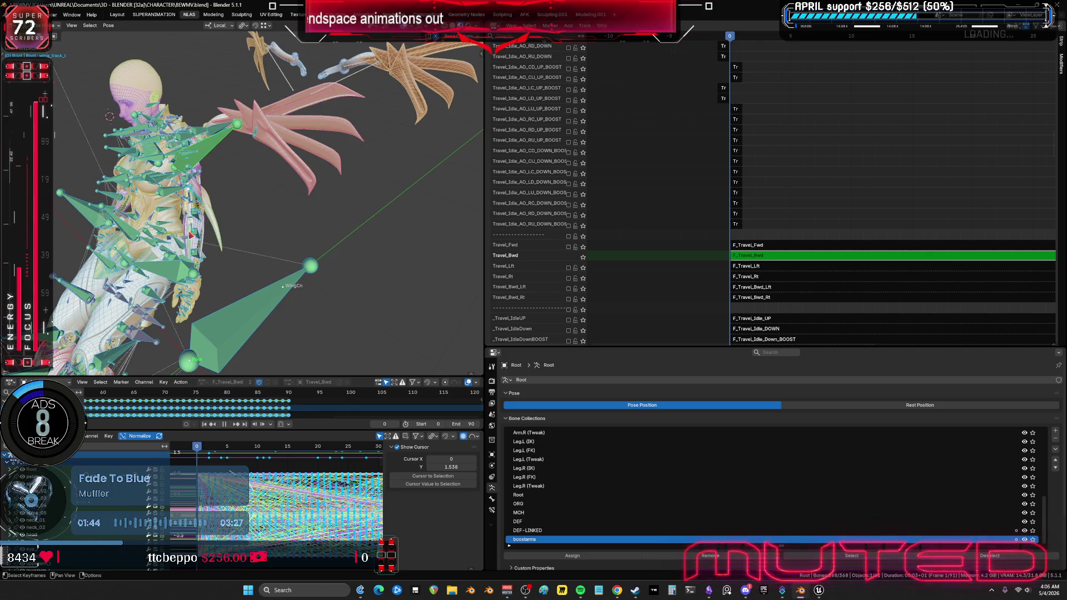
middle_click_drag(261, 333, 267, 289)
key("space")
left_click(34, 503)
scroll(306, 463, "down", 10, "ctrl")
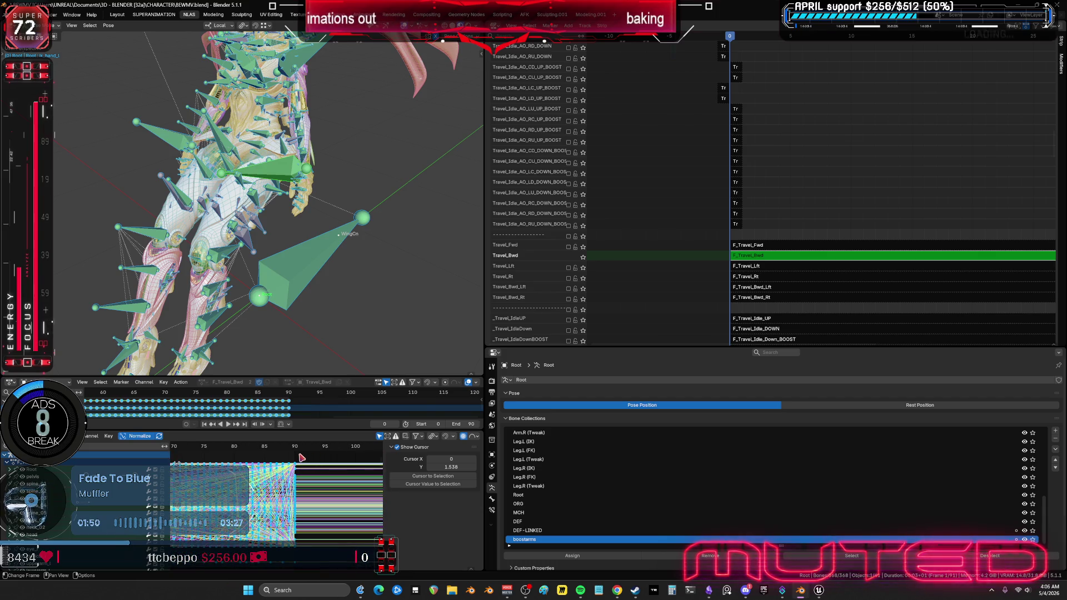
Step: Bake frames 0–90 with Visual Keying, Overwrite Current Action and Clean Curves enabled
key("F3")
left_click(285, 177)
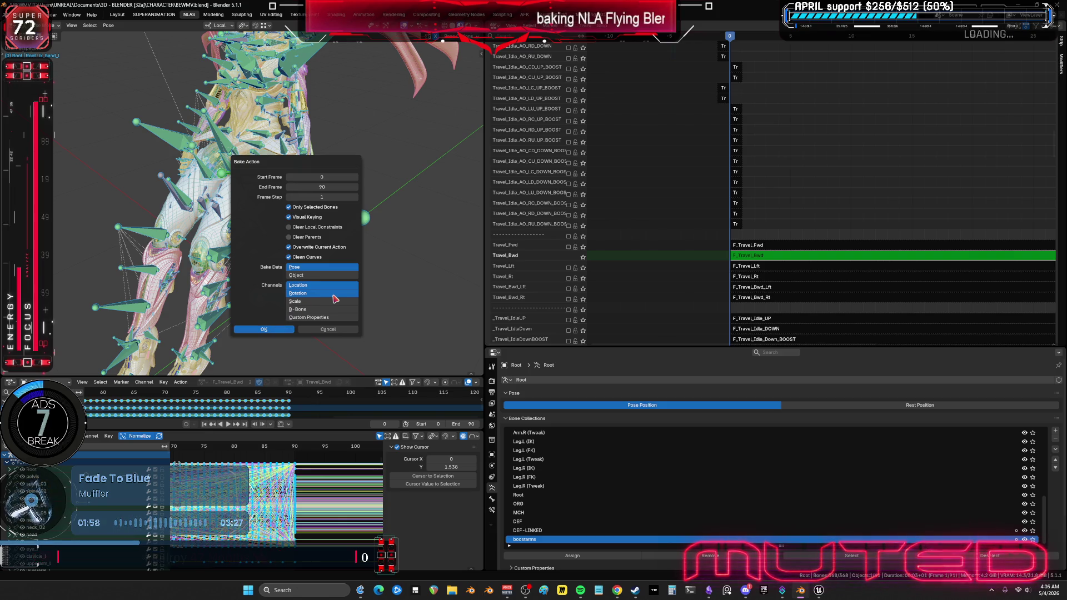
key("Return")
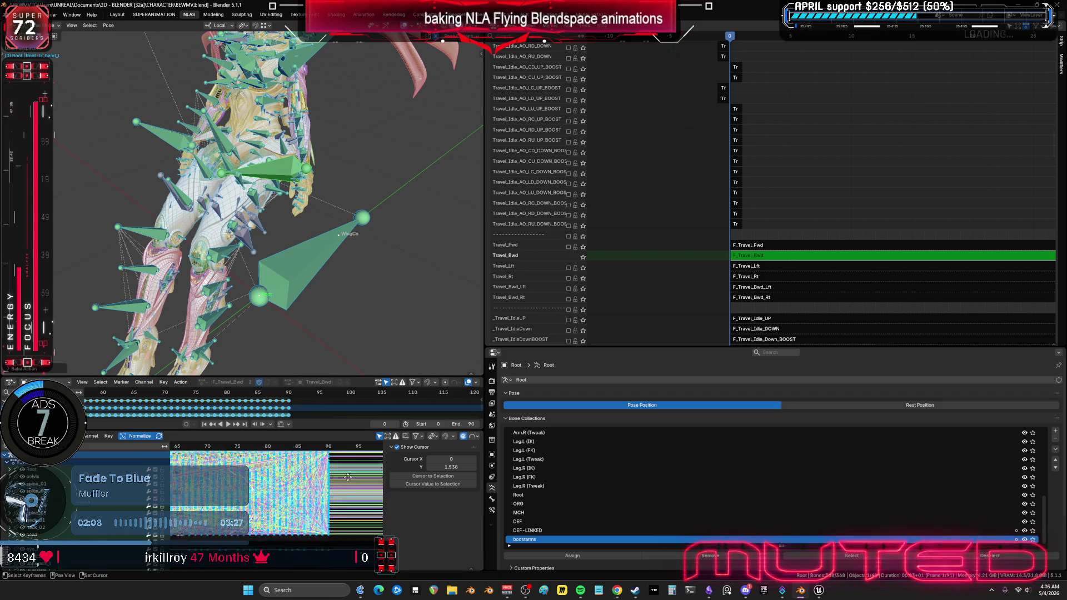
key("ctrl+space")
mouse_move(468, 299)
middle_mouse_down("ctrl")
mouse_move(478, 333)
mouse_move(500, 300)
mouse_move(515, 314)
middle_mouse_up("ctrl")
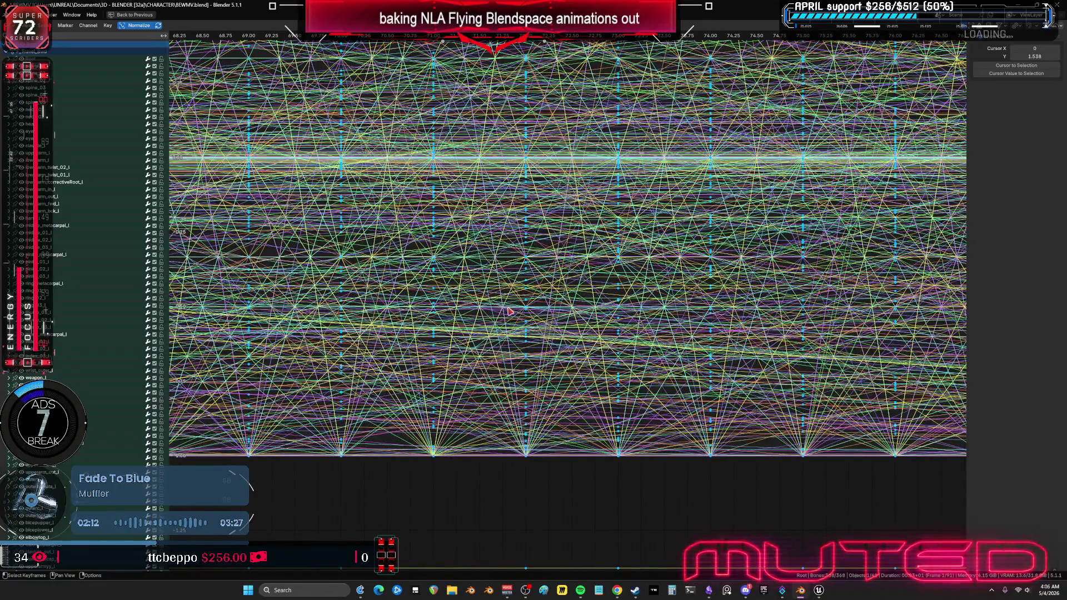
Step: Zoom into a section of the dense baked curves in the maximized Graph Editor
scroll(511, 311, "down", 2)
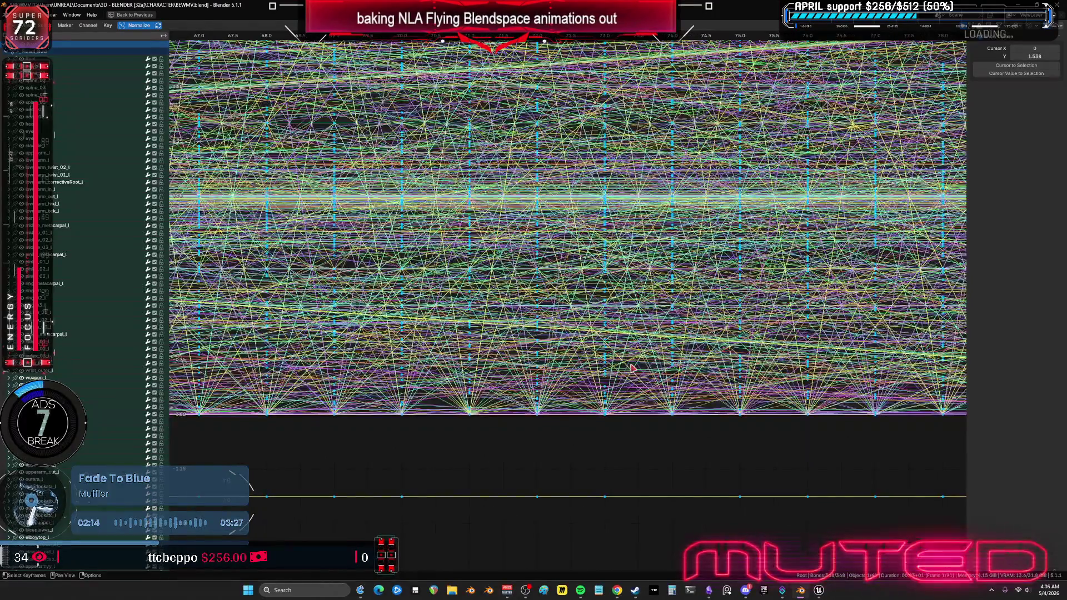
scroll(611, 337, "down", 1)
scroll(624, 366, "down", 1)
scroll(624, 367, "down", 4)
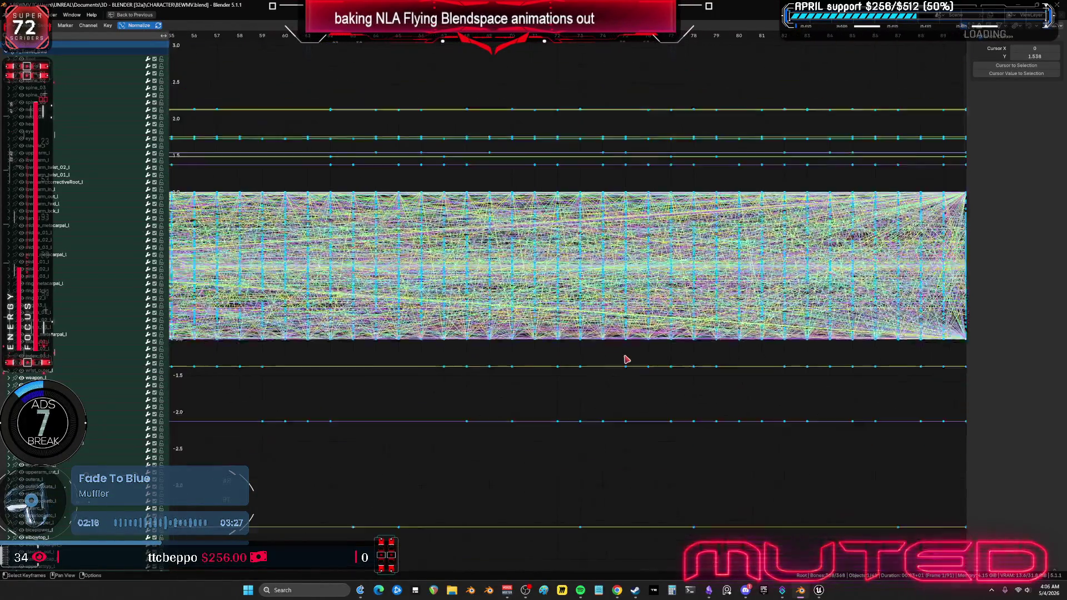
scroll(622, 358, "down", 6)
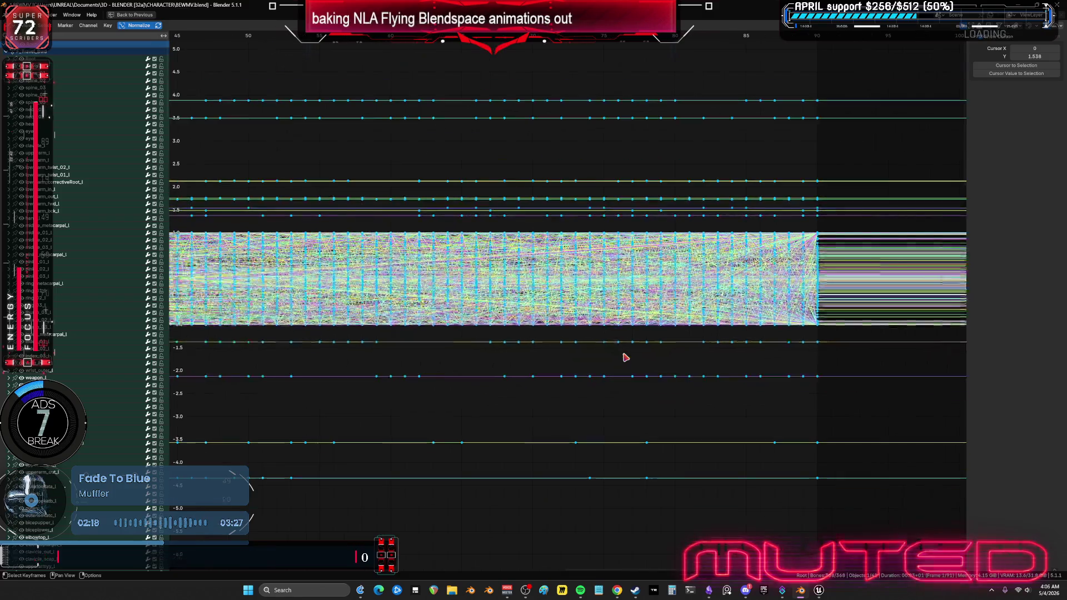
scroll(611, 360, "down", 2)
scroll(556, 341, "left", 5, "ctrl")
mouse_move(516, 346)
middle_mouse_down("ctrl")
mouse_move(600, 314)
mouse_move(552, 303)
middle_mouse_up("ctrl")
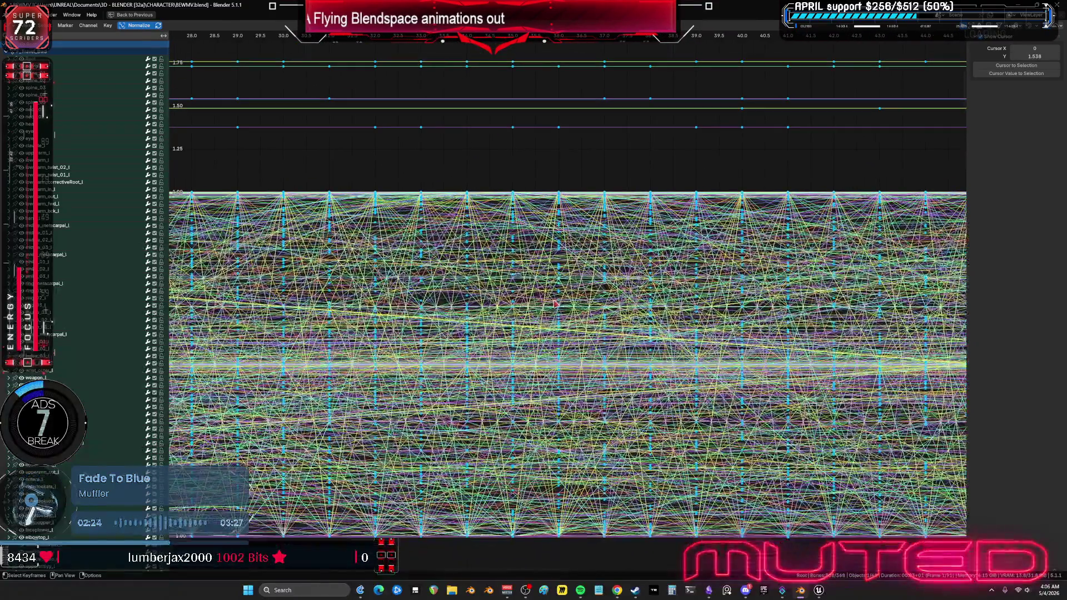
Step: Browse the Channel menu and the curves' interpolation options
left_click(90, 26)
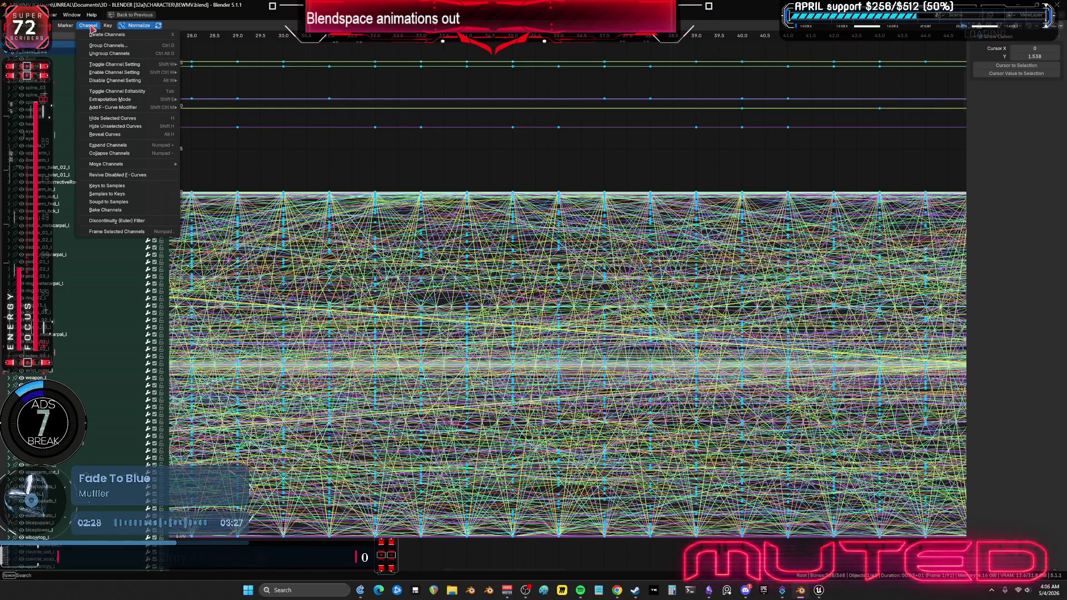
mouse_move(65, 26)
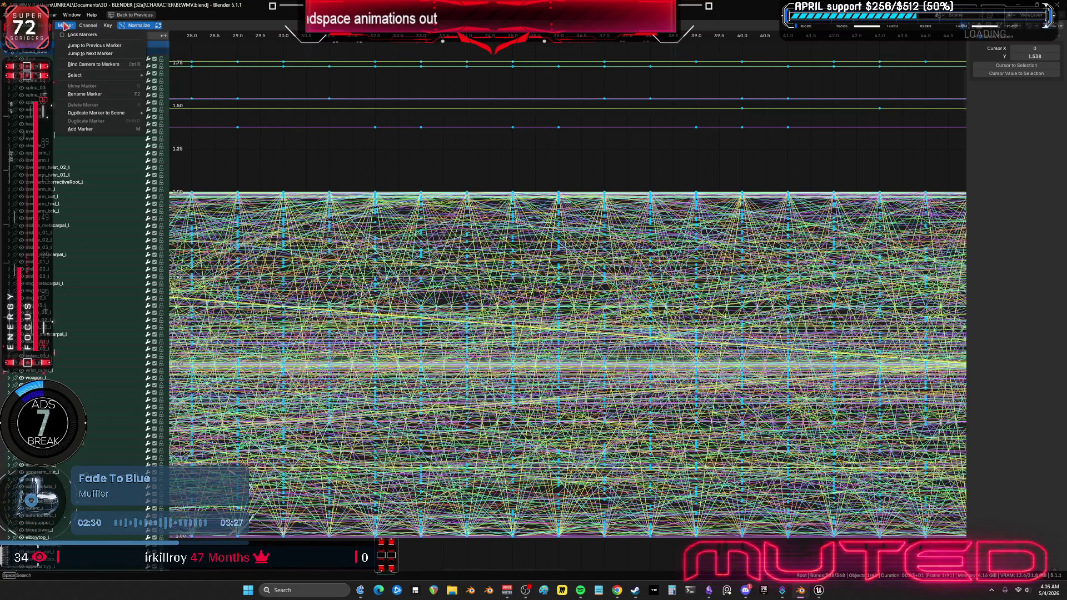
mouse_move(107, 26)
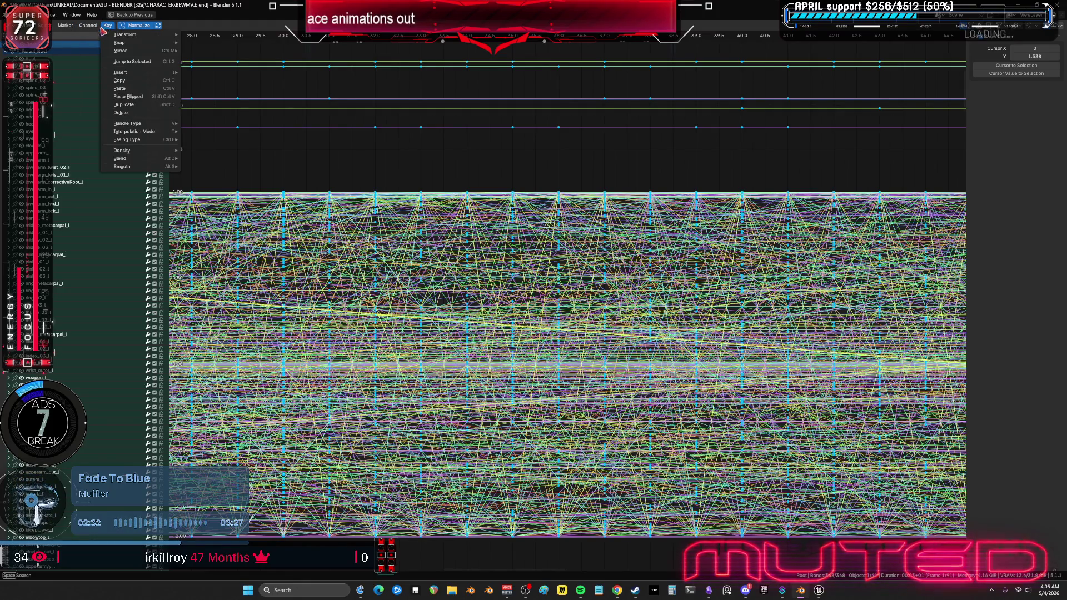
mouse_move(147, 167)
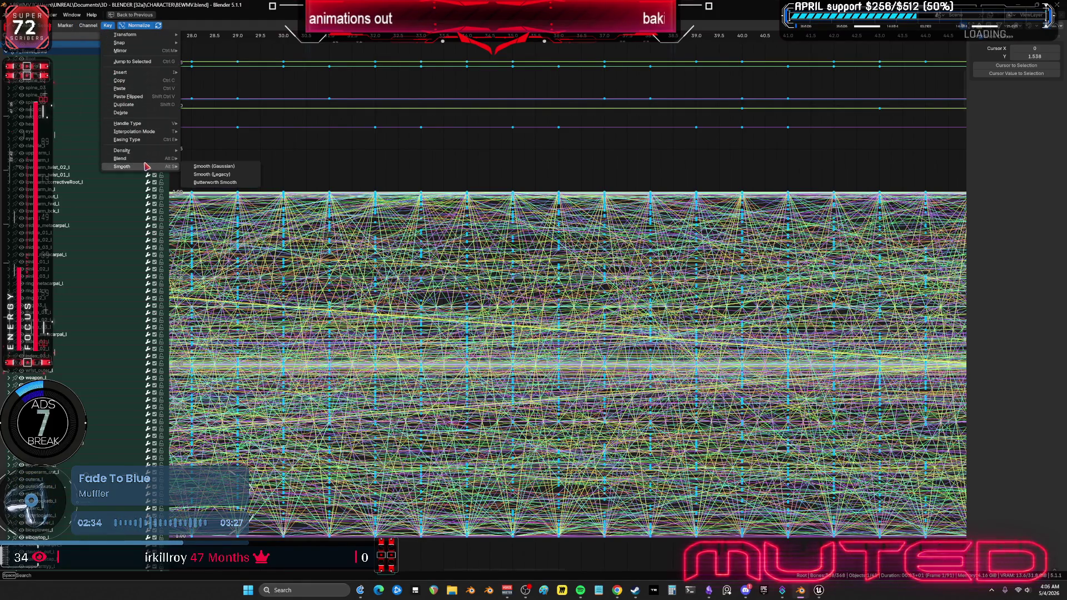
right_click(239, 214)
mouse_move(261, 216)
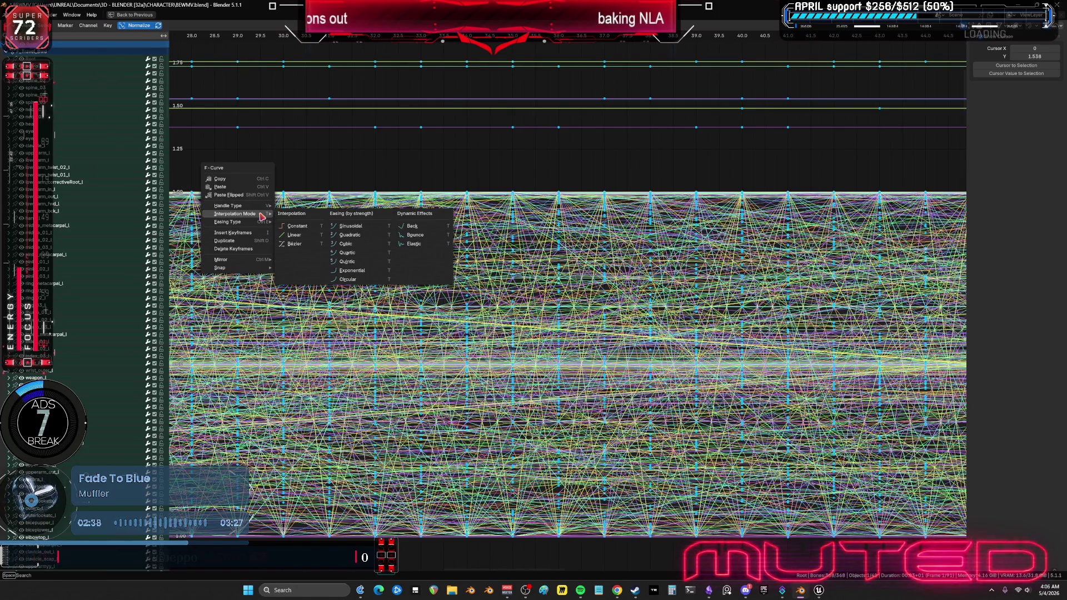
right_click(261, 215)
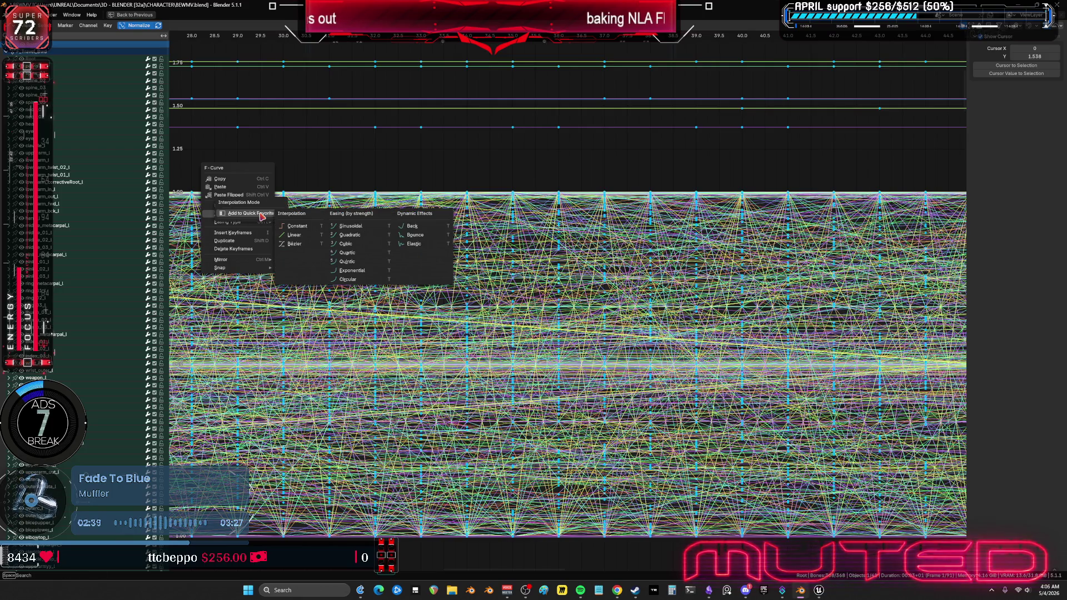
Step: Run Key > Density > Clean Keyframes to remove the redundant closely spaced keys
left_click(108, 26)
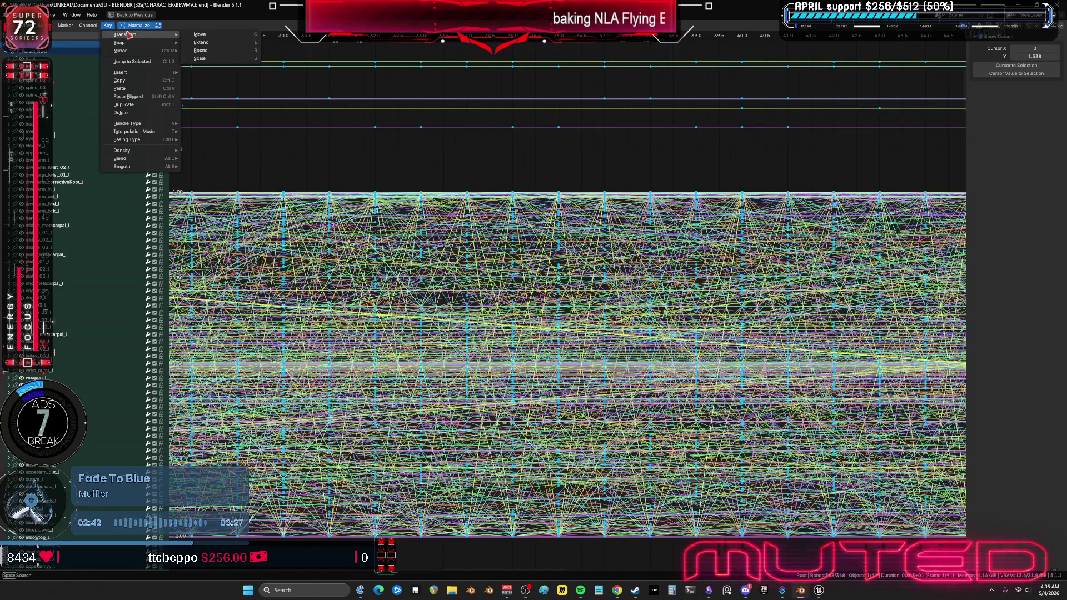
right_click(129, 35)
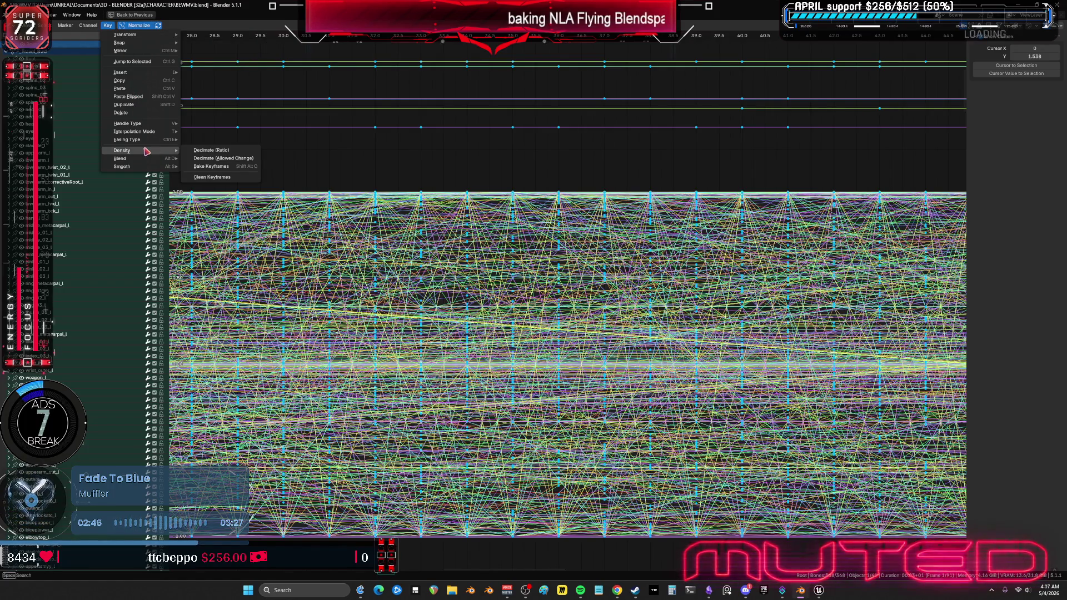
mouse_move(137, 158)
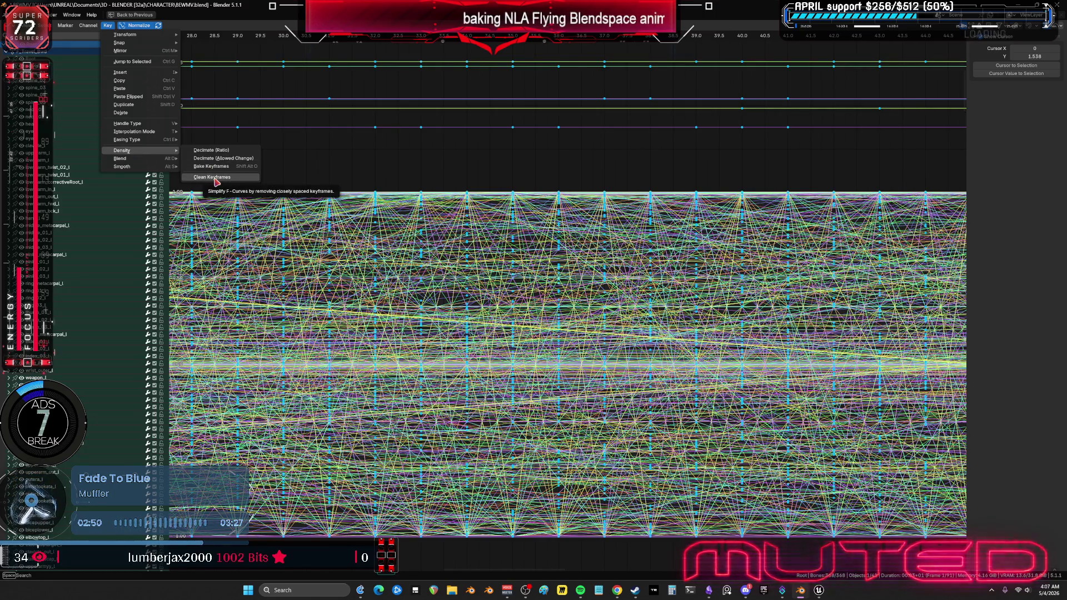
left_click(216, 182)
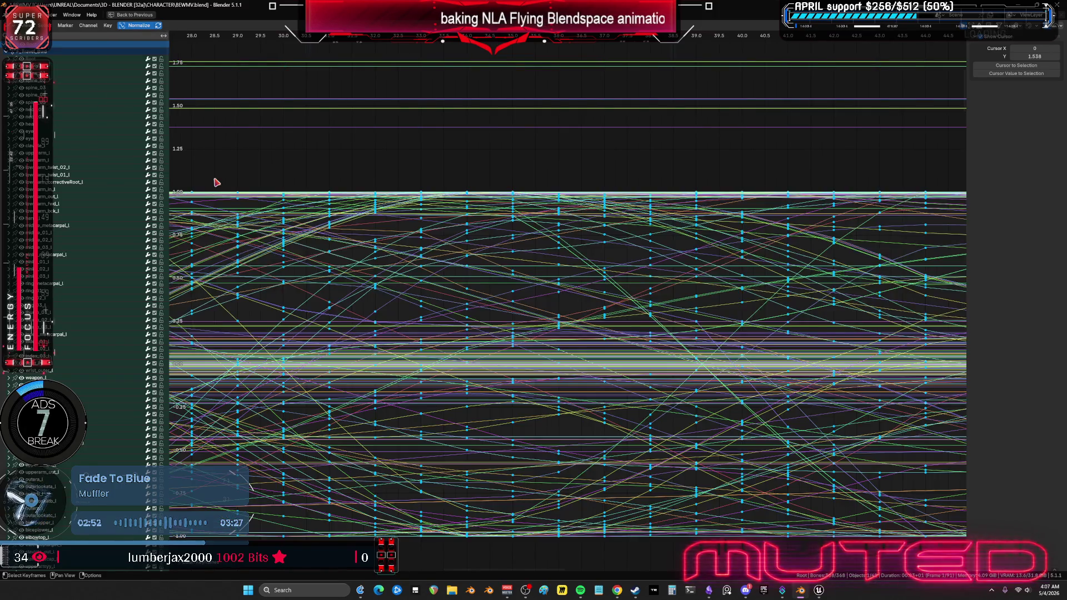
Step: Fit the cleaned curves, restore the multi-editor layout, and stop the Travel_Bwd preview at frame 85
scroll(633, 389, "down", 6)
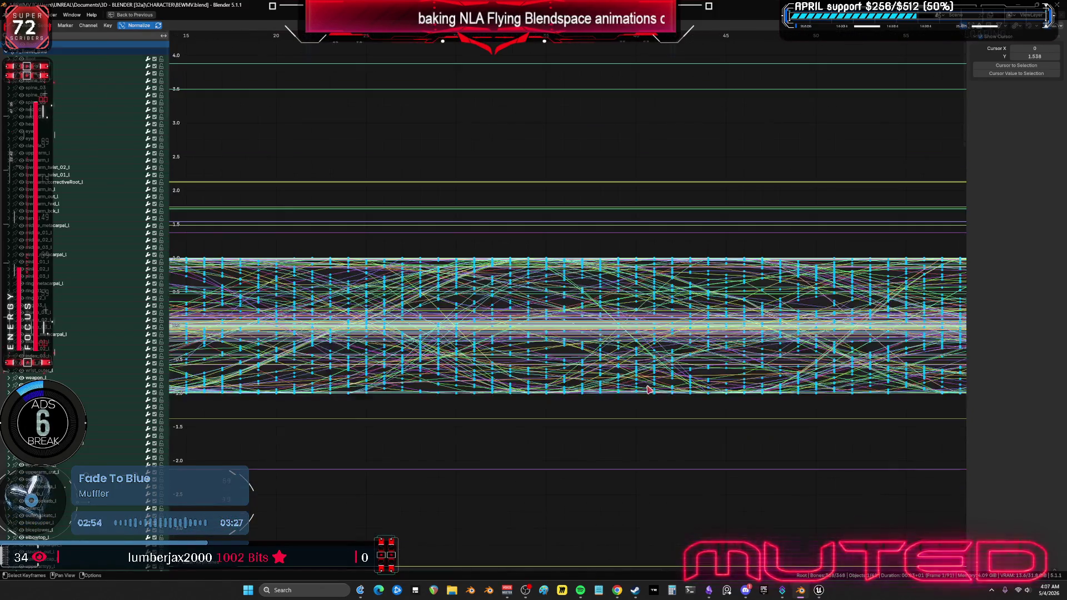
mouse_move(679, 400)
middle_mouse_down("ctrl")
mouse_move(717, 365)
mouse_move(701, 378)
middle_mouse_up("ctrl")
key("ctrl+space")
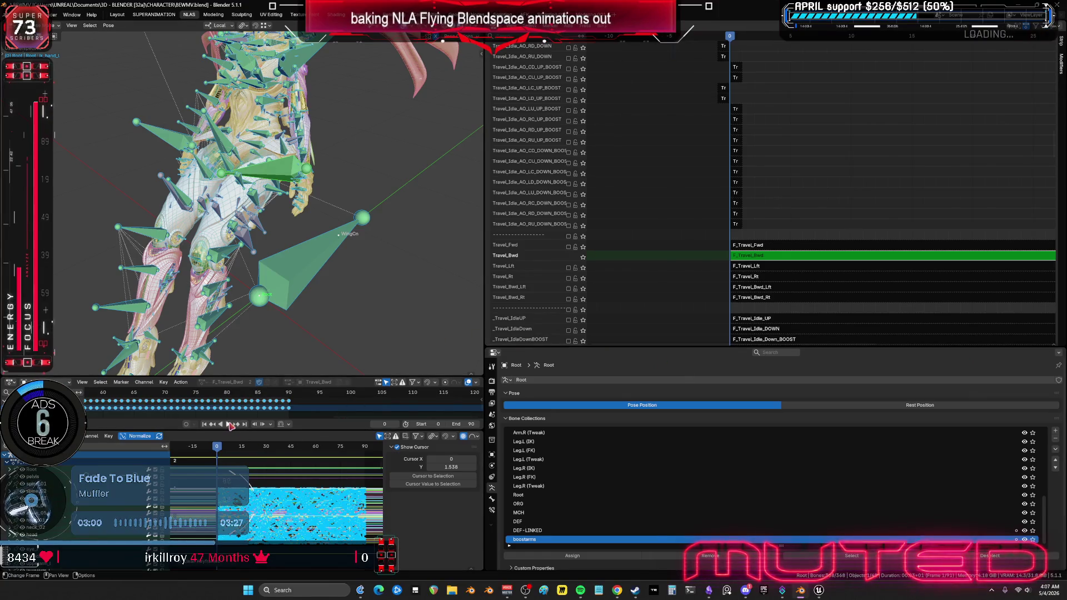
scroll(257, 233, "down", 10)
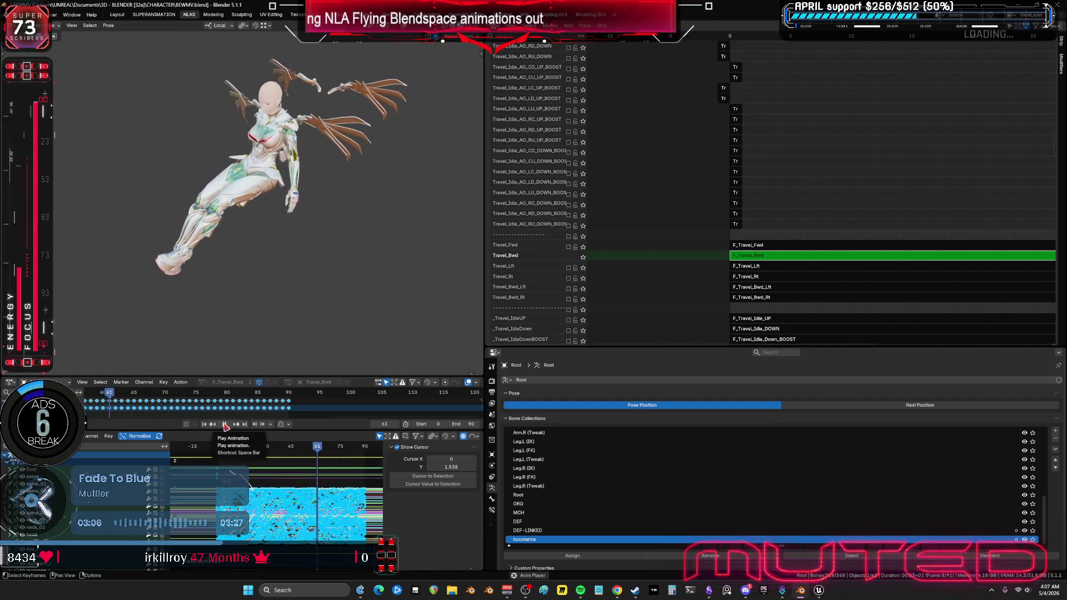
left_click(232, 429)
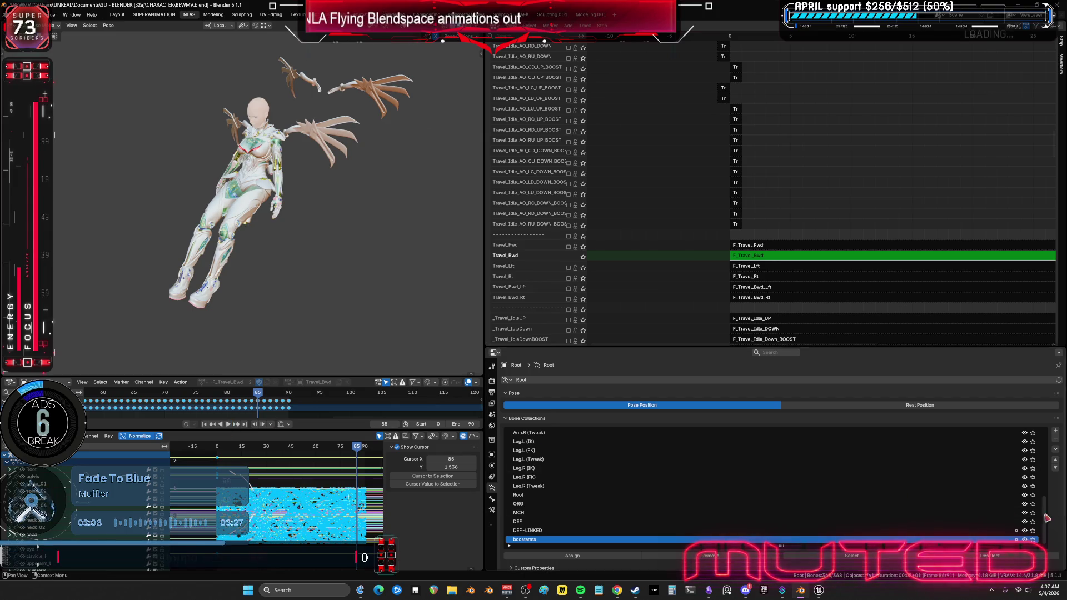
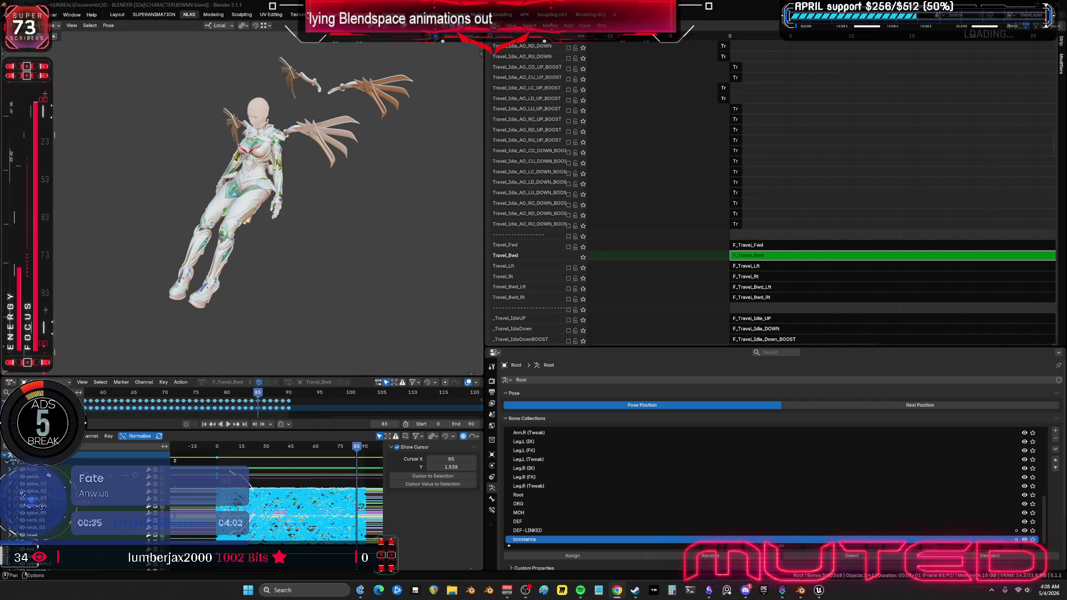
Step: View and dismiss Blender's splash screen, then browse the curve Key menu without choosing anything
left_click(7, 15)
left_click(66, 24)
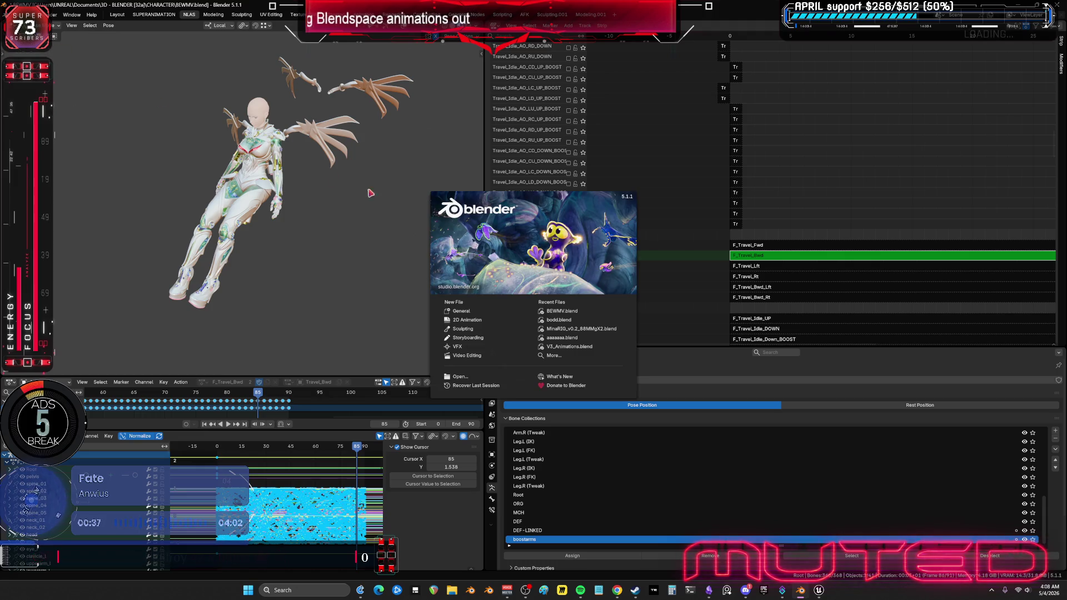
left_click(368, 195)
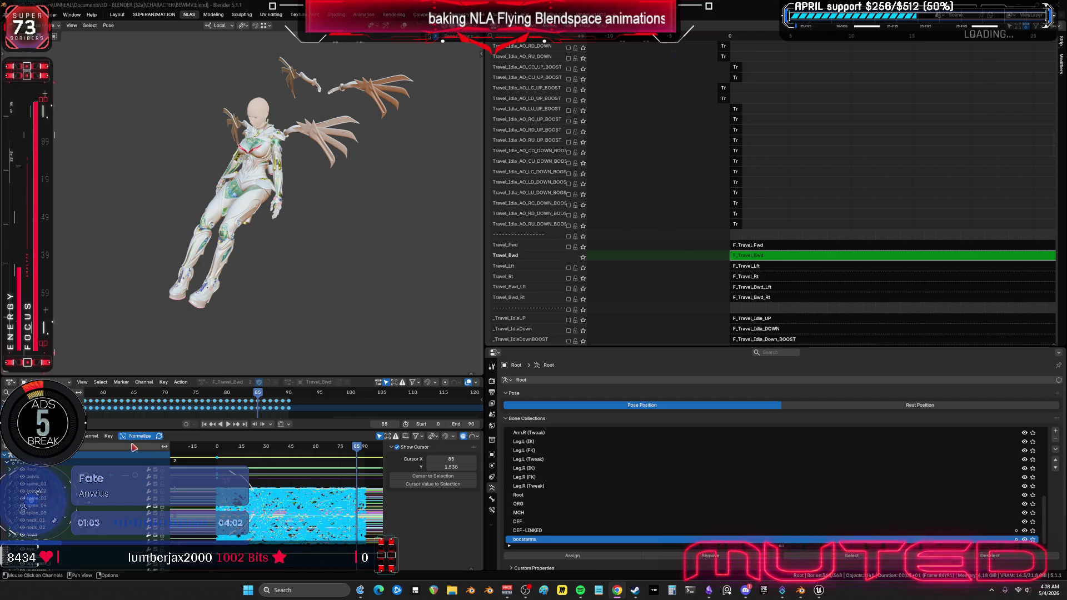
left_click(108, 436)
mouse_move(141, 412)
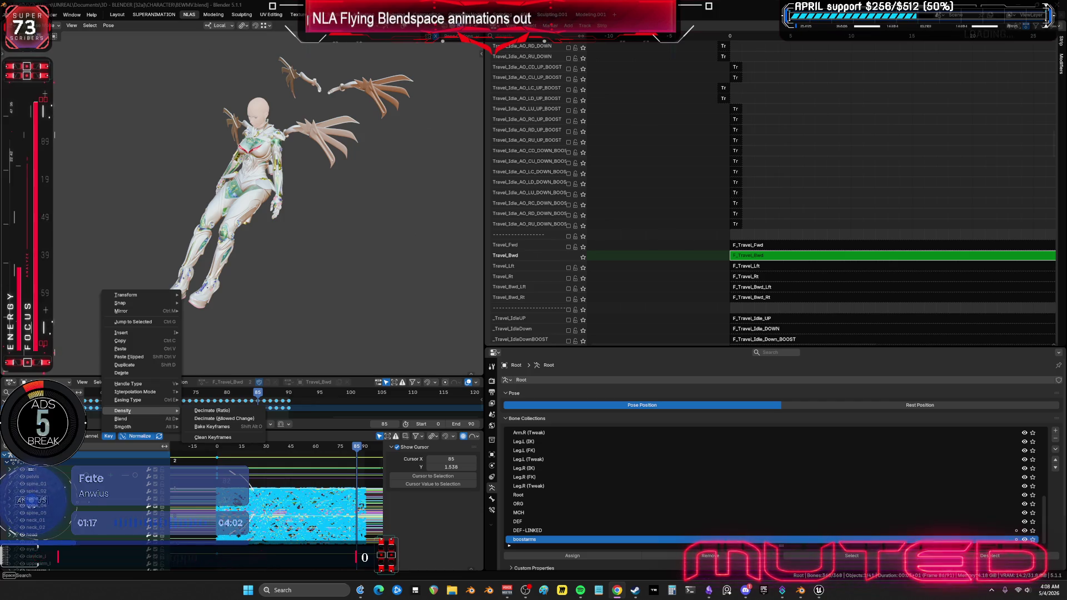
left_click(303, 316)
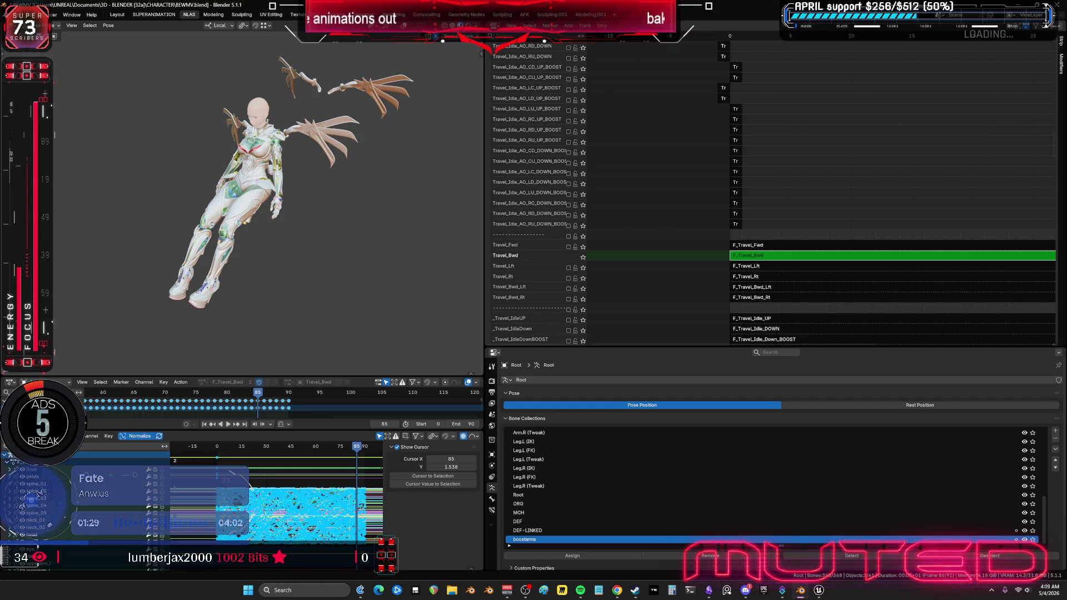
Step: Switch to the Claude chat and scroll through the keyframe-cleaning script
key("alt+Tab")
scroll(550, 294, "down", 5)
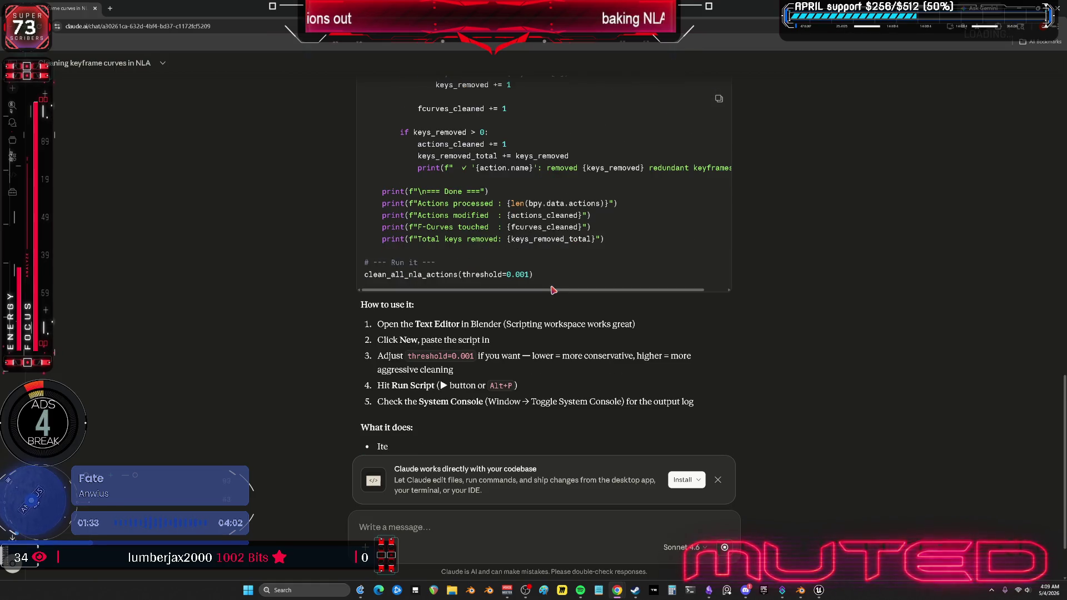
scroll(567, 299, "down", 3)
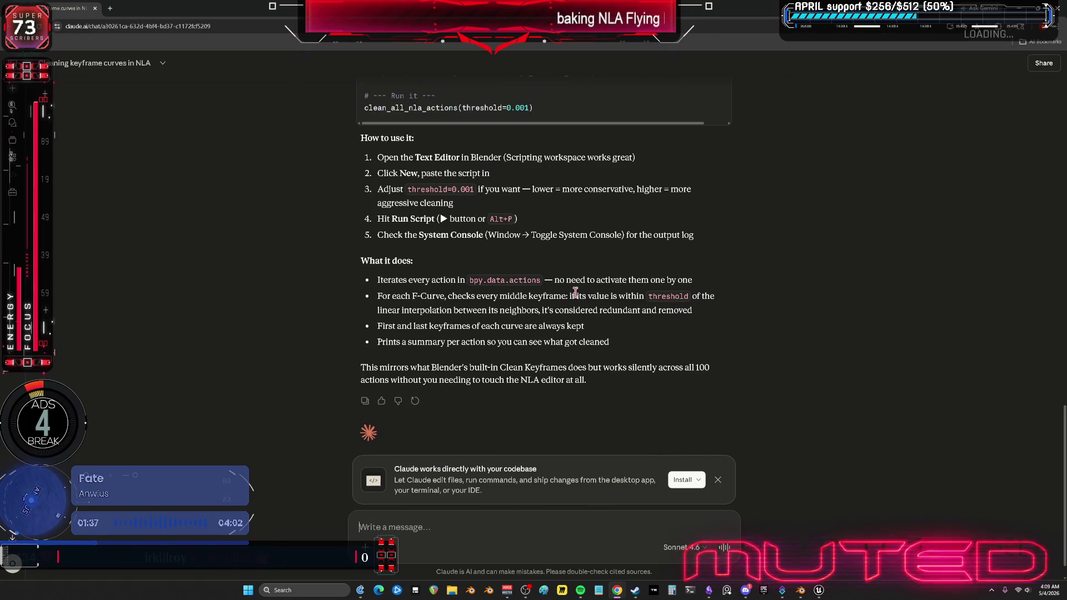
scroll(578, 293, "up", 8)
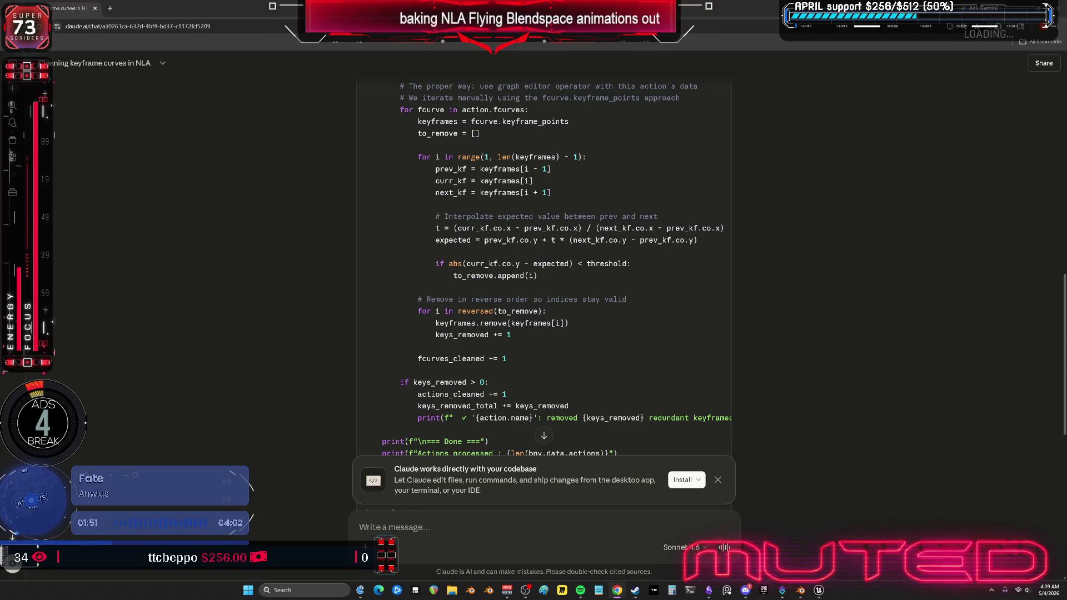
scroll(465, 165, "up", 2)
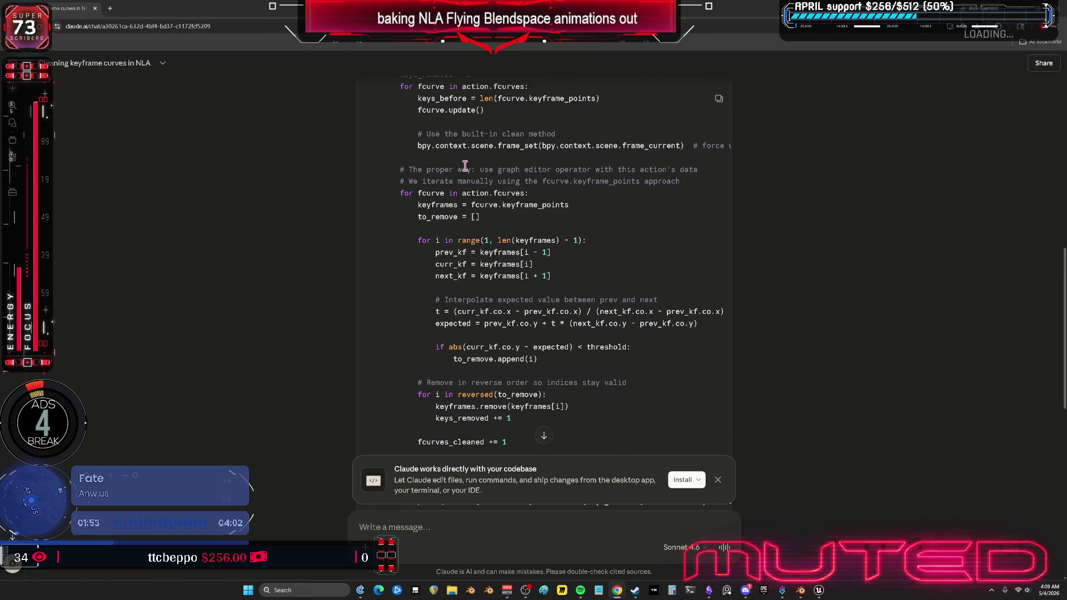
scroll(465, 165, "up", 6)
scroll(459, 169, "up", 3)
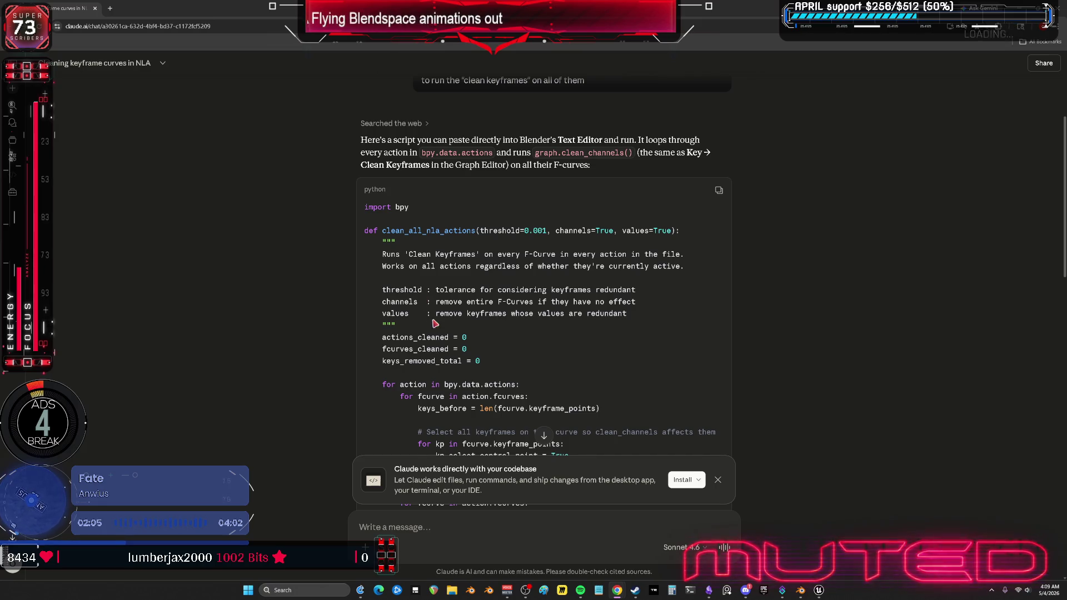
Step: Read the usage notes (Text Editor, threshold=0.001, System Console), then close the chat
scroll(434, 323, "down", 2)
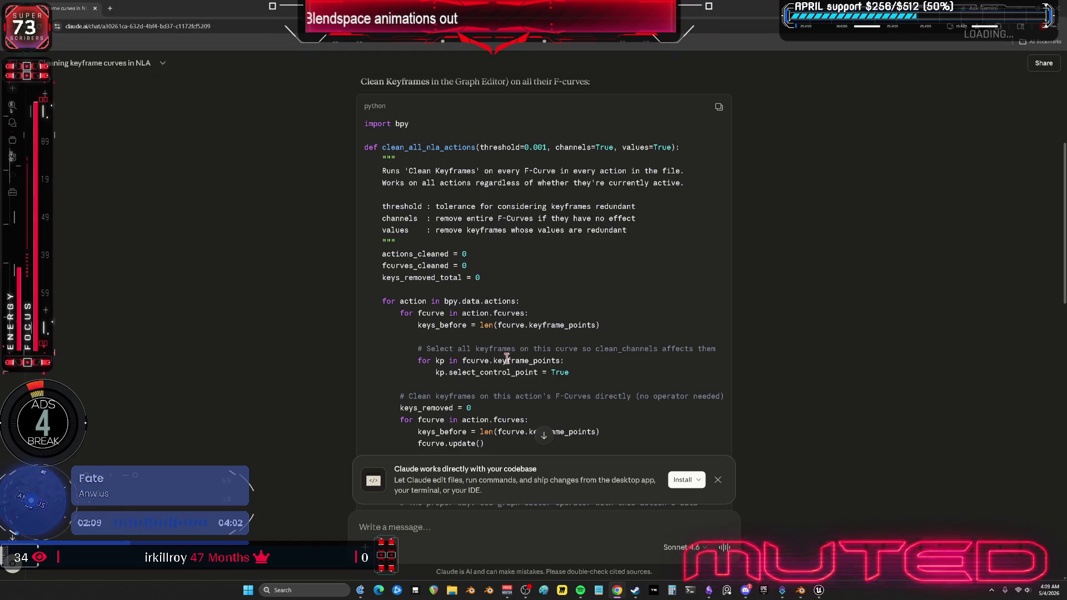
scroll(506, 359, "down", 2)
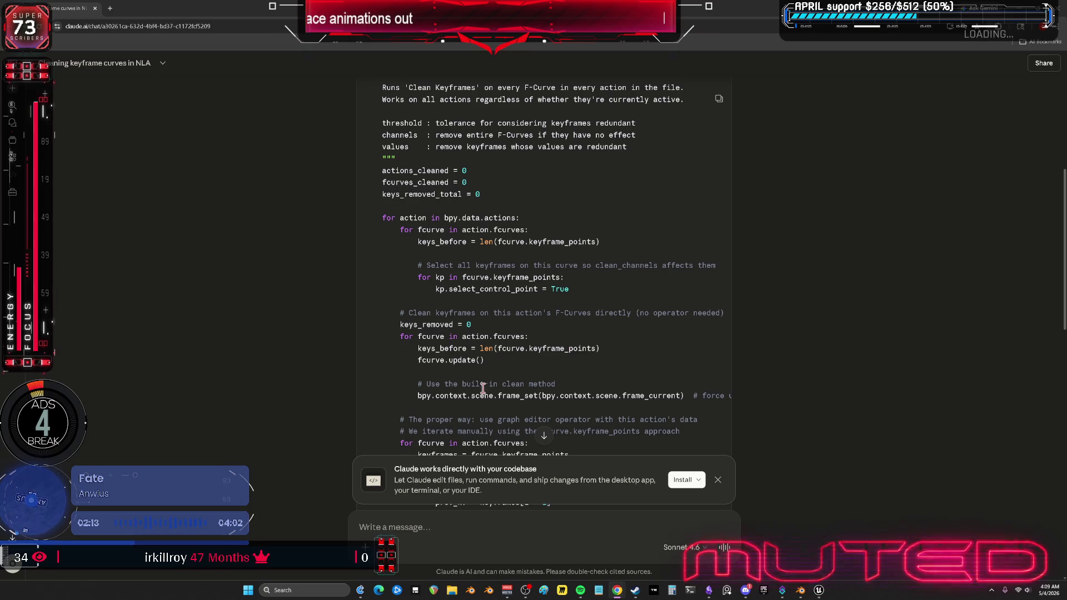
scroll(483, 388, "down", 2)
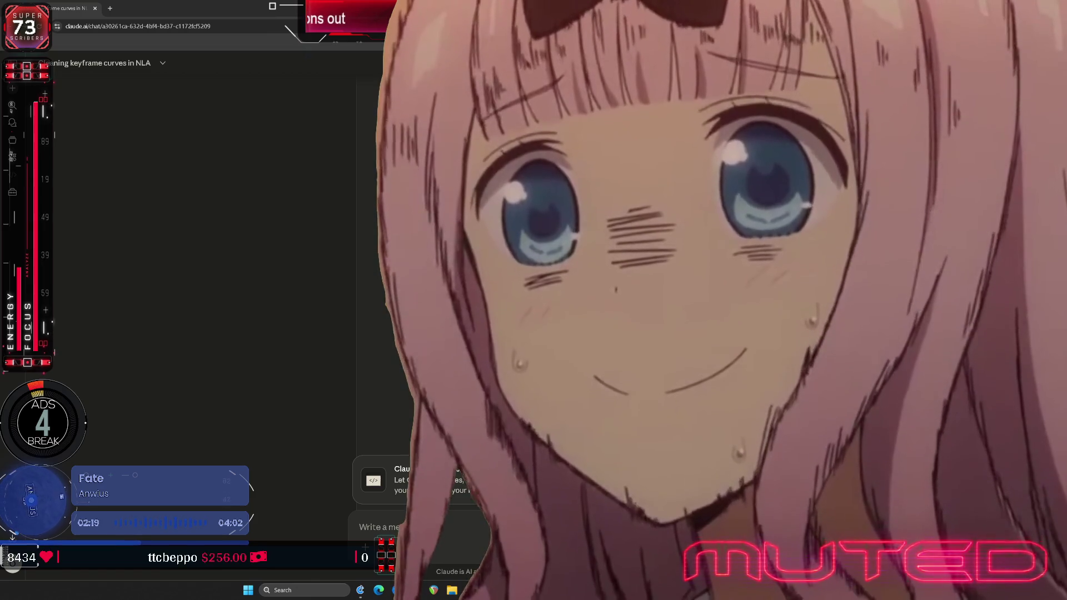
scroll(505, 360, "down", 2)
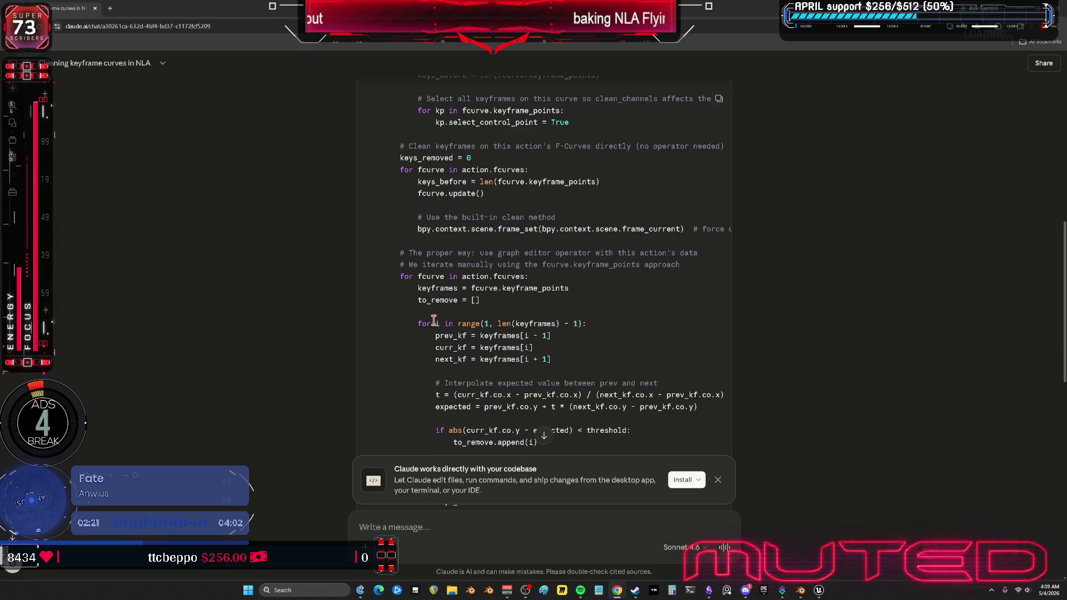
scroll(512, 331, "down", 2)
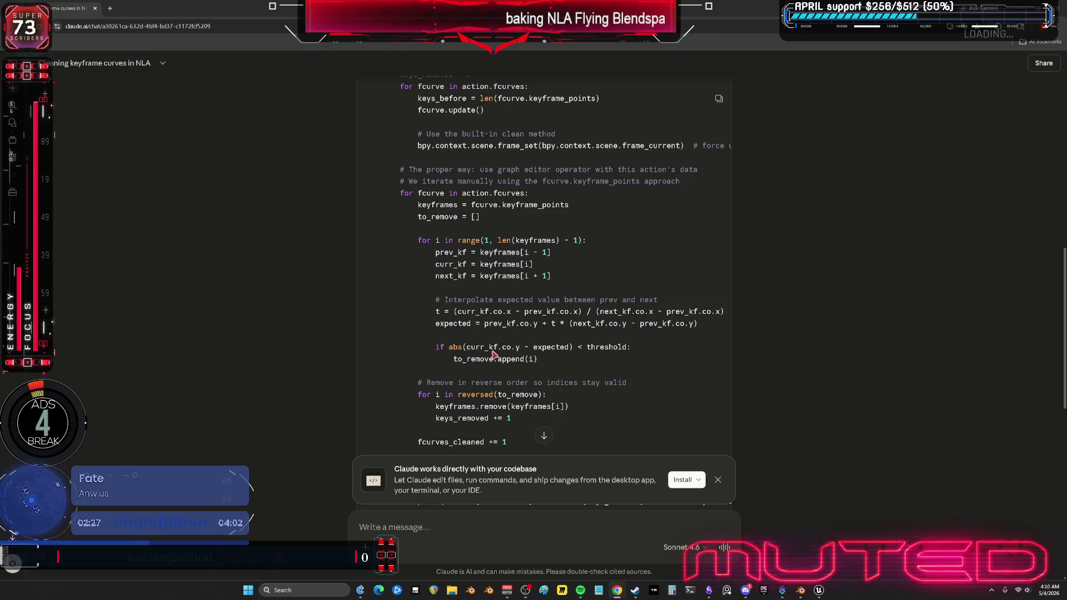
scroll(507, 391, "down", 2)
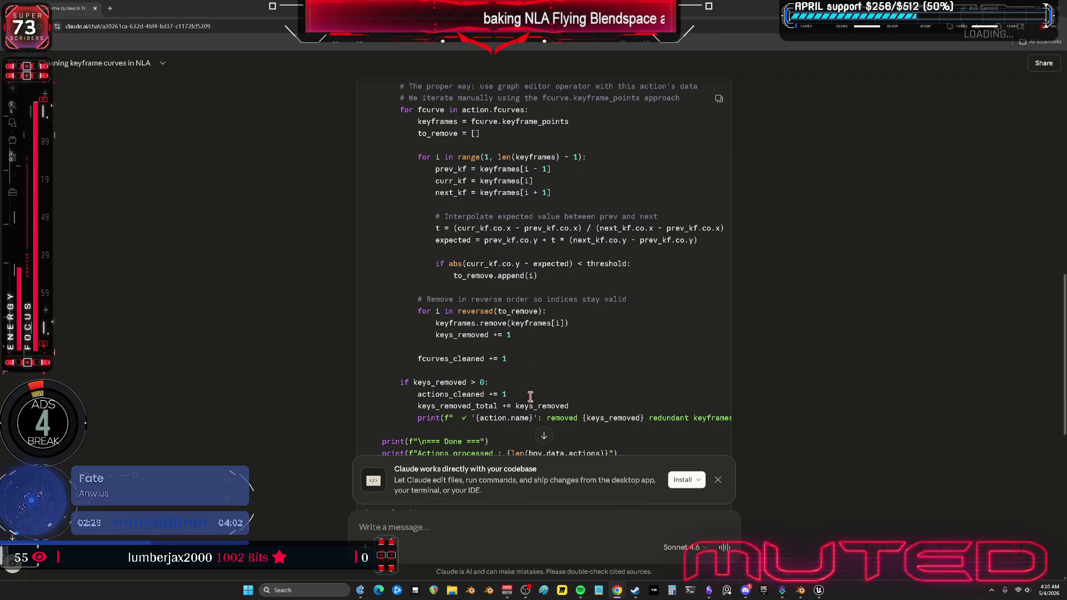
scroll(471, 307, "up", 2)
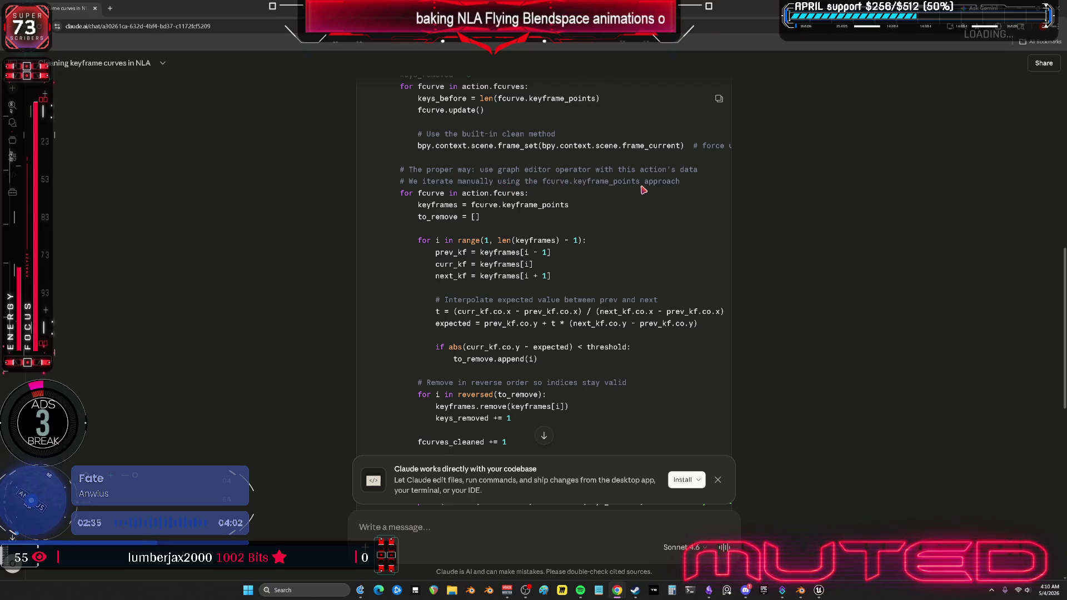
scroll(481, 326, "down", 2)
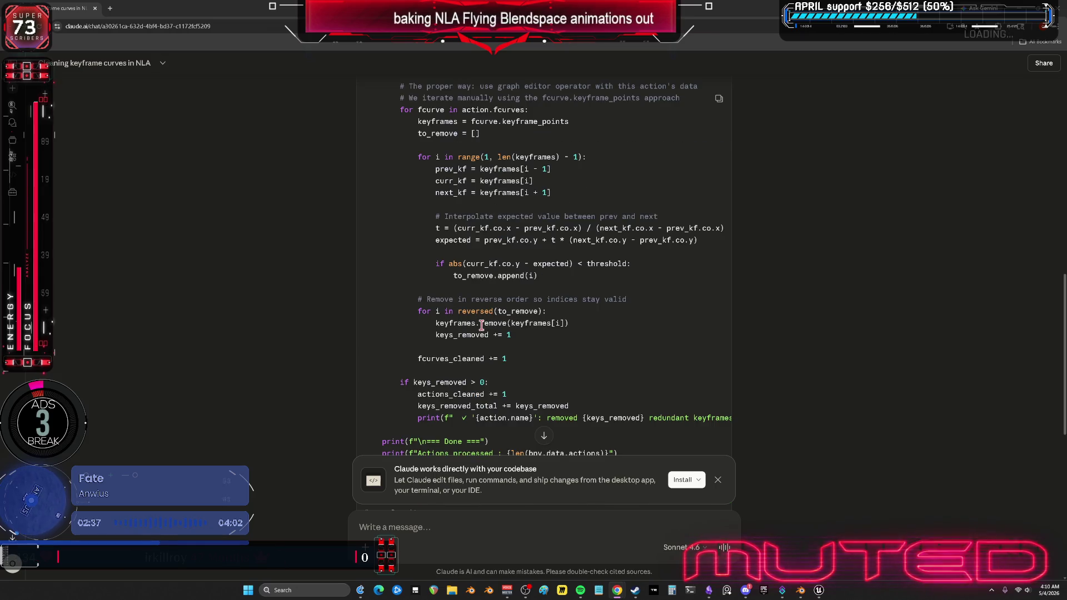
scroll(481, 326, "down", 3)
scroll(479, 315, "down", 2)
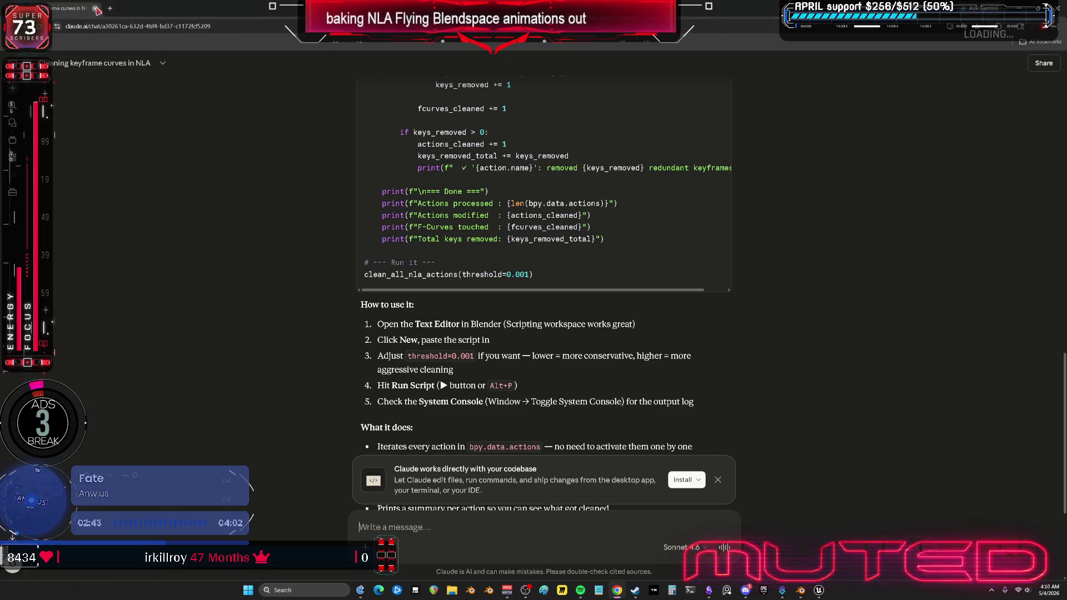
left_click(95, 9)
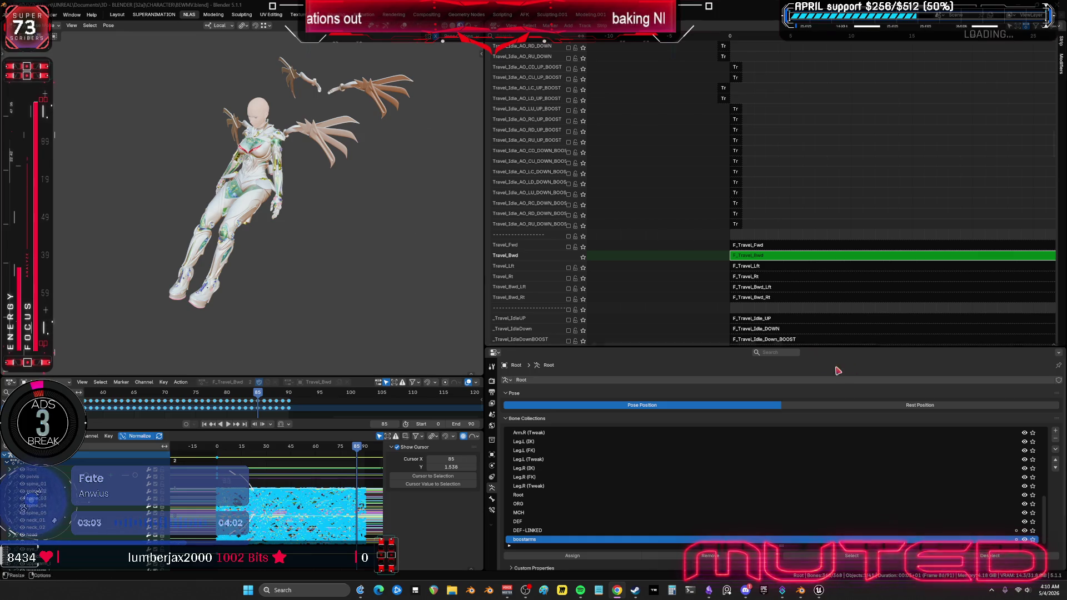
Step: Exit tweak mode on F_Travel_Bwd, enable the Travel_Bwd_Lft track and select its strip
scroll(750, 239, "down", 2)
key("Tab")
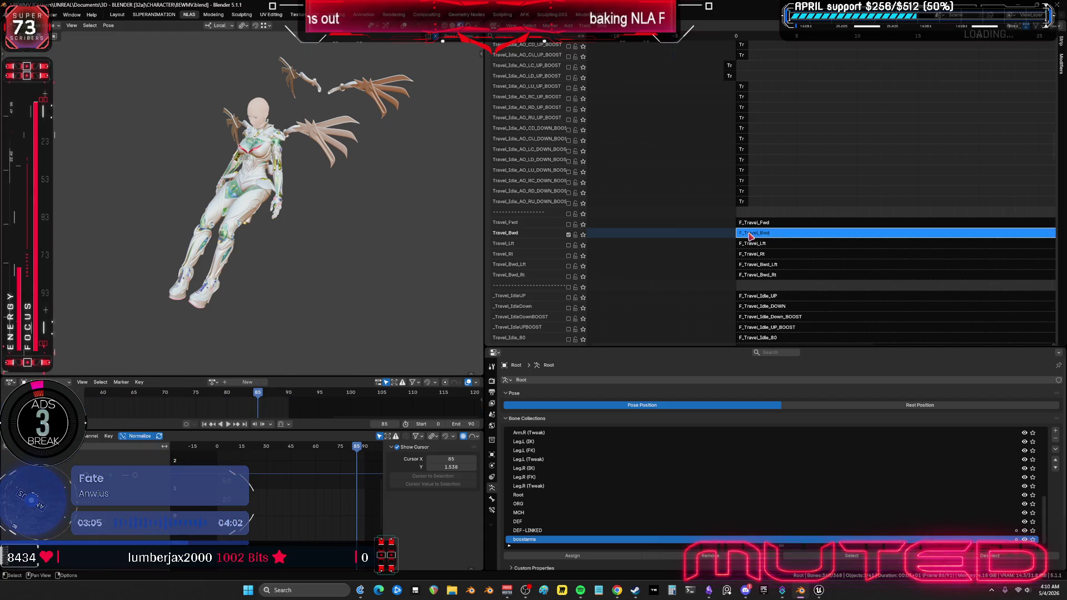
left_click(569, 266)
left_click(763, 269)
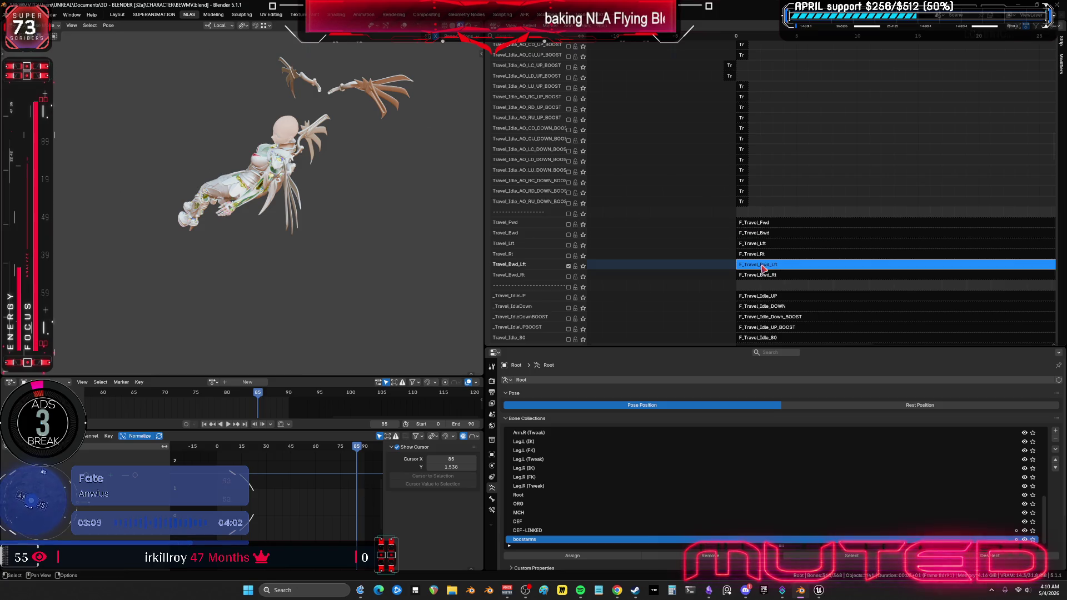
mouse_move(764, 269)
middle_mouse_down()
mouse_move(767, 50)
mouse_move(769, 200)
mouse_move(810, 43)
mouse_move(734, 228)
mouse_move(690, 209)
mouse_move(694, 122)
mouse_move(703, 212)
middle_mouse_up()
left_click(702, 211)
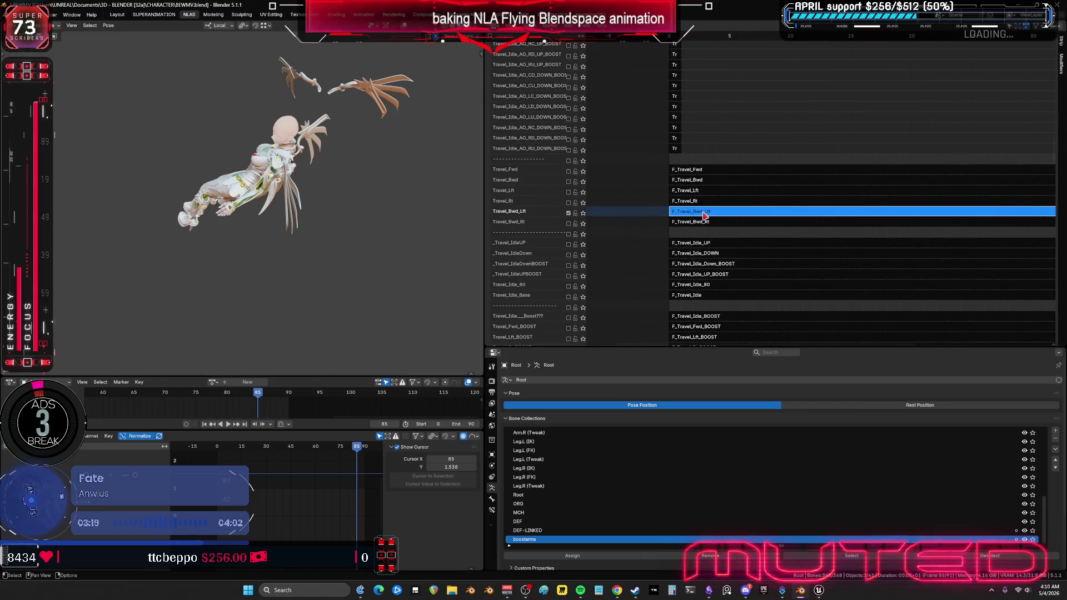
Step: Tweak the F_Travel_Bwd_Lft strip and preview it from the start, stopping at frame 0
key("Tab")
middle_click_drag(389, 233, 347, 234)
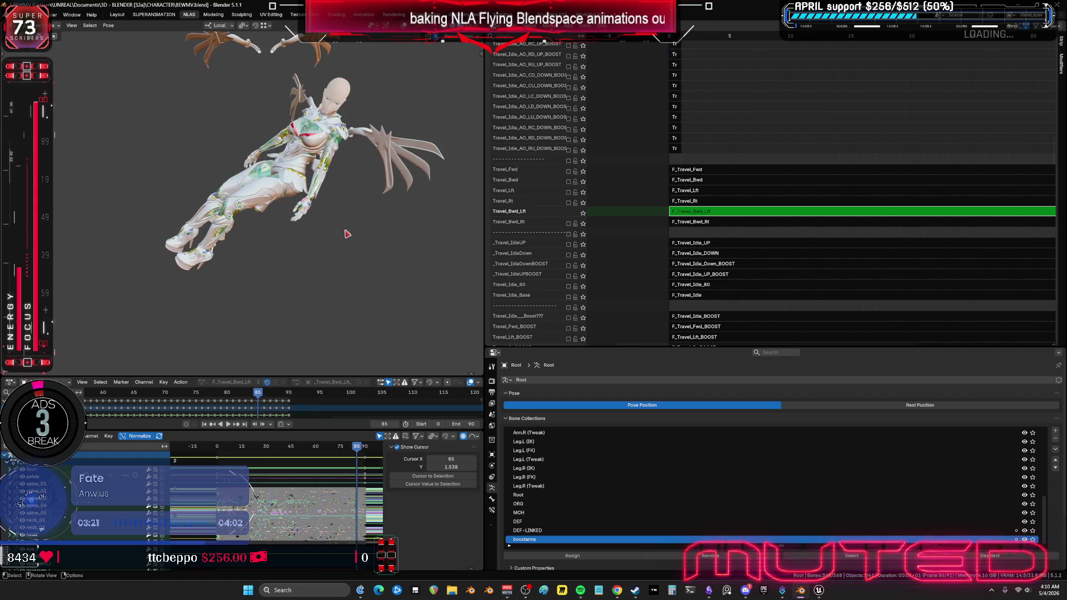
left_click_drag(221, 447, 356, 457)
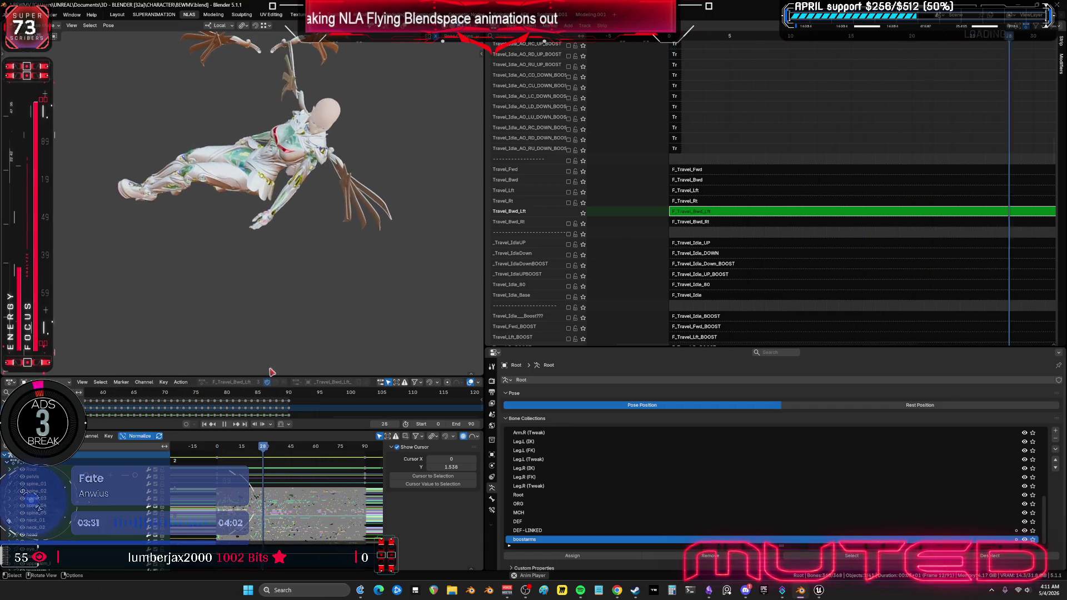
key("Escape")
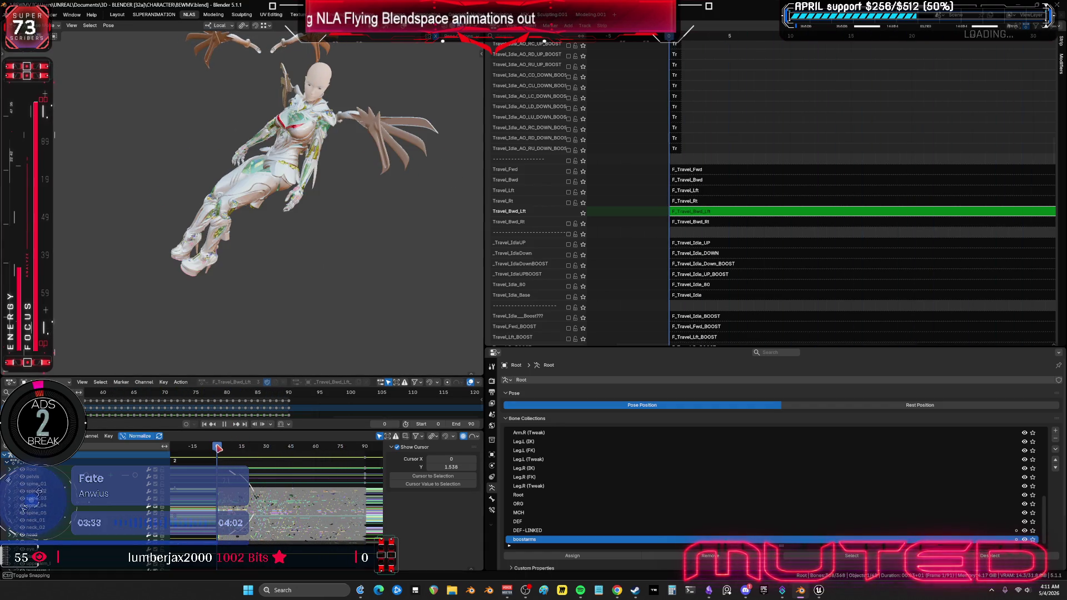
Step: Show the rig bones, select them all and open the Bake Action settings
key("shift+alt+z")
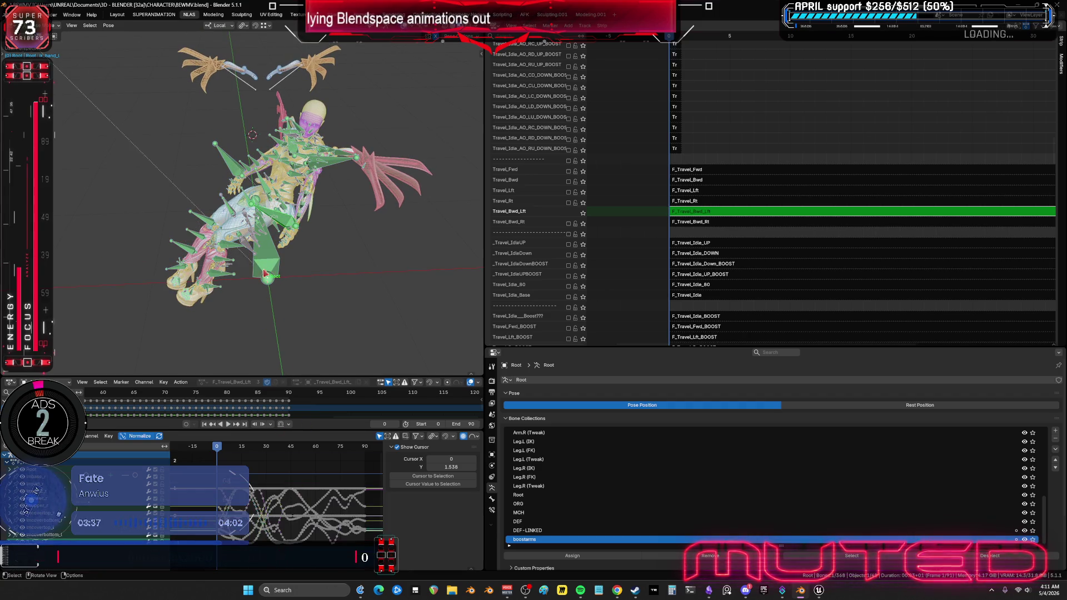
key("a")
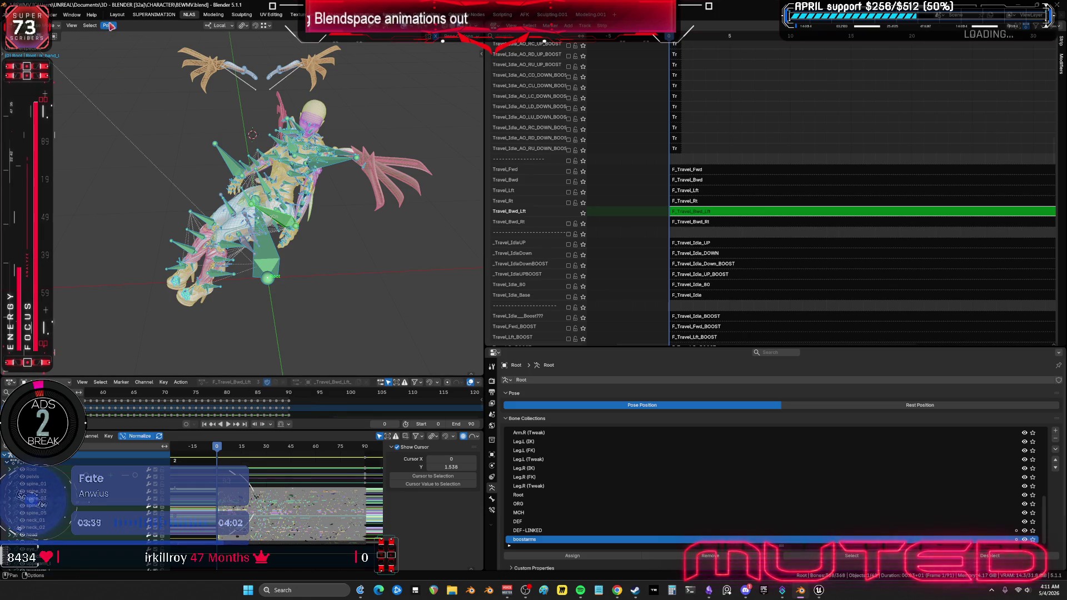
left_click(108, 25)
mouse_move(167, 69)
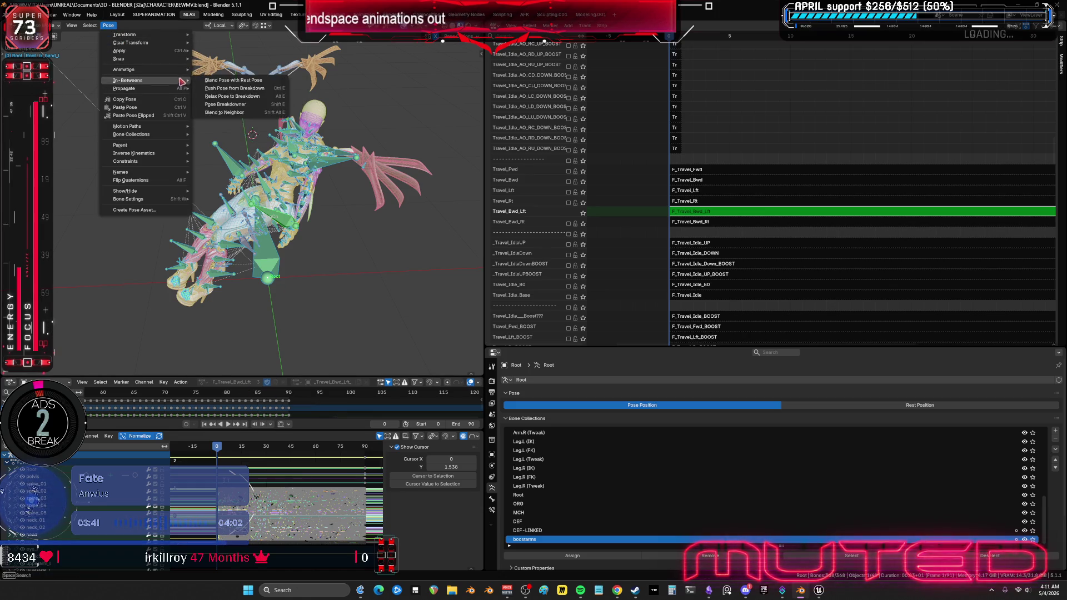
left_click(236, 117)
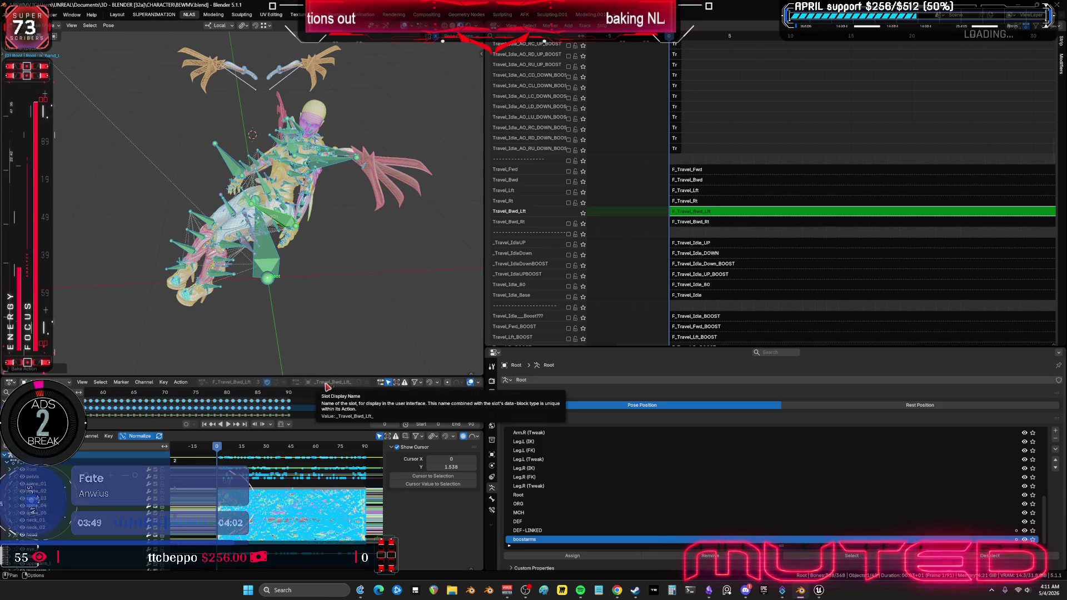
Step: Inspect the baked curves in a maximized Graph Editor, fitted and zoomed on the keys
key("ctrl+space")
key("Home")
mouse_move(497, 371)
middle_mouse_down("ctrl")
mouse_move(472, 400)
mouse_move(498, 372)
mouse_move(472, 400)
mouse_move(489, 384)
mouse_move(541, 405)
middle_mouse_up("ctrl")
key("ctrl+space")
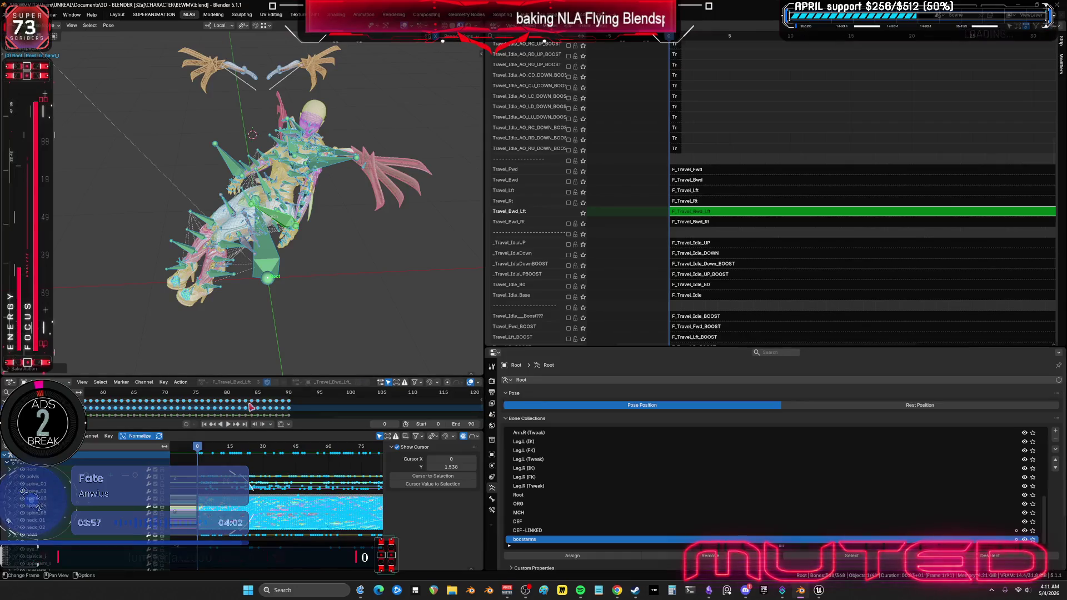
Step: Play F_Travel_Bwd_Lft in a maximized viewport with overlays hidden, viewing the character's back
key("space")
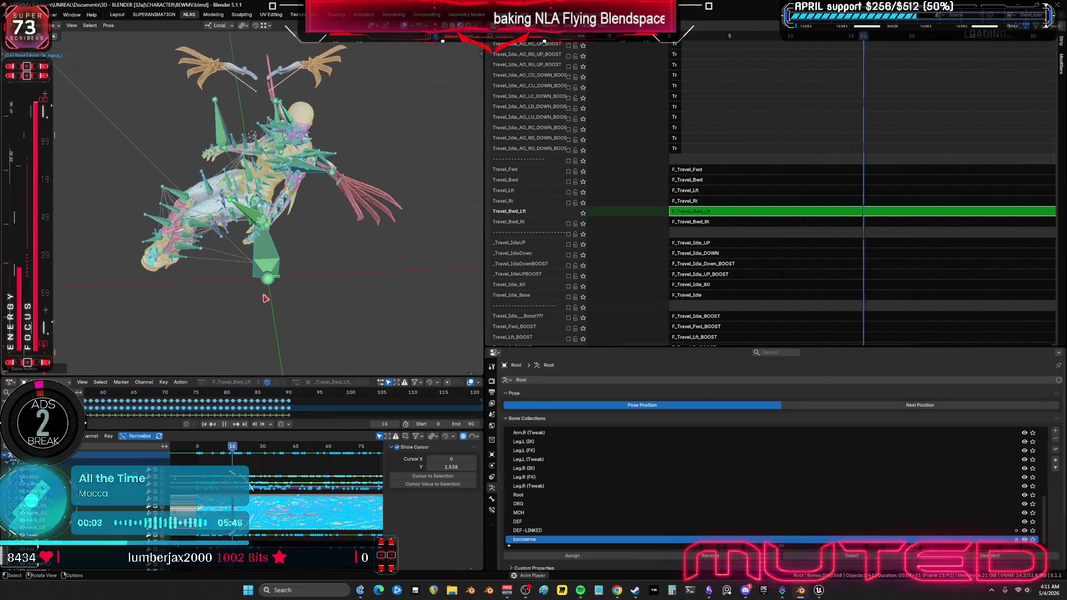
key("ctrl+space")
key("shift+alt+z")
mouse_move(388, 289)
middle_mouse_down()
mouse_move(449, 285)
mouse_move(439, 286)
middle_mouse_up()
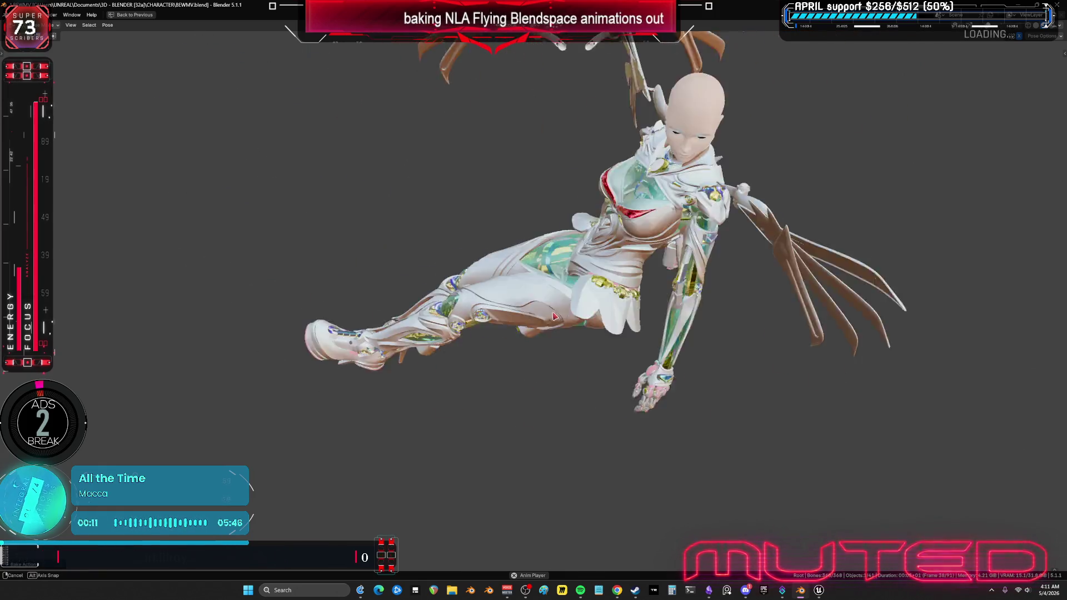
Step: Survey the curves around frames 81–91 and earlier, then maximize the Graph Editor
key("ctrl+space")
key("ctrl+space")
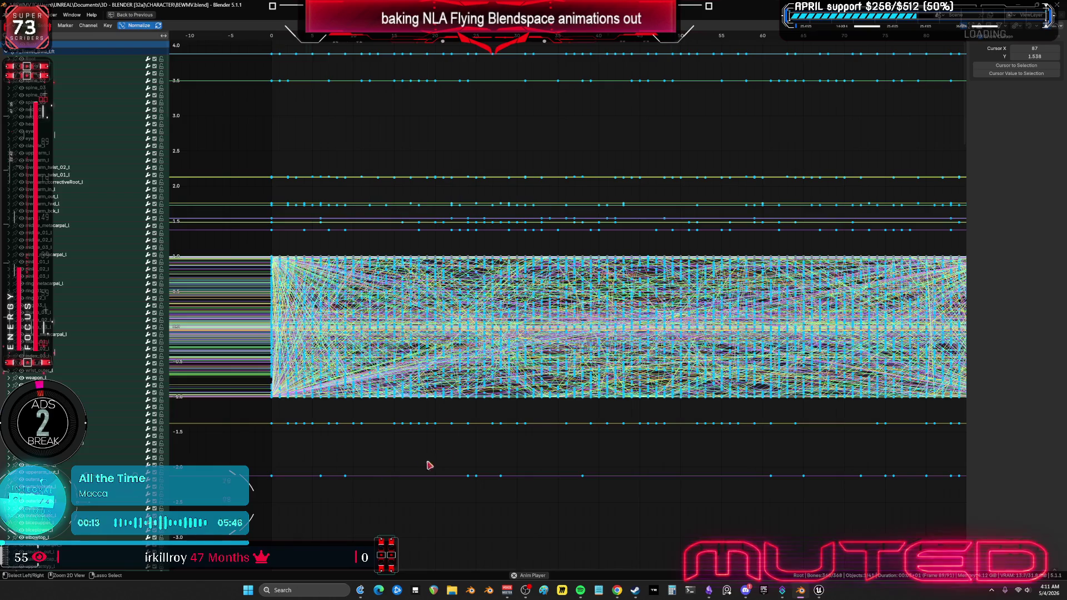
scroll(633, 301, "up", 5)
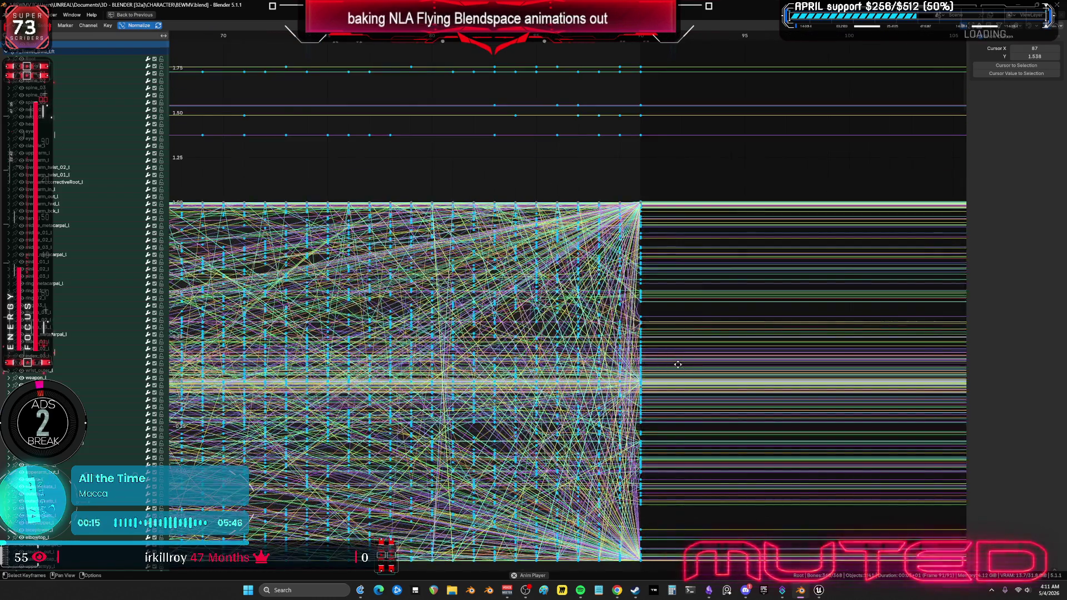
middle_click_drag(678, 364, 693, 375, "ctrl")
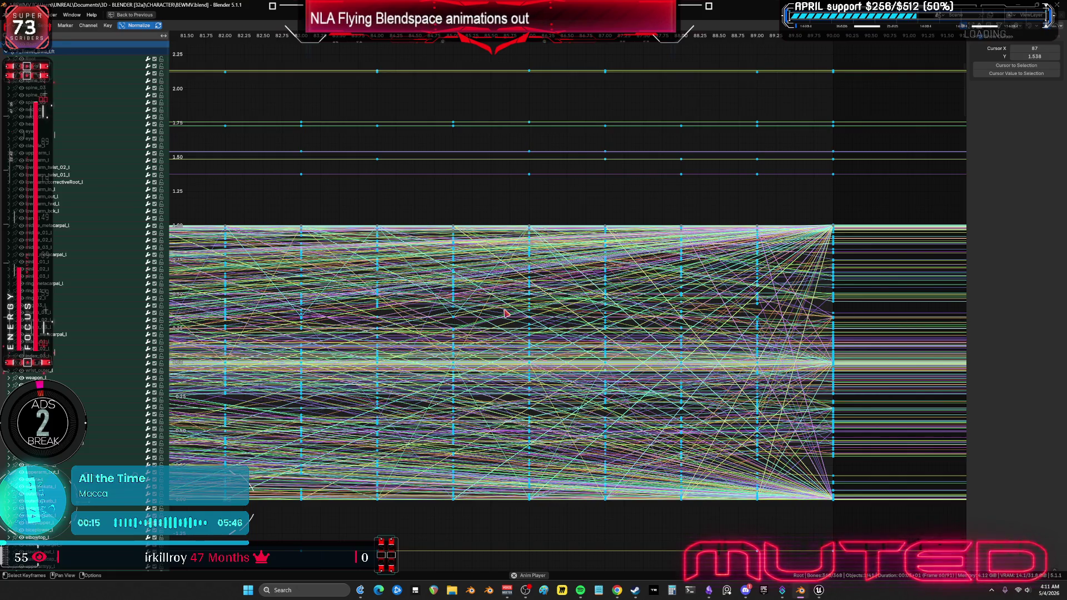
middle_click_drag(578, 291, 570, 297, "ctrl")
middle_click_drag(201, 242, 749, 233)
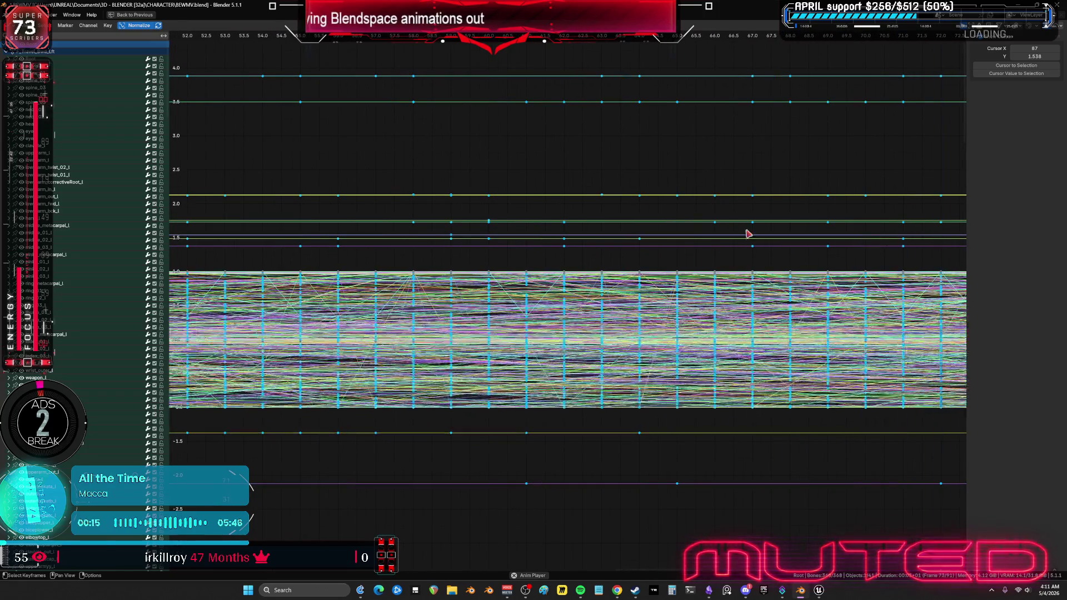
key("ctrl+space")
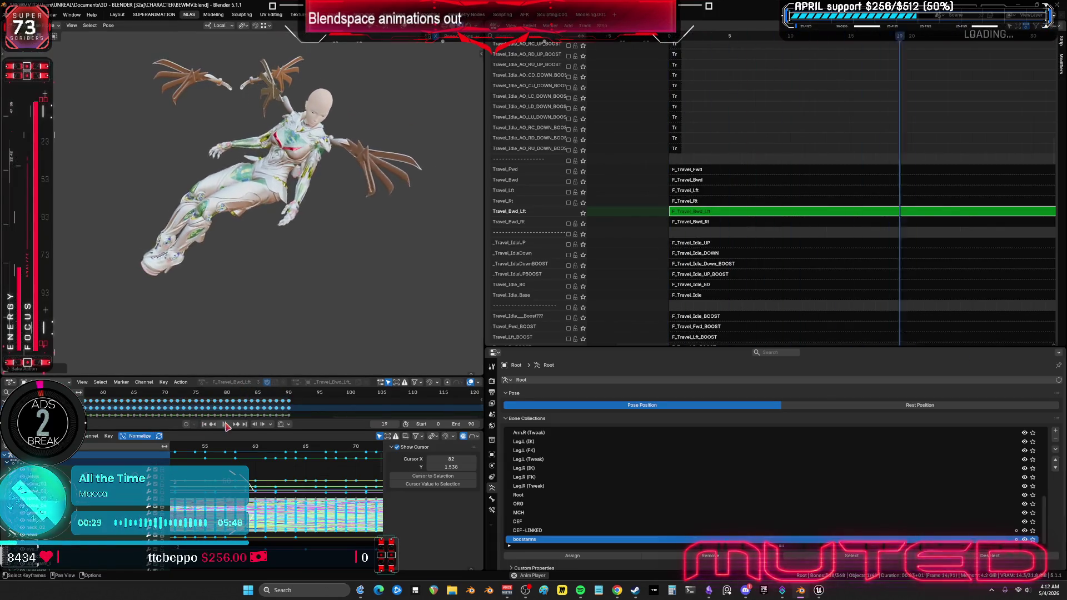
key("ctrl+space")
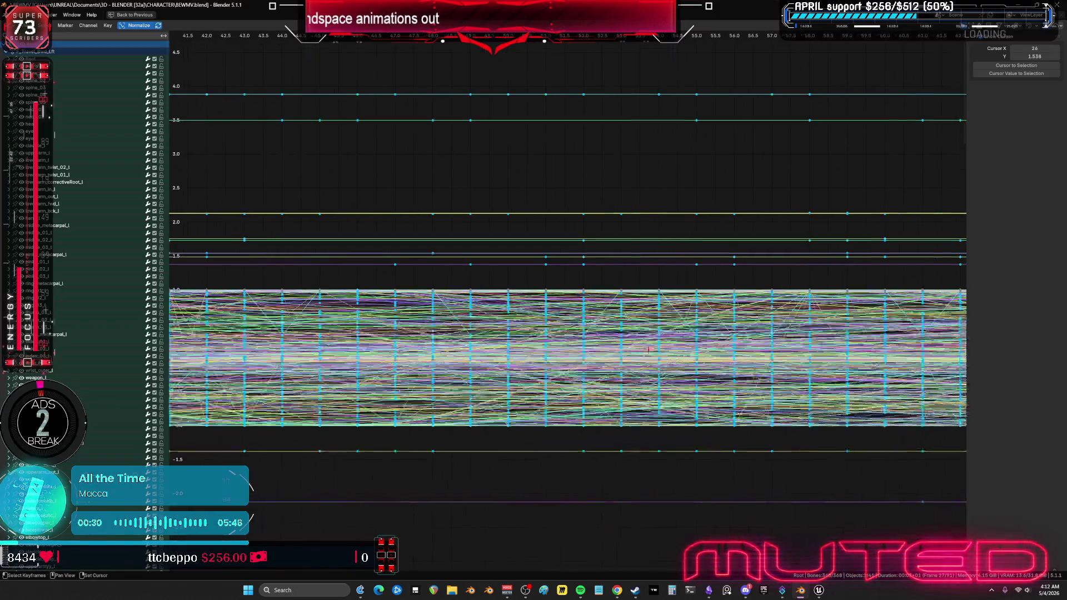
scroll(507, 350, "down", 3)
scroll(360, 303, "down", 3)
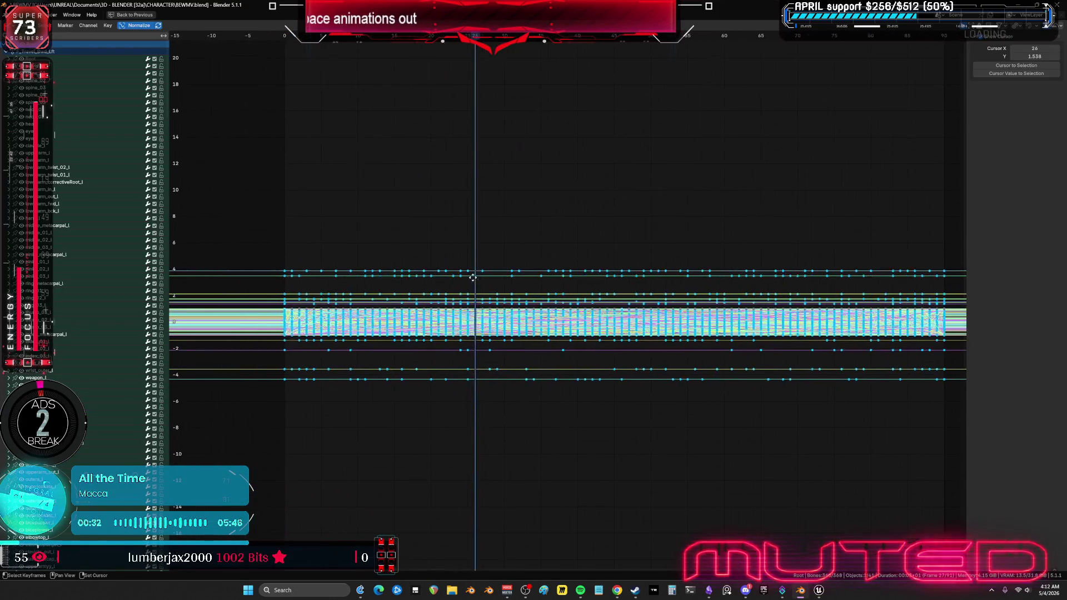
Step: Box-select the keyframe columns at frames 0 and 90 and delete them
left_click(364, 392)
key("b")
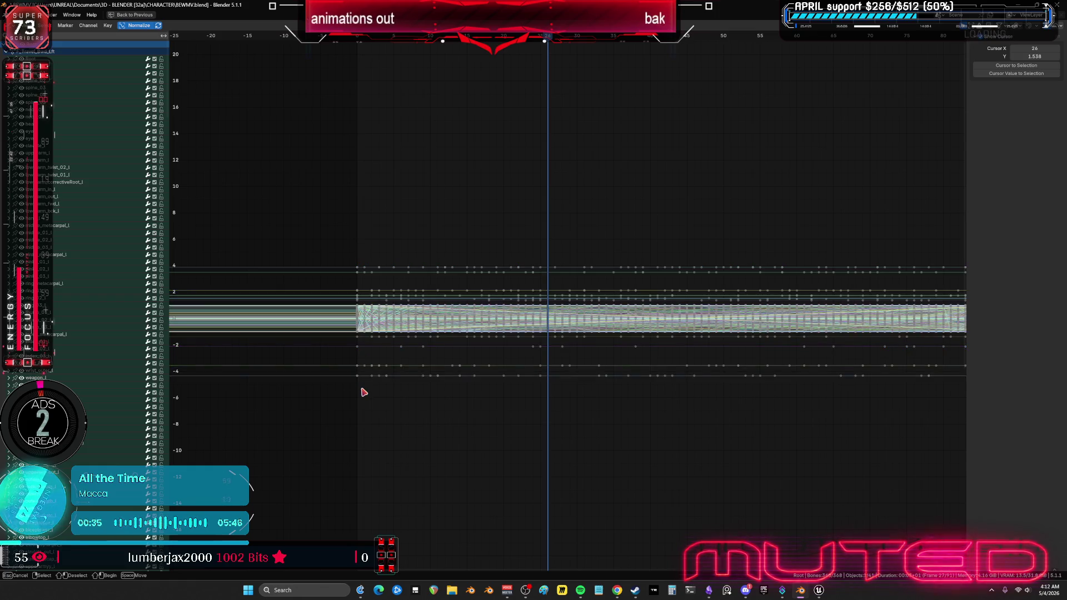
left_click_drag(353, 248, 361, 392)
middle_click_drag(700, 340, 494, 350)
middle_click_drag(726, 367, 792, 360)
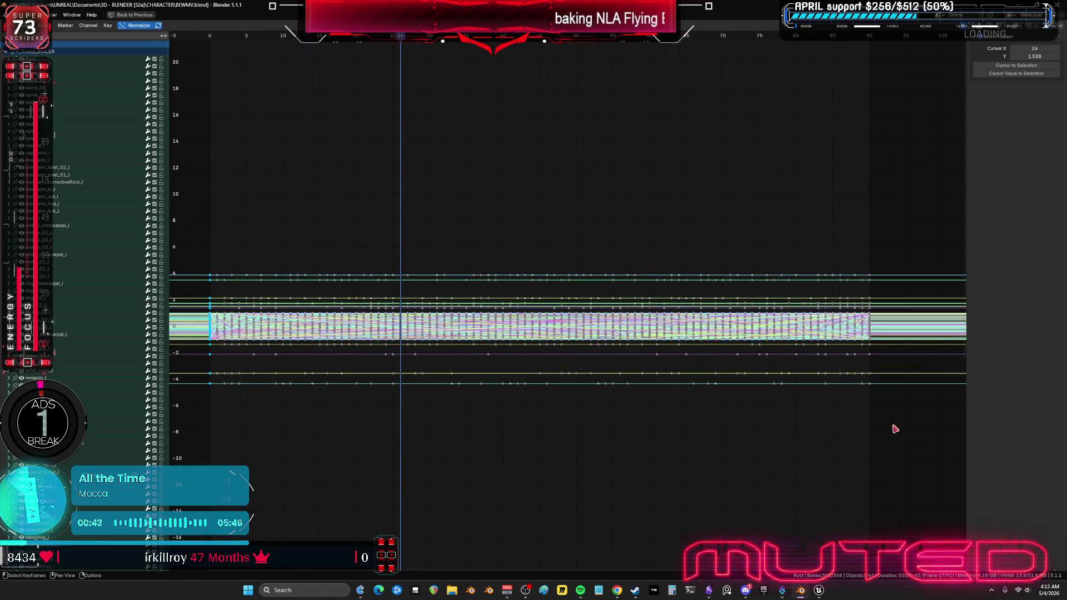
left_click_drag(892, 425, 869, 251)
mouse_move(193, 250)
left_mouse_down()
mouse_move(226, 364)
mouse_move(217, 414)
mouse_move(226, 421)
left_mouse_up()
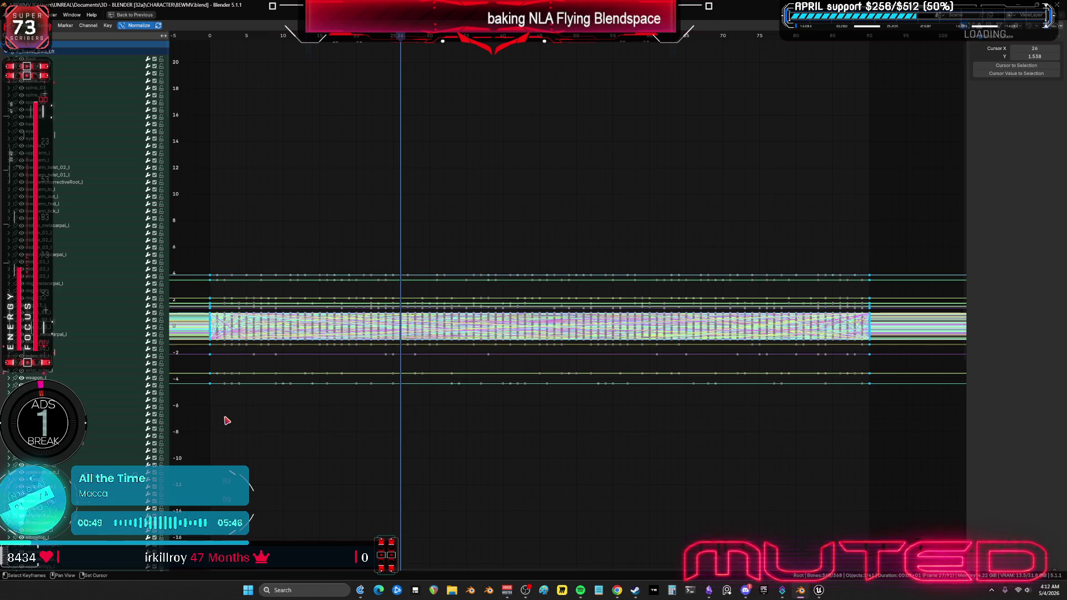
key("Delete")
Step: Check the trimmed curves, set the current frame to 0 and restore the layout
mouse_move(315, 316)
middle_mouse_down("ctrl")
mouse_move(400, 374)
mouse_move(476, 341)
mouse_move(471, 507)
middle_mouse_up("ctrl")
key("Home")
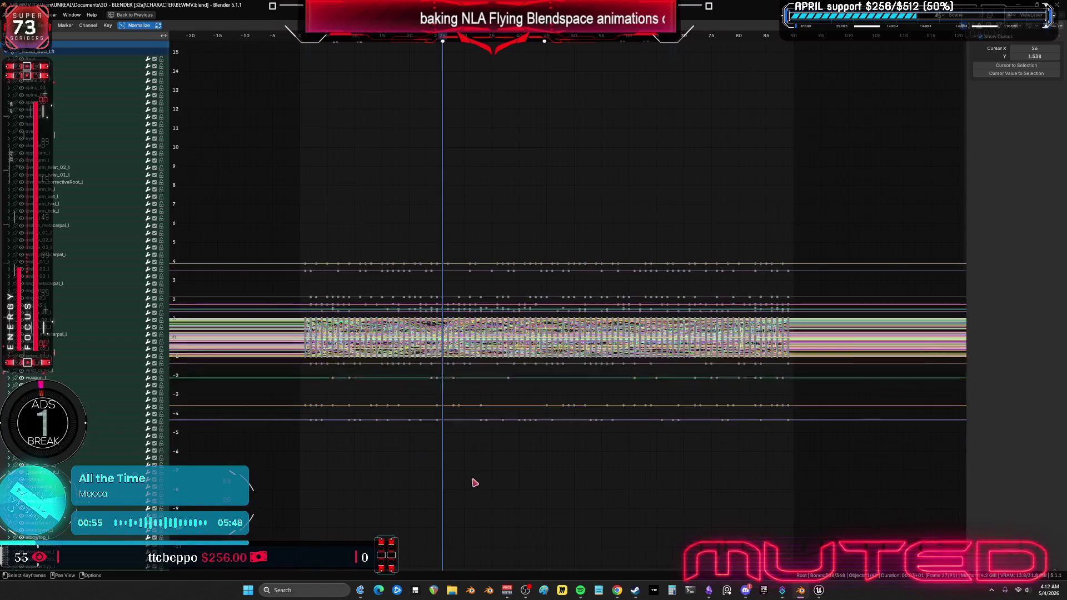
middle_click_drag(395, 396, 450, 386, "shift")
left_click_drag(360, 37, 356, 36)
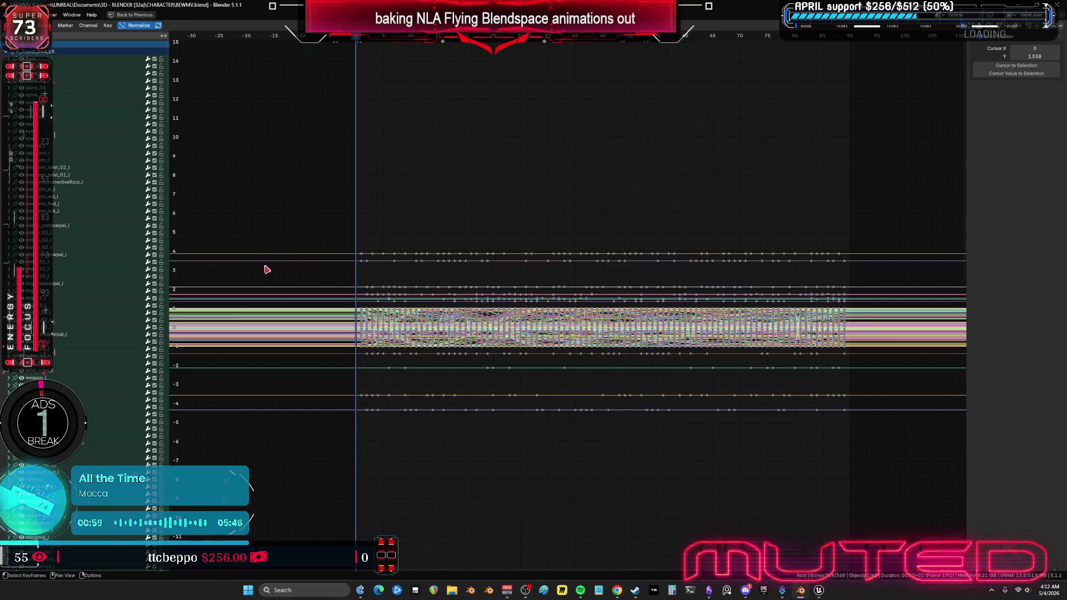
key("ctrl+space")
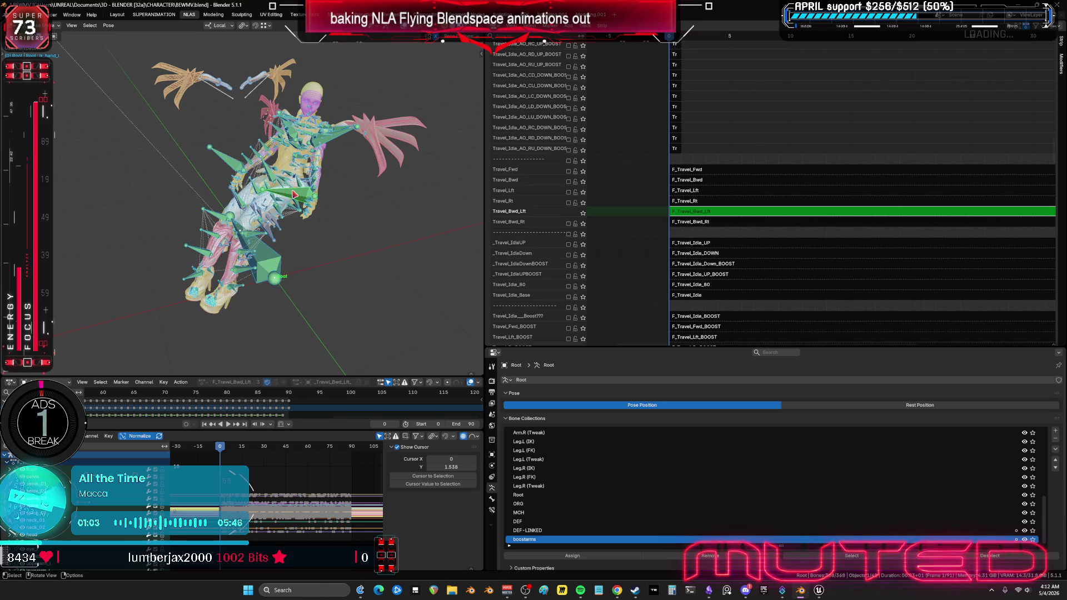
Step: At frame 90, insert a Location, Rotation & Scale keyframe on the pose
key("k")
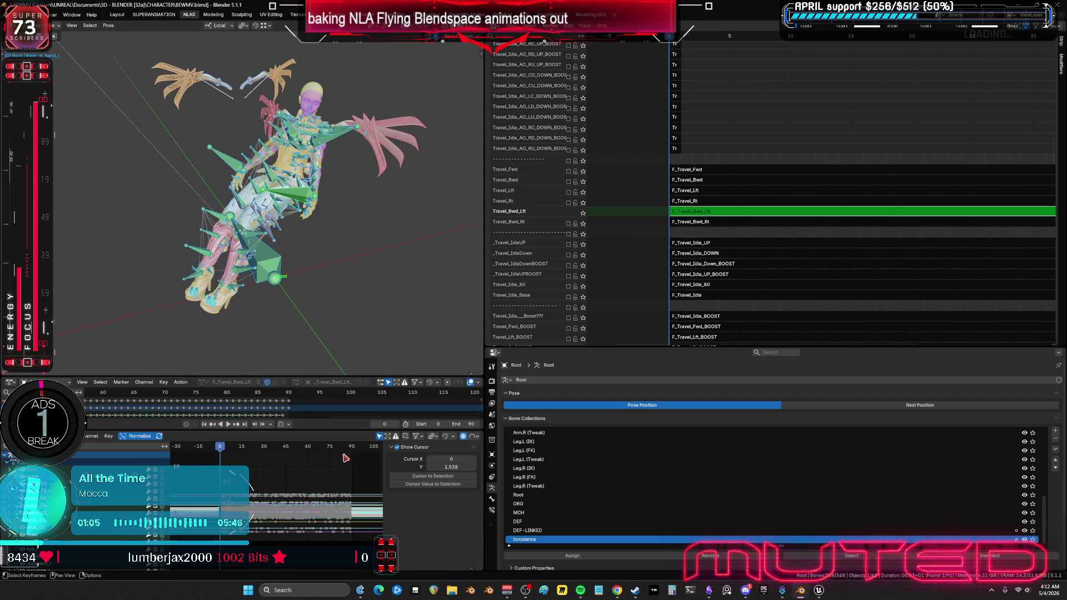
left_click(354, 449)
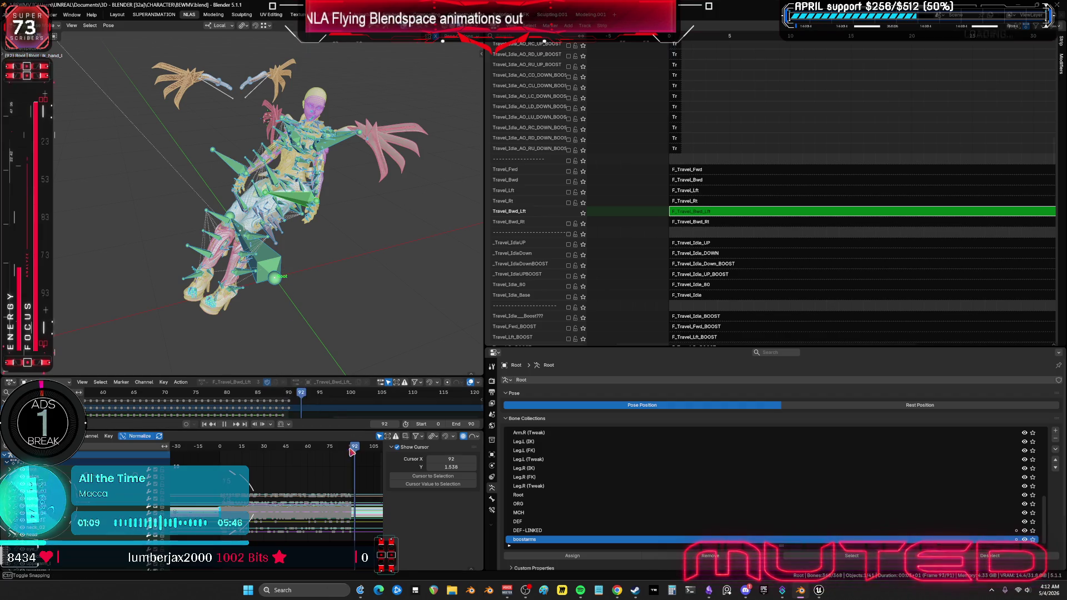
left_click(353, 452)
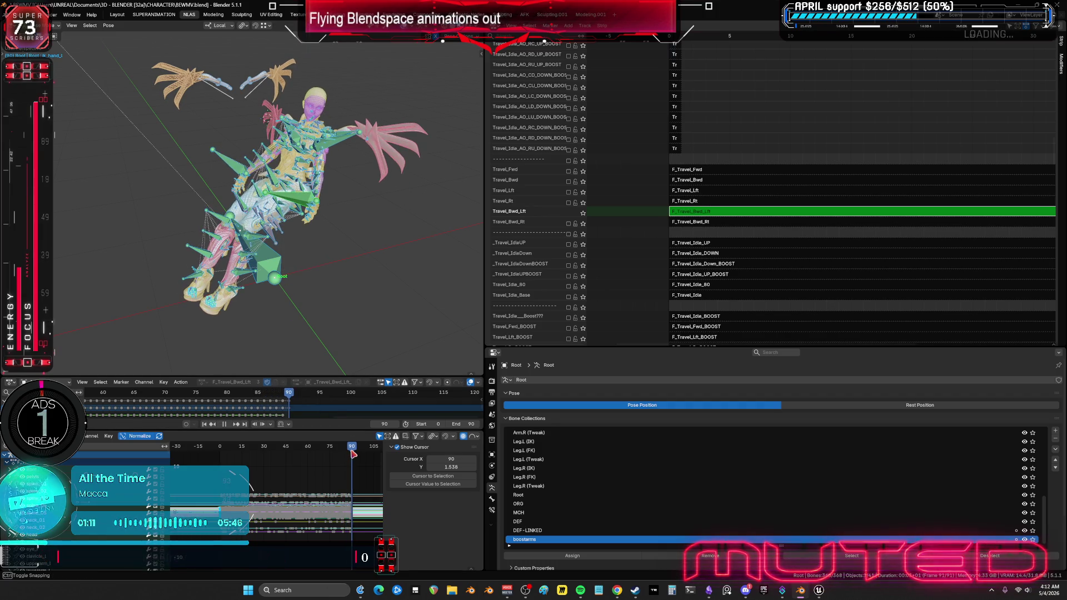
key("k")
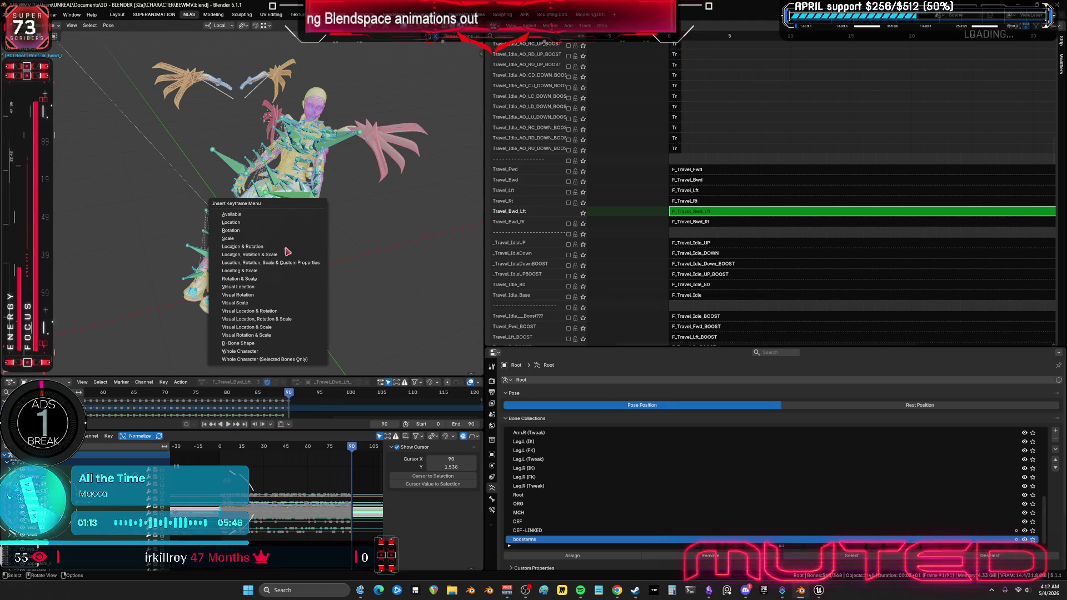
left_click(231, 424)
left_click(231, 424)
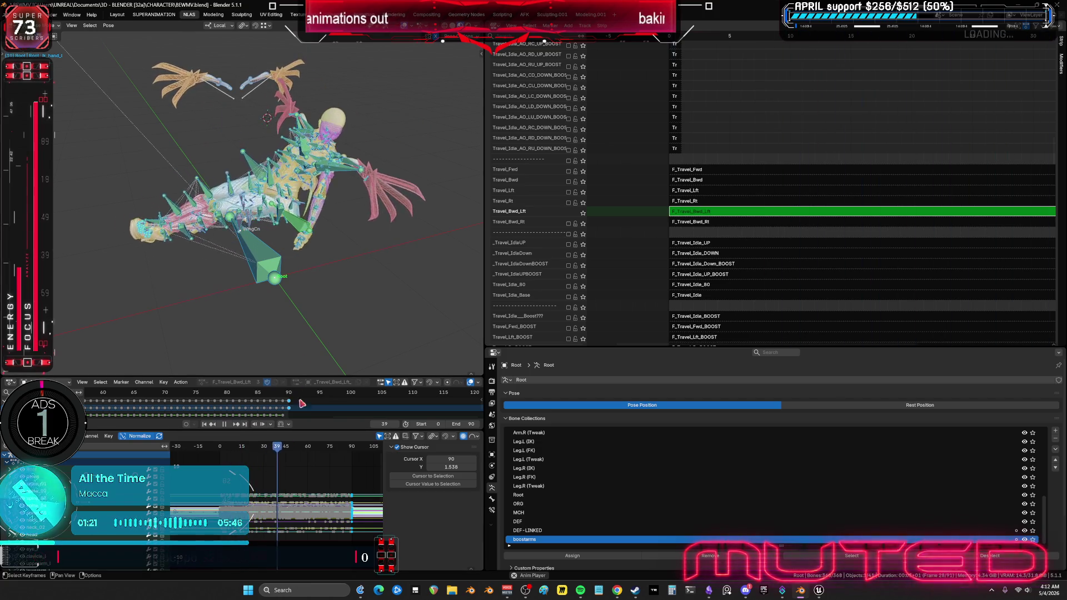
Step: Watch the shaded character animate, then zoom into the curves in the maximized Graph Editor
scroll(334, 261, "up", 3)
key("shift+alt+z")
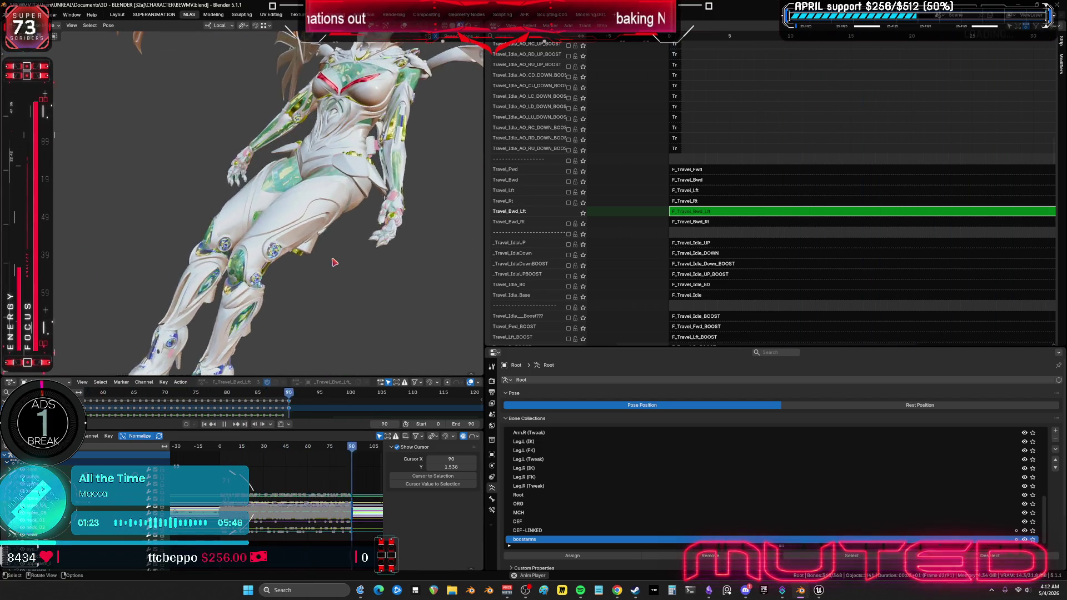
mouse_move(334, 262)
middle_mouse_down()
mouse_move(288, 238)
mouse_move(303, 235)
middle_mouse_up()
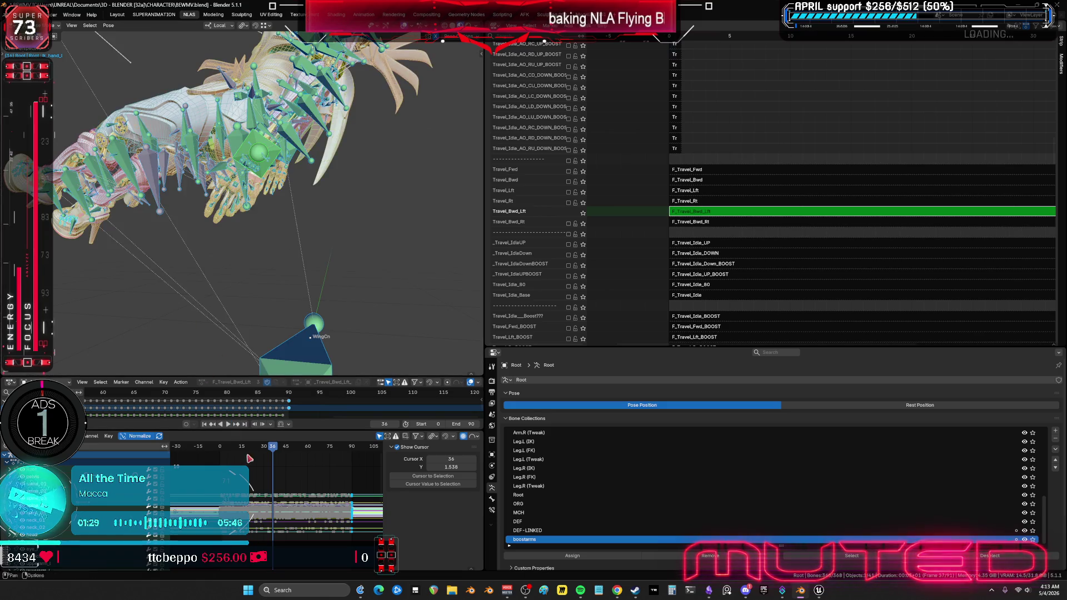
key("ctrl+space")
middle_click_drag(750, 403, 753, 378, "ctrl")
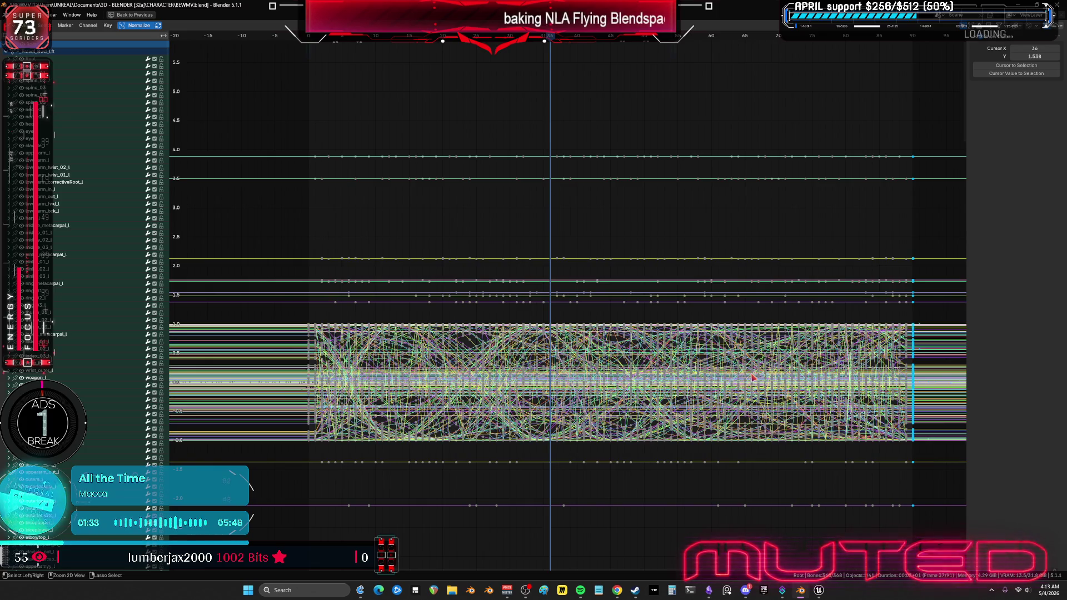
Step: Jump to the action's last and first frames, advance to frame 26, then restore the layout
key("shift+Right")
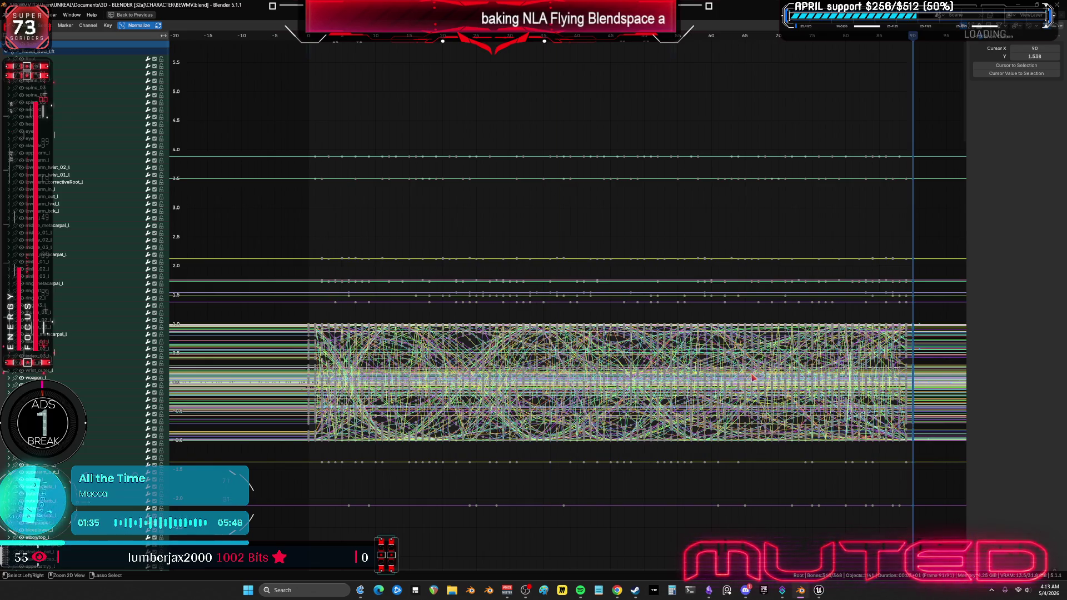
key("shift+Left")
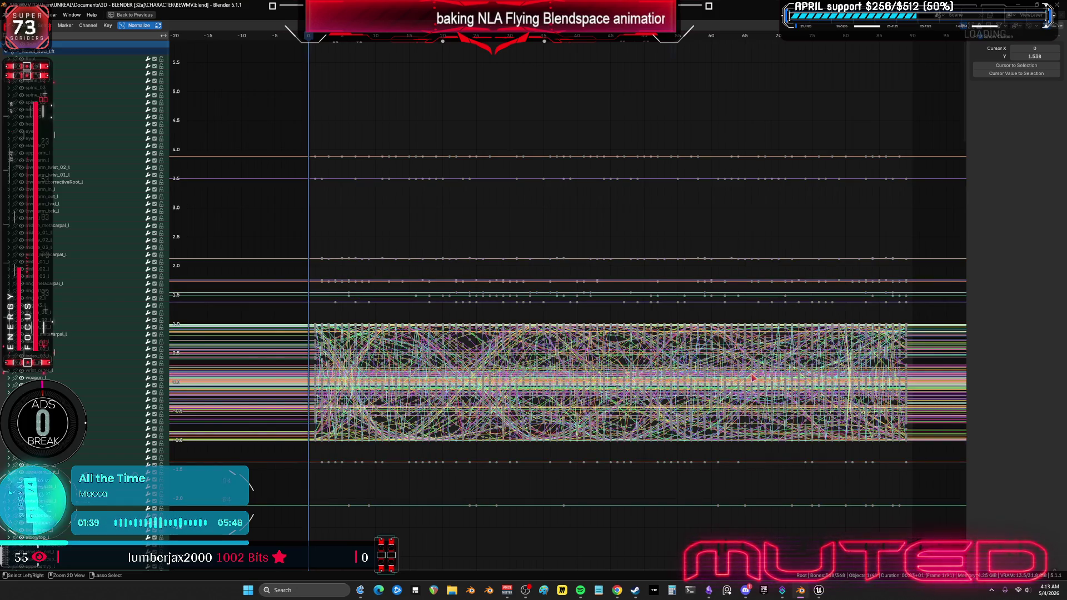
key("space")
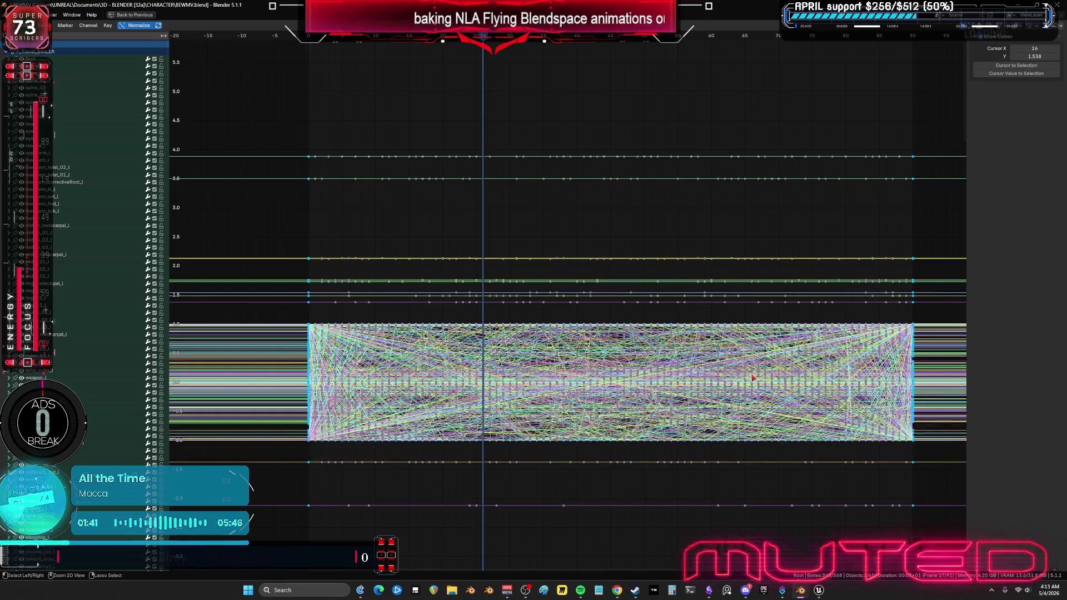
key("ctrl+space")
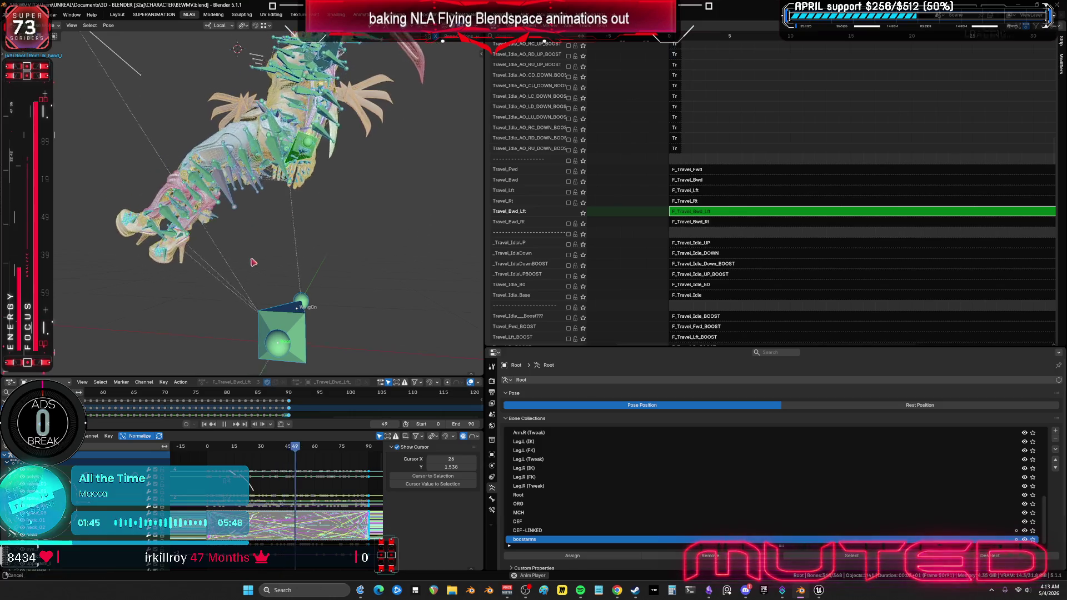
Step: View the shaded character full-screen, then revert to an earlier step from Undo History
key("ctrl+space")
key("shift+alt+z")
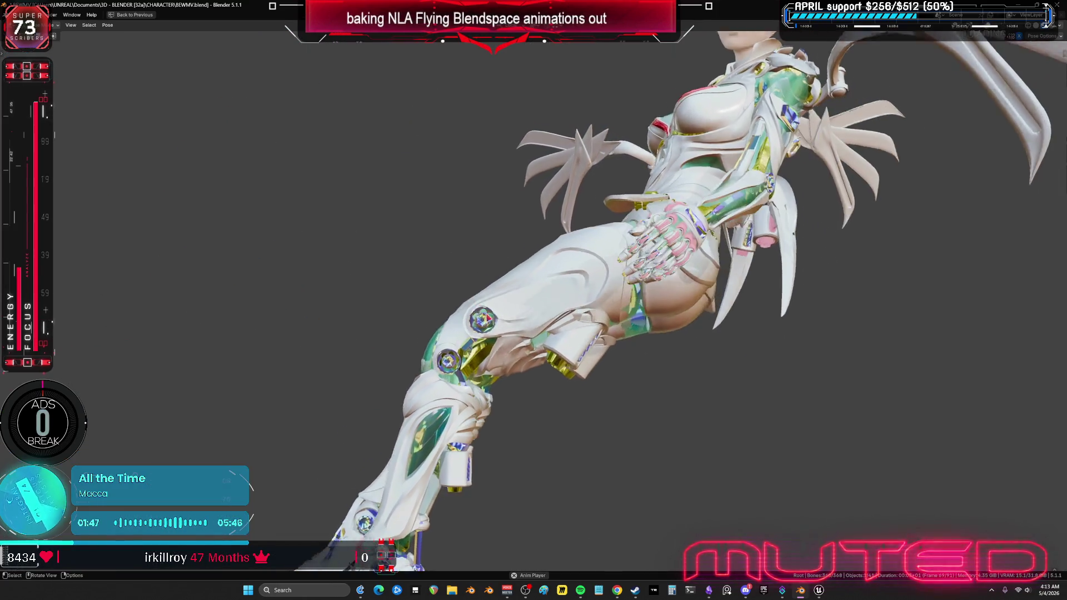
key("ctrl+space")
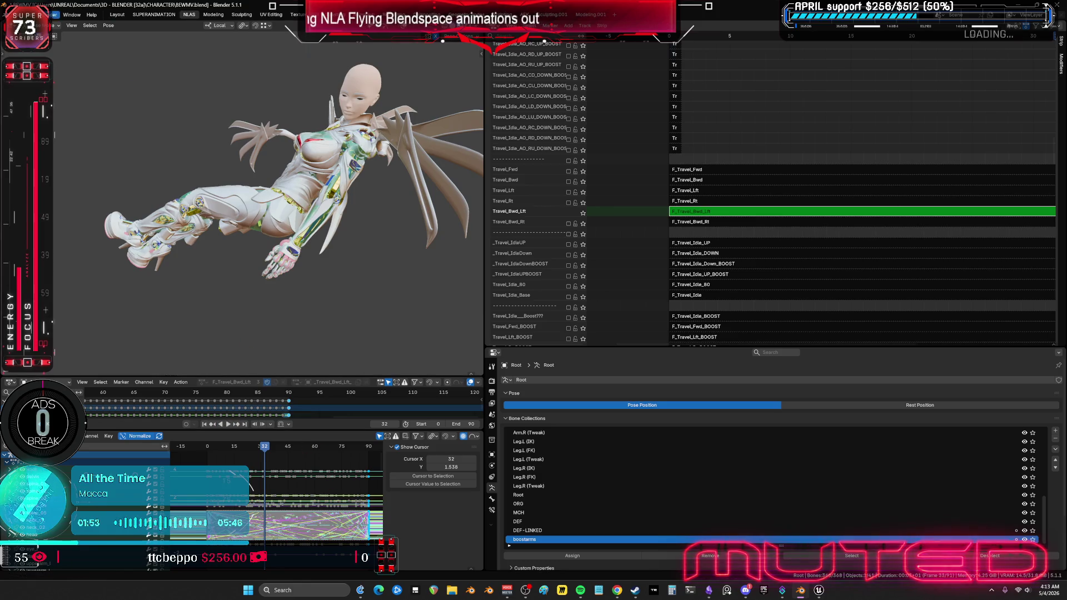
left_click(53, 14)
mouse_move(78, 40)
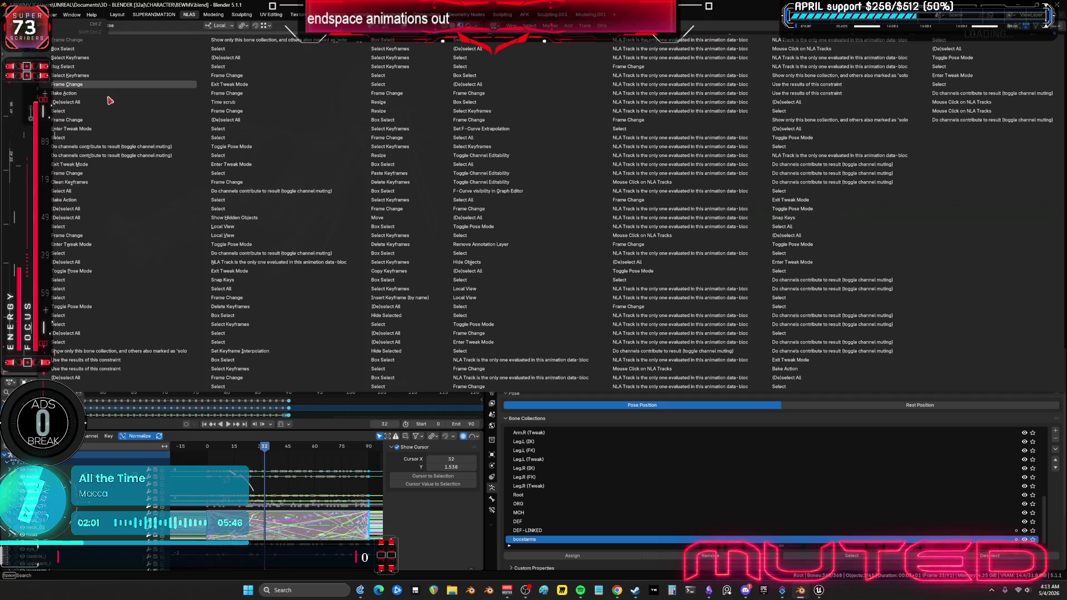
left_click(110, 101)
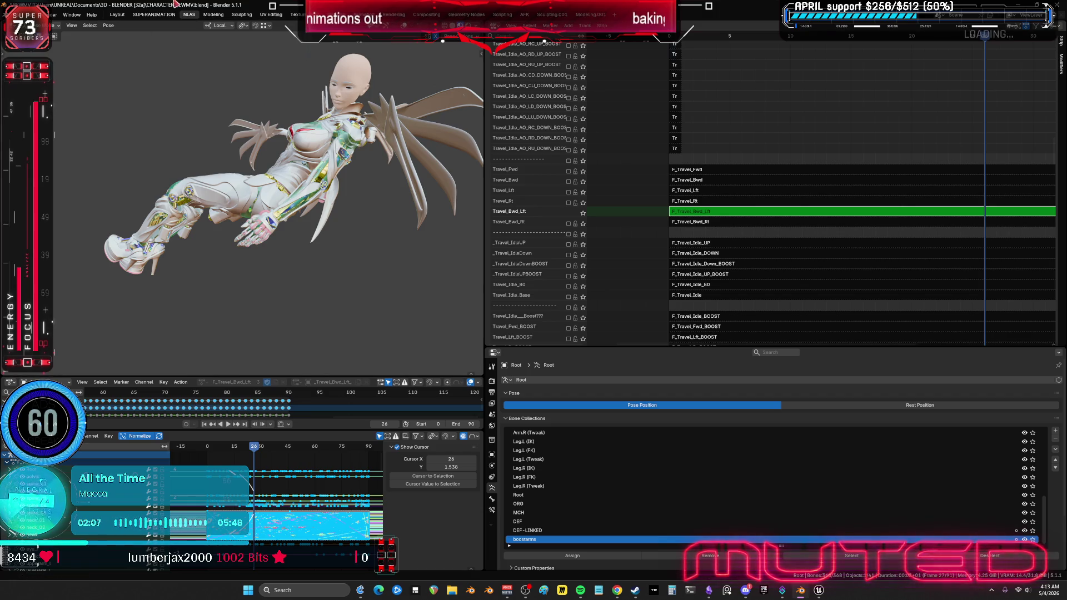
Step: Replay the flying animation from frame 0 side-on with bone overlays hidden
middle_click_drag(216, 225, 227, 247)
key("shift+alt+z")
scroll(234, 237, "up", 3)
key("shift+alt+z")
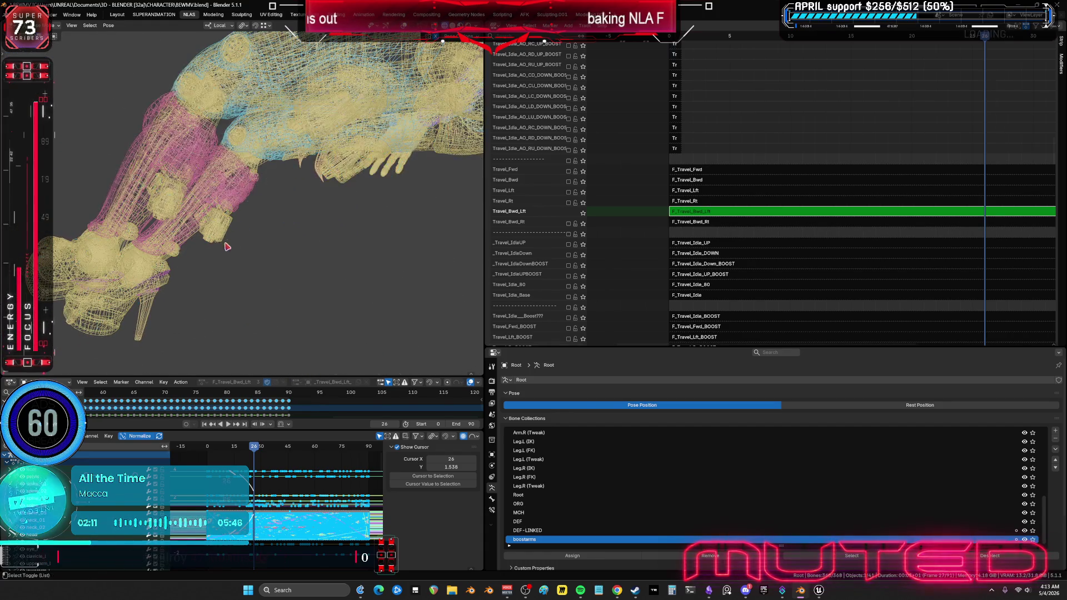
key("space")
mouse_move(246, 451)
left_mouse_down()
mouse_move(176, 454)
mouse_move(368, 464)
left_mouse_up()
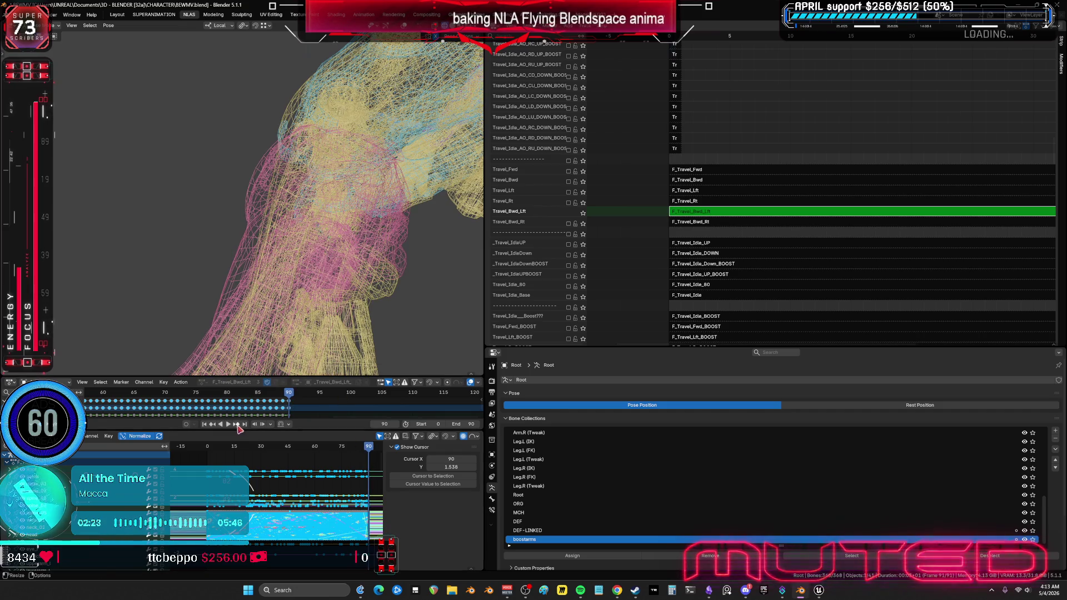
left_click(229, 425)
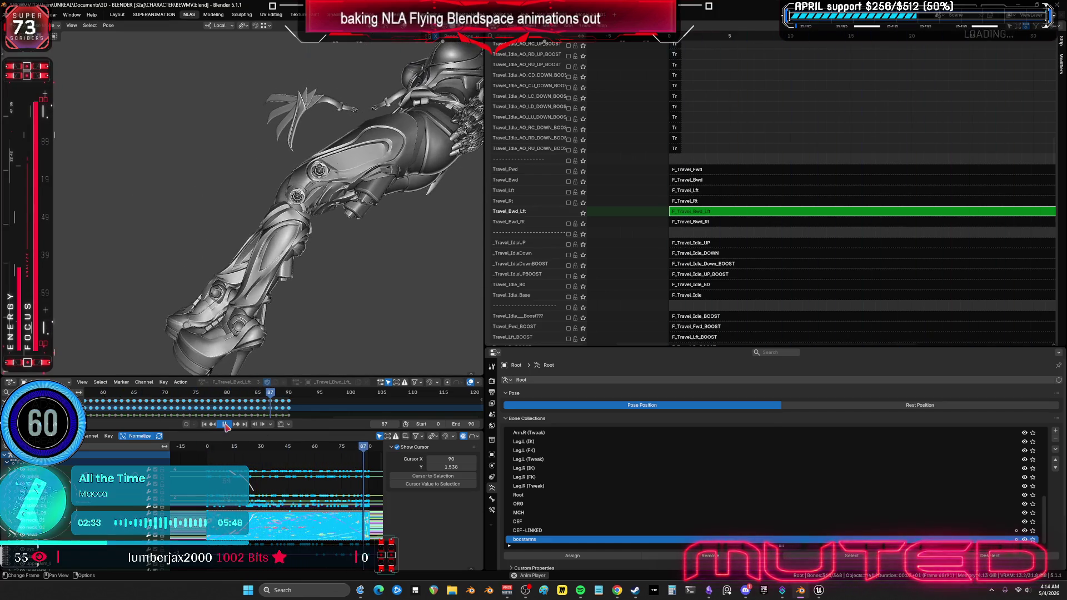
Step: Show the bones and inspect the calfmotorengine_l curves in the maximized Graph Editor
key("shift+alt+z")
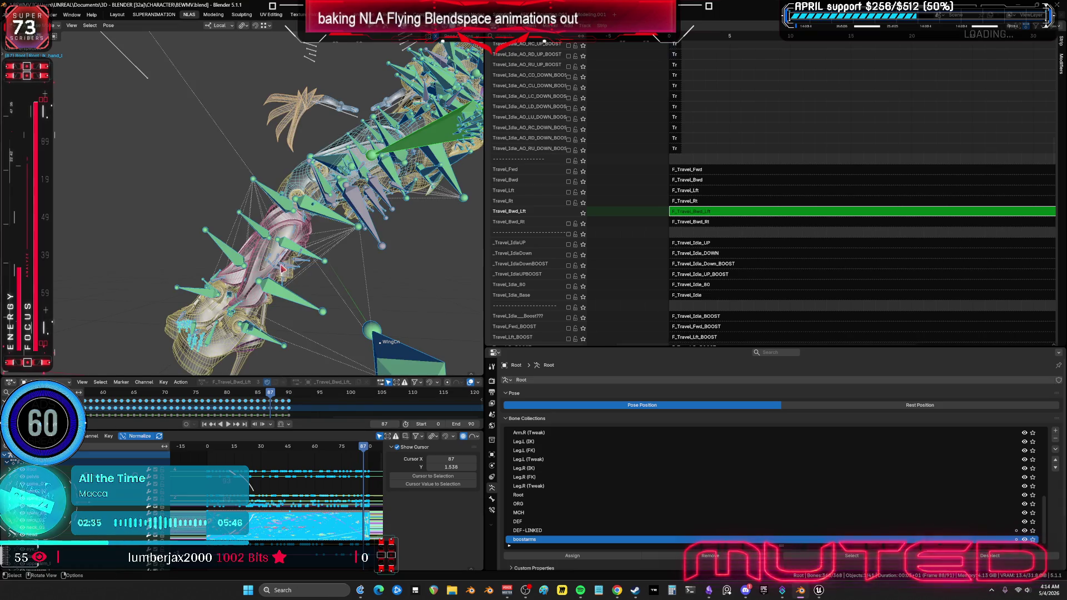
left_click(365, 522)
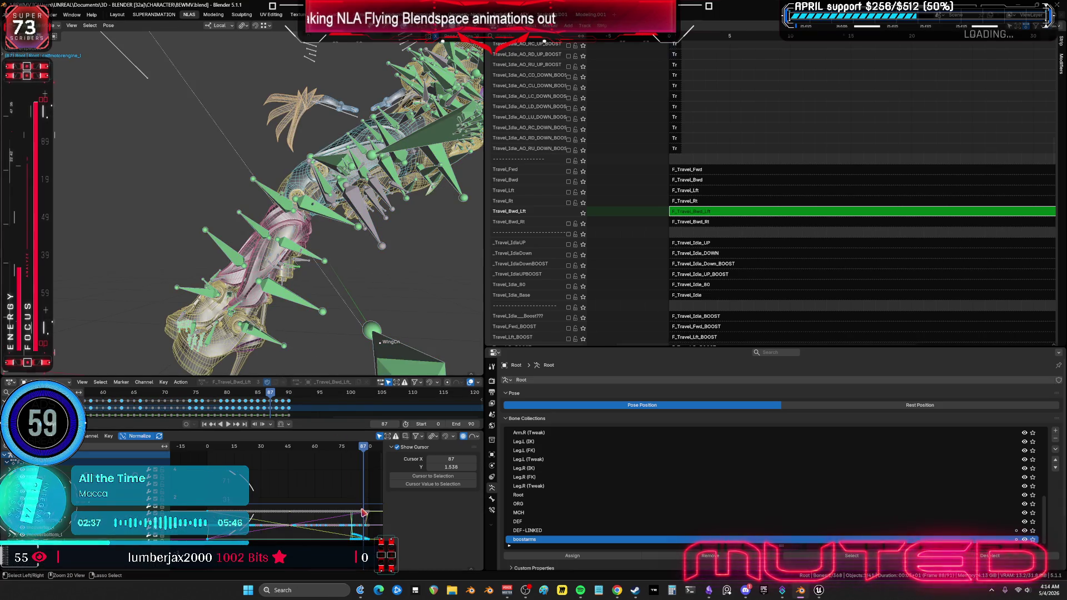
key("ctrl+space")
mouse_move(769, 388)
middle_mouse_down()
mouse_move(491, 376)
mouse_move(747, 394)
middle_mouse_up()
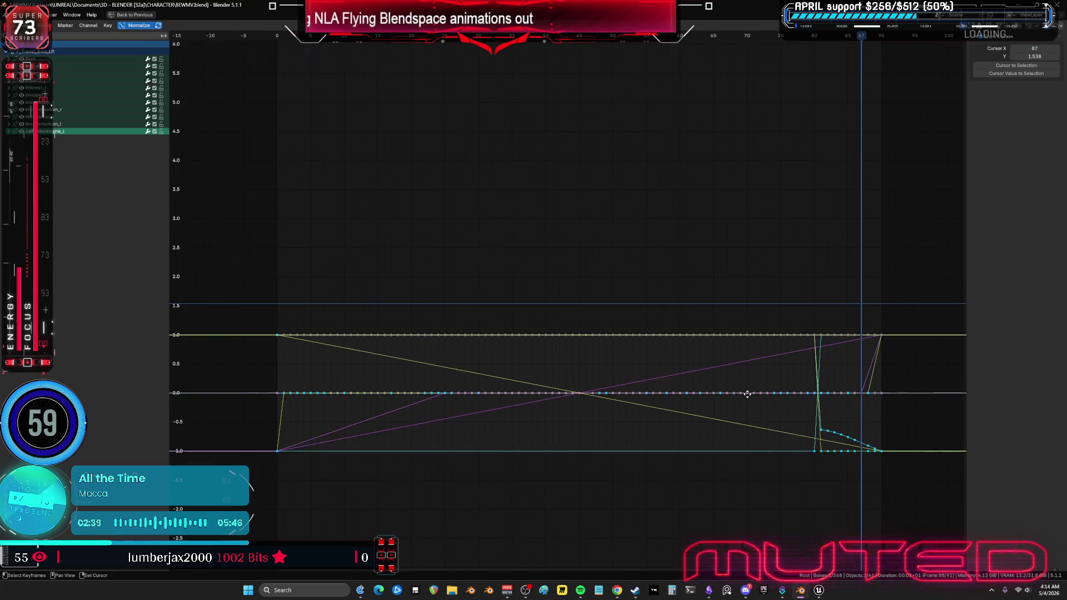
key("ctrl+space")
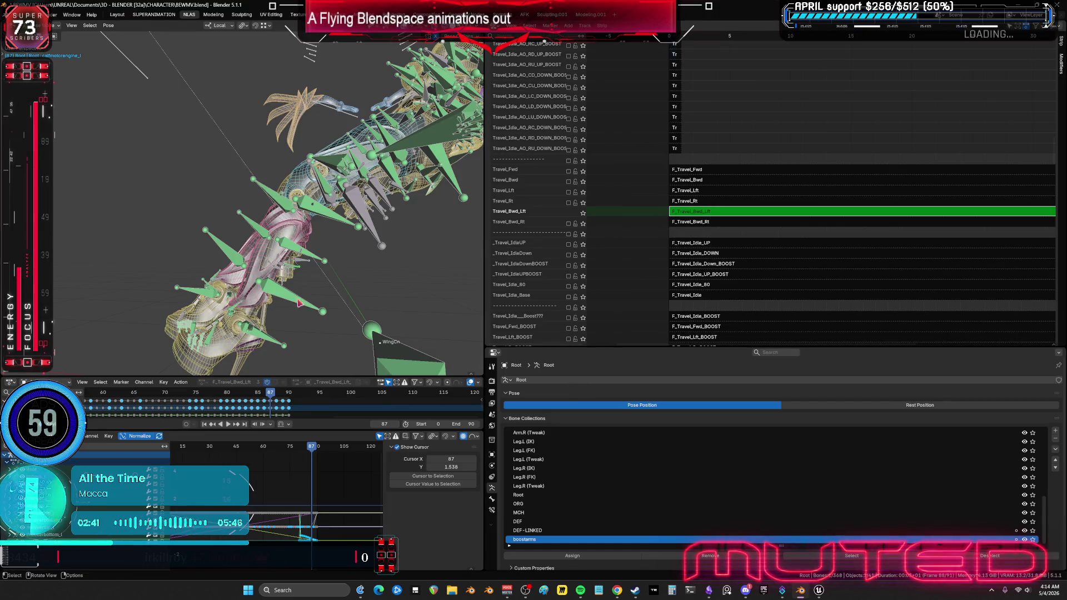
scroll(733, 100, "up", 15)
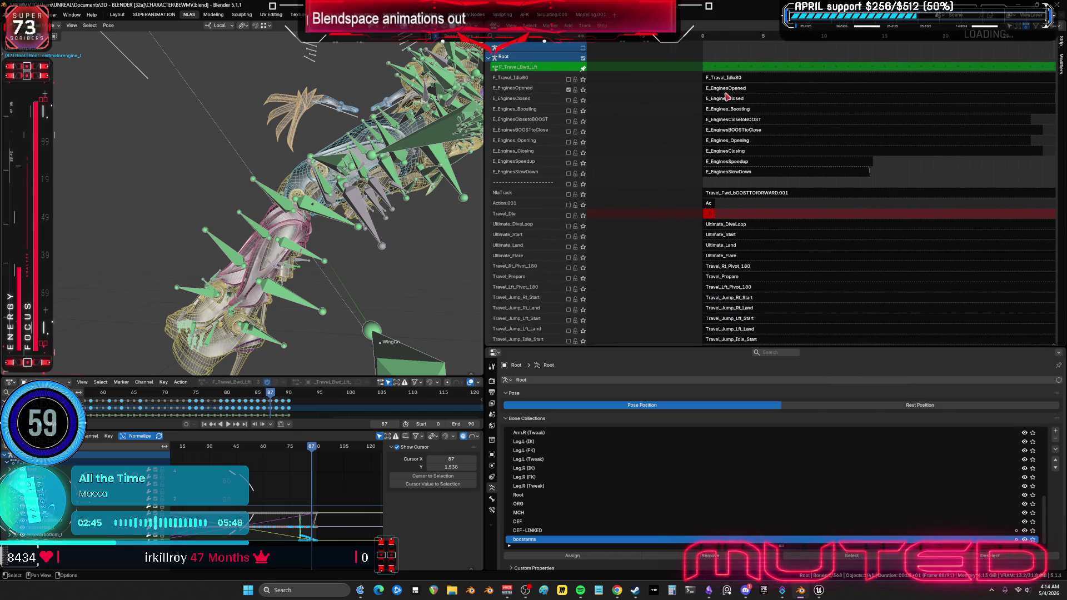
Step: Leave tweak mode and set the E_EnginesOpened strip's End frame to 90 in the sidebar
scroll(695, 144, "up", 6)
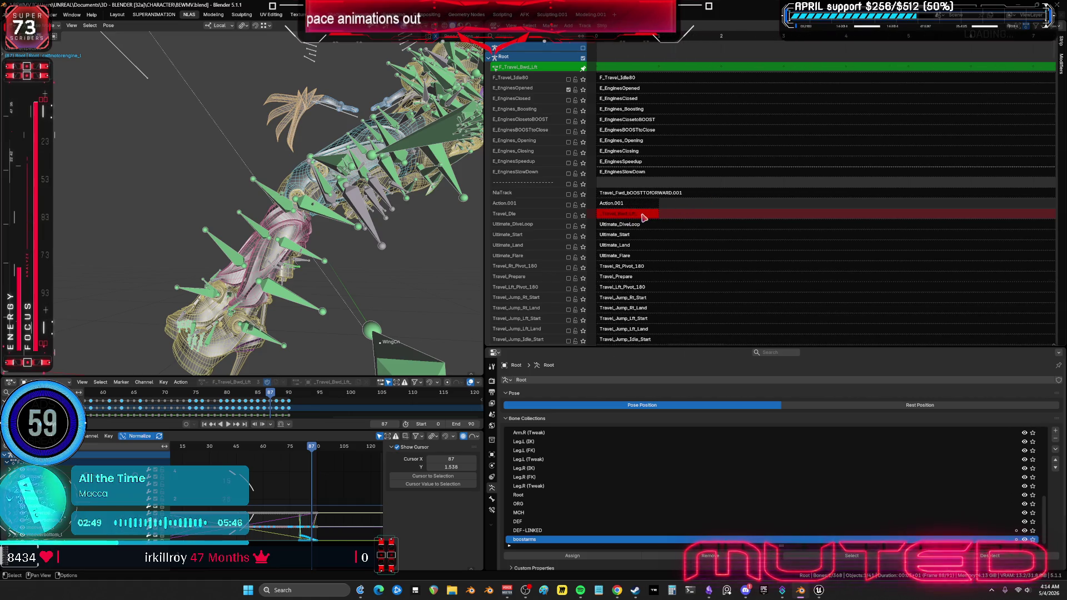
scroll(644, 217, "down", 1)
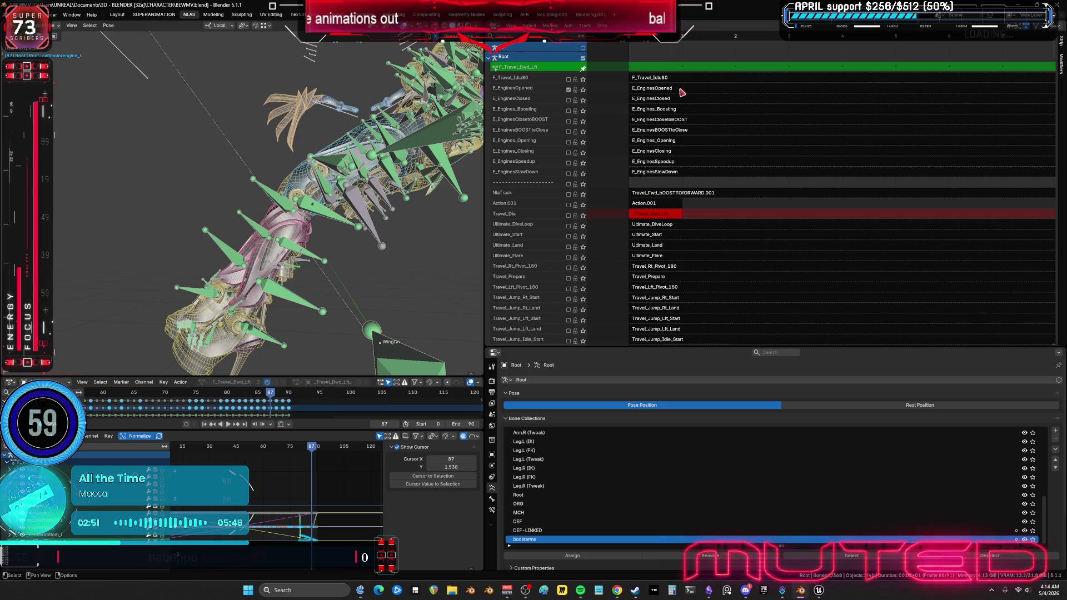
key("Tab")
scroll(704, 180, "down", 10, "ctrl")
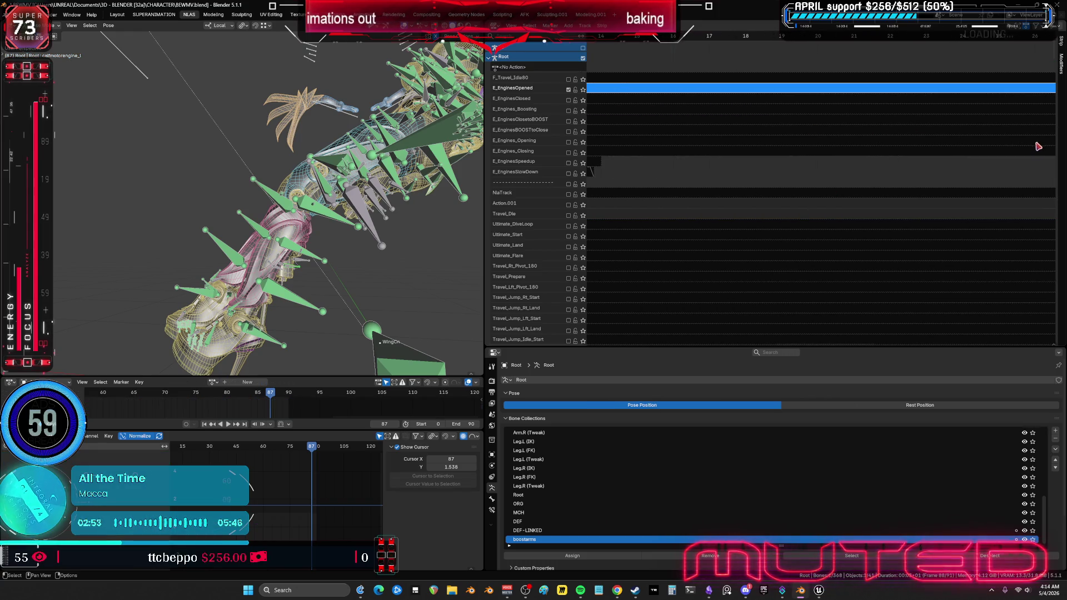
mouse_move(704, 181)
middle_mouse_down()
mouse_move(943, 152)
mouse_move(729, 231)
mouse_move(645, 171)
mouse_move(1045, 171)
mouse_move(602, 214)
mouse_move(757, 247)
mouse_move(764, 259)
middle_mouse_up()
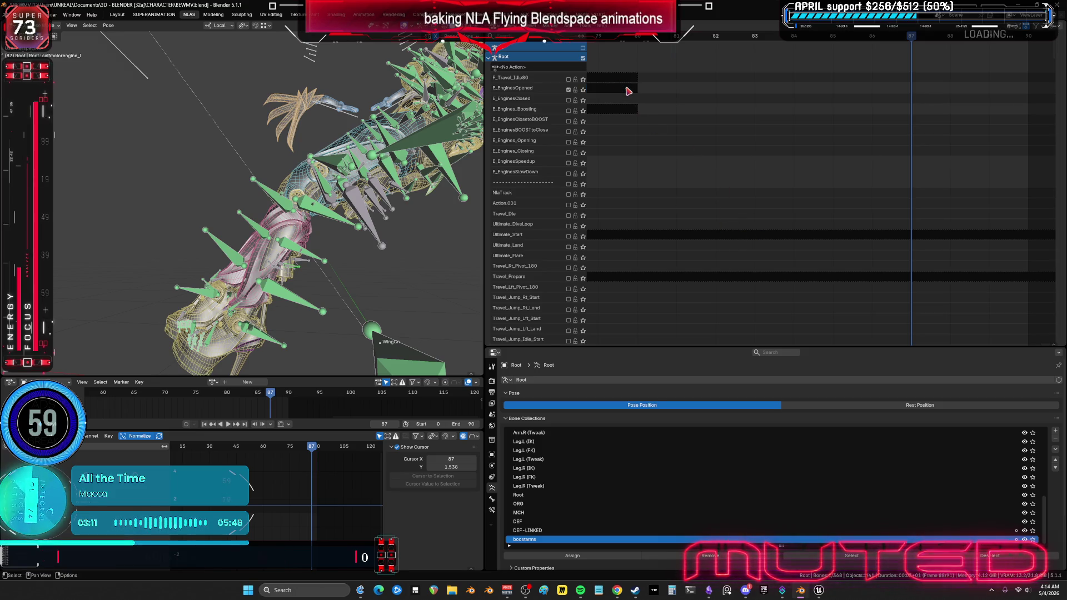
left_click_drag(1056, 93, 831, 93)
left_click(987, 71)
type("90")
key("Return")
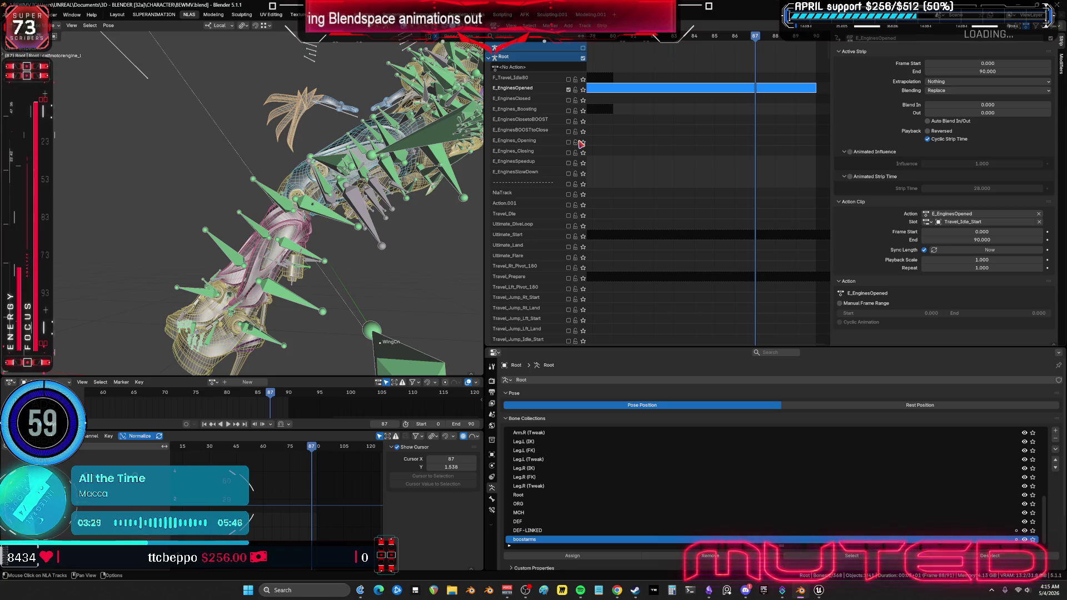
Step: Select all rig bones and scroll the NLA down to the Travel_Idle_AO tracks
mouse_move(675, 189)
middle_mouse_down("ctrl")
mouse_move(698, 205)
mouse_move(659, 263)
middle_mouse_up("ctrl")
scroll(658, 262, "down", 5)
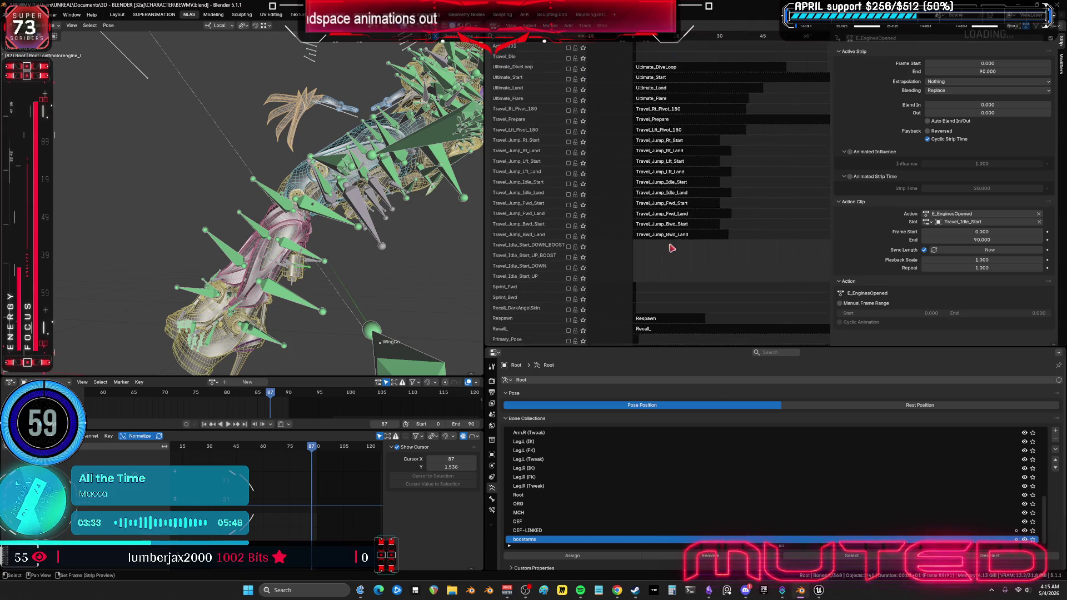
scroll(659, 263, "up", 5, "ctrl")
left_click(371, 236)
key("a")
scroll(544, 320, "down", 10)
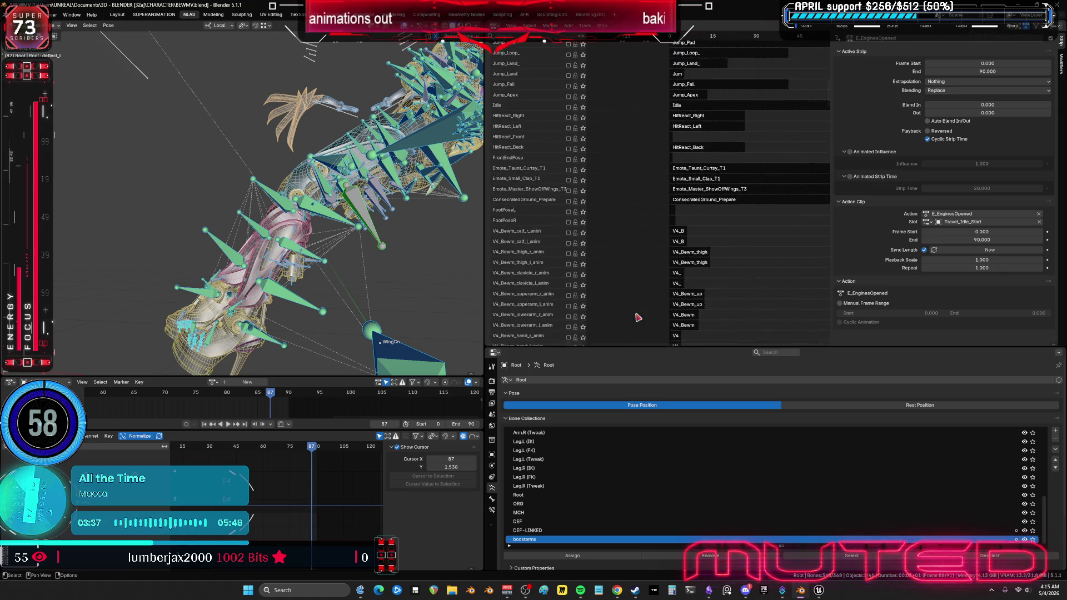
middle_click_drag(671, 315, 680, 191)
scroll(705, 171, "up", 15)
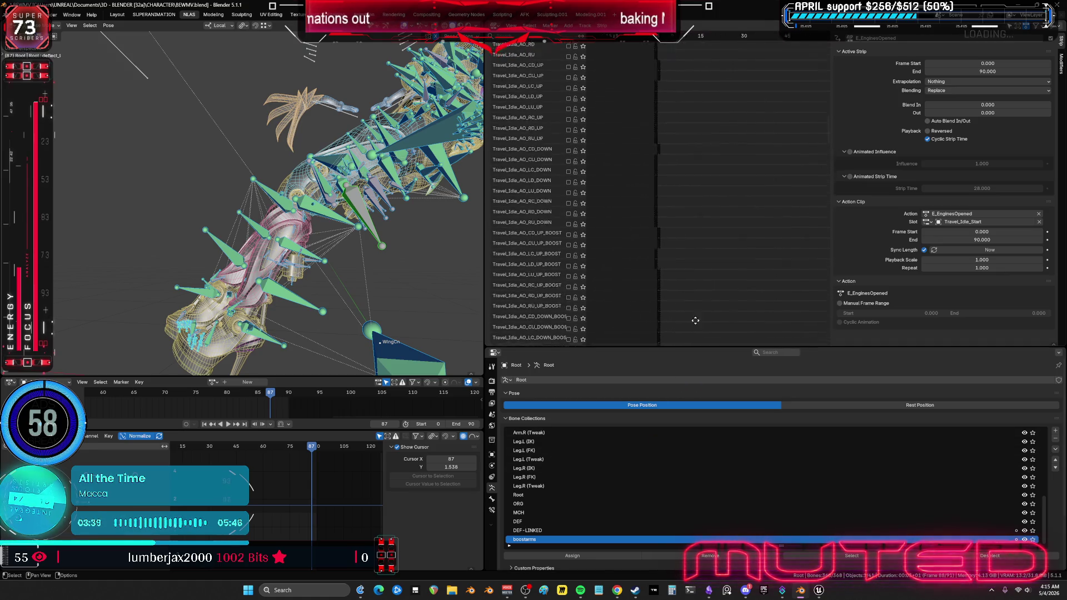
scroll(704, 171, "up", 2, "ctrl")
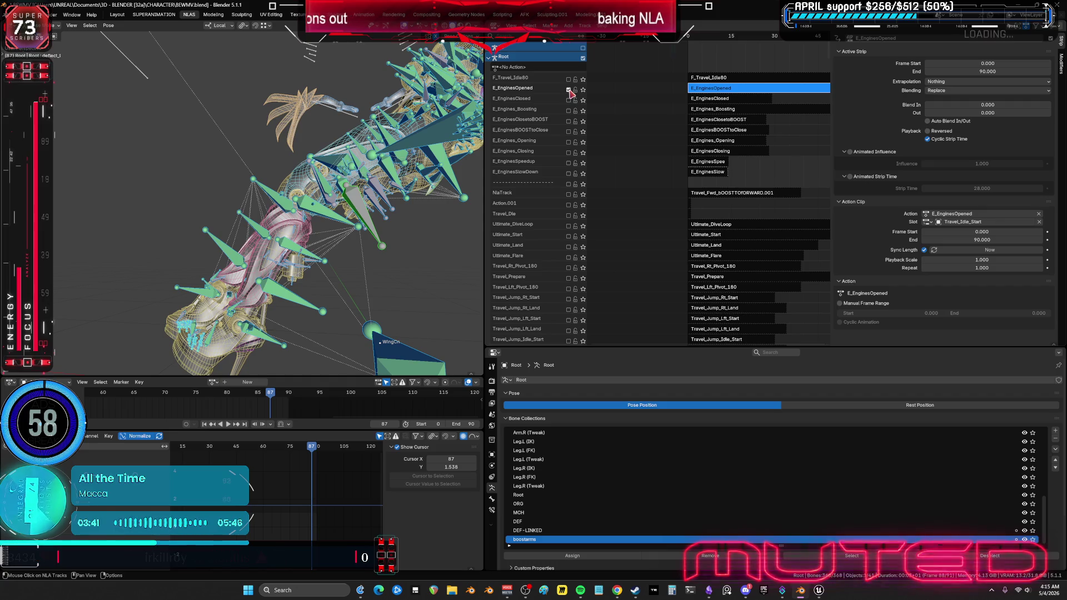
mouse_move(747, 255)
middle_mouse_down()
mouse_move(712, 167)
mouse_move(731, 150)
mouse_move(762, 52)
mouse_move(767, 289)
mouse_move(770, 199)
mouse_move(740, 338)
middle_mouse_up()
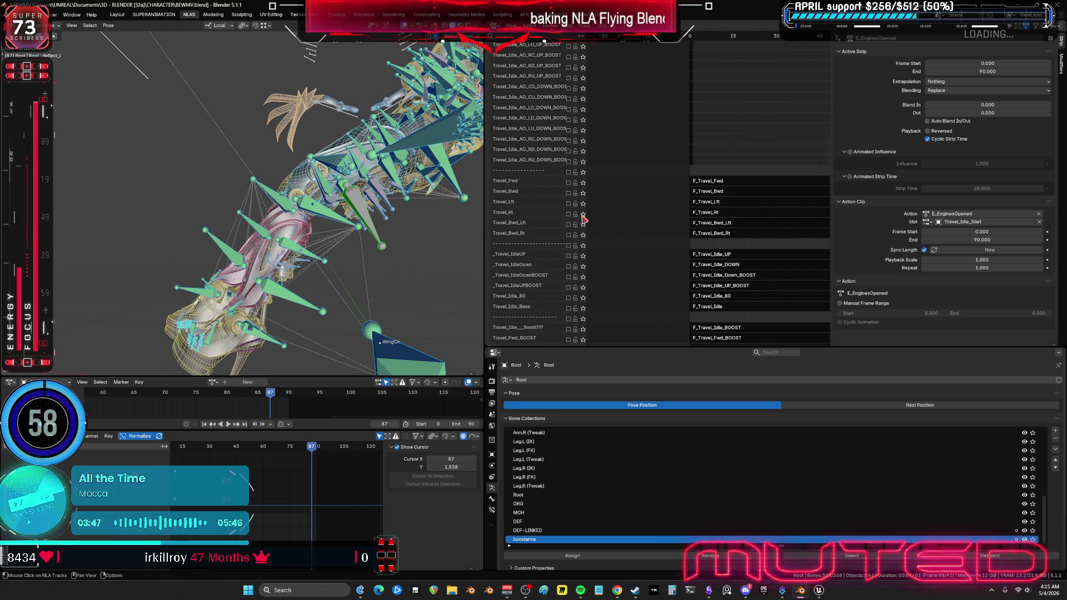
Step: Solo the Travel_Fwd track and scrub its preview from frame 87 to 79
left_click(583, 182)
mouse_move(446, 315)
middle_mouse_down()
mouse_move(209, 253)
mouse_move(314, 257)
mouse_move(312, 445)
middle_mouse_up()
mouse_move(311, 446)
left_mouse_down()
mouse_move(209, 456)
mouse_move(302, 491)
left_mouse_up()
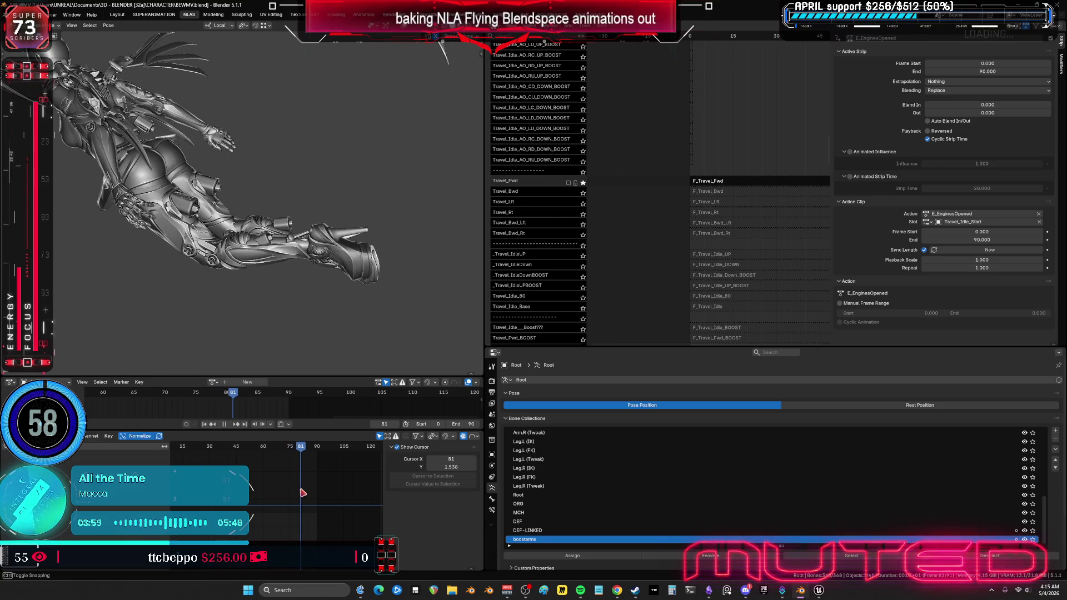
Step: Show bone overlays, zoom in on the character and solo the motors bone collection
key("shift+alt+z")
mouse_move(283, 281)
middle_mouse_down()
mouse_move(311, 261)
mouse_move(631, 519)
middle_mouse_up()
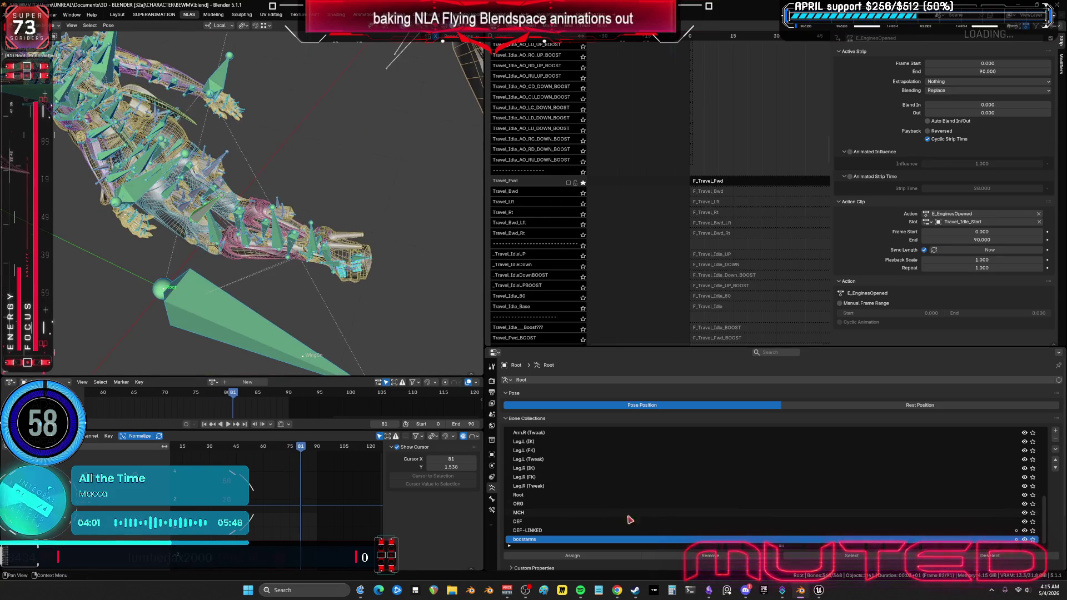
scroll(995, 500, "up", 10)
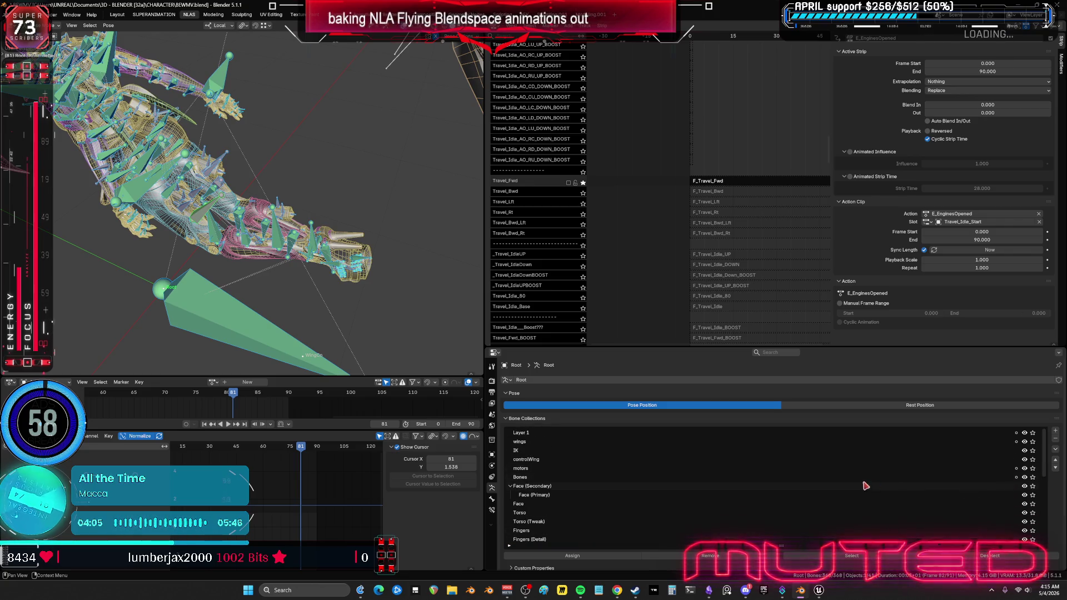
left_click(1032, 468)
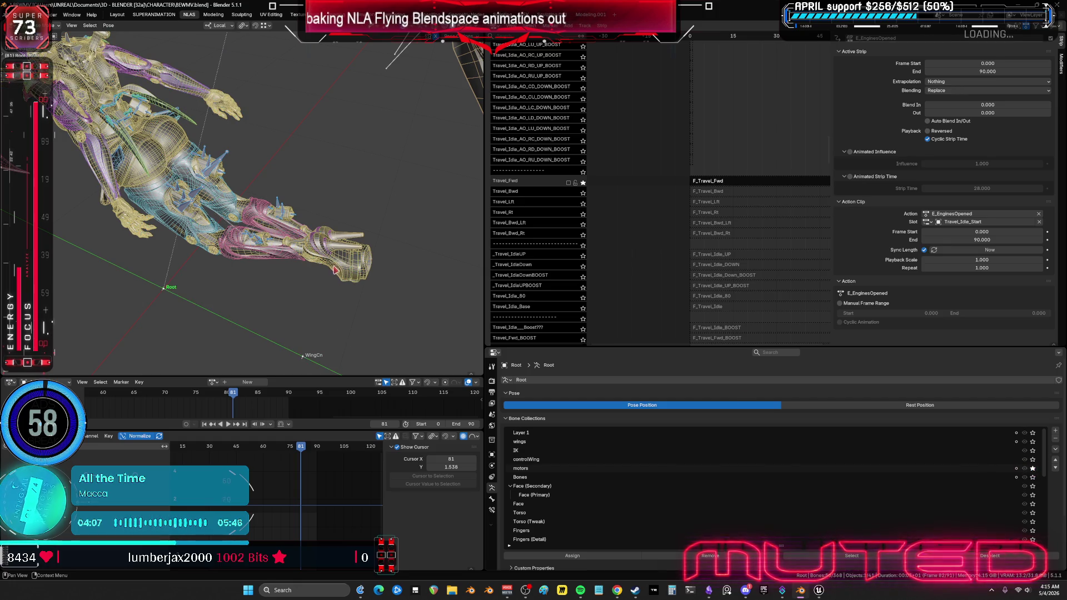
Step: Select a thrusterflap bone and enter tweak mode on the E_EnginesOpened strip
mouse_move(253, 317)
middle_mouse_down()
mouse_move(209, 192)
mouse_move(258, 212)
middle_mouse_up()
left_click(209, 192)
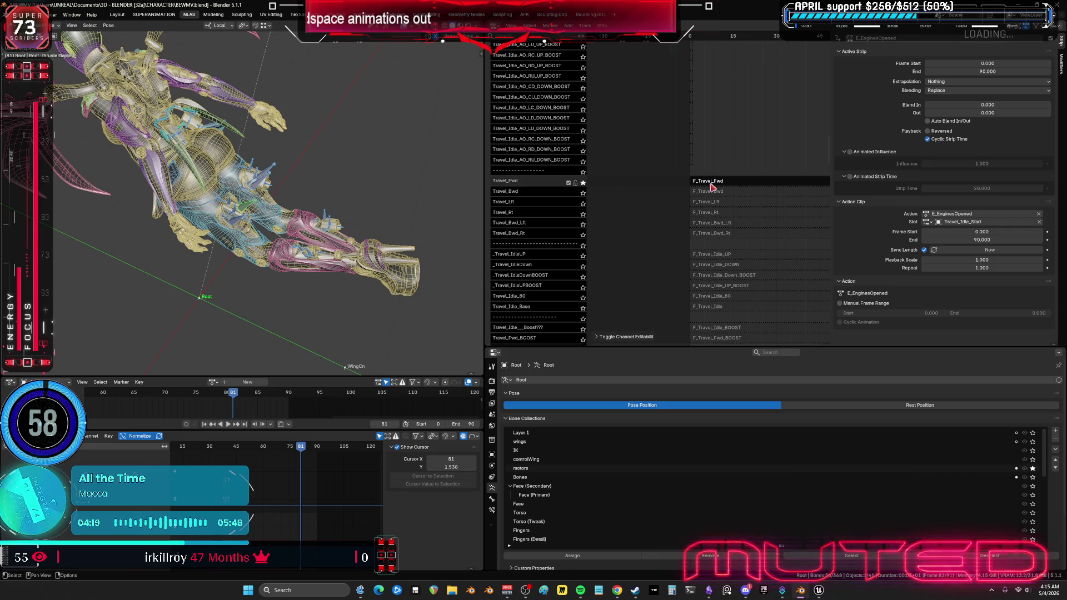
key("Tab")
middle_click_drag(330, 356, 289, 267)
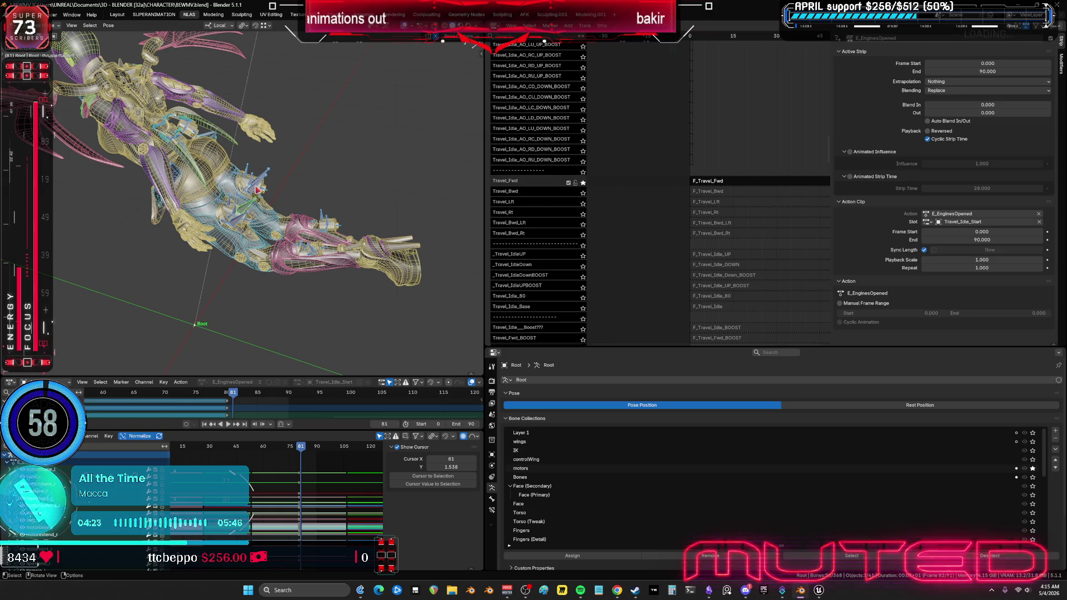
middle_click_drag(258, 193, 238, 194)
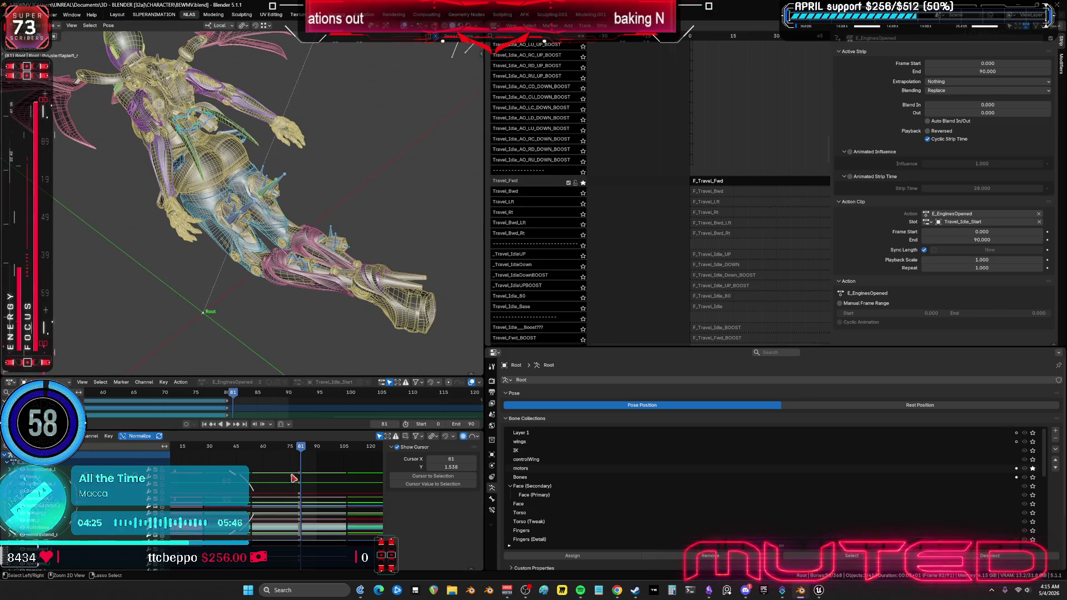
Step: With the Graph Editor maximized, delete the stray column of E_EnginesOpened keyframes at frame 81
key("ctrl+space")
middle_click_drag(561, 380, 549, 370, "ctrl")
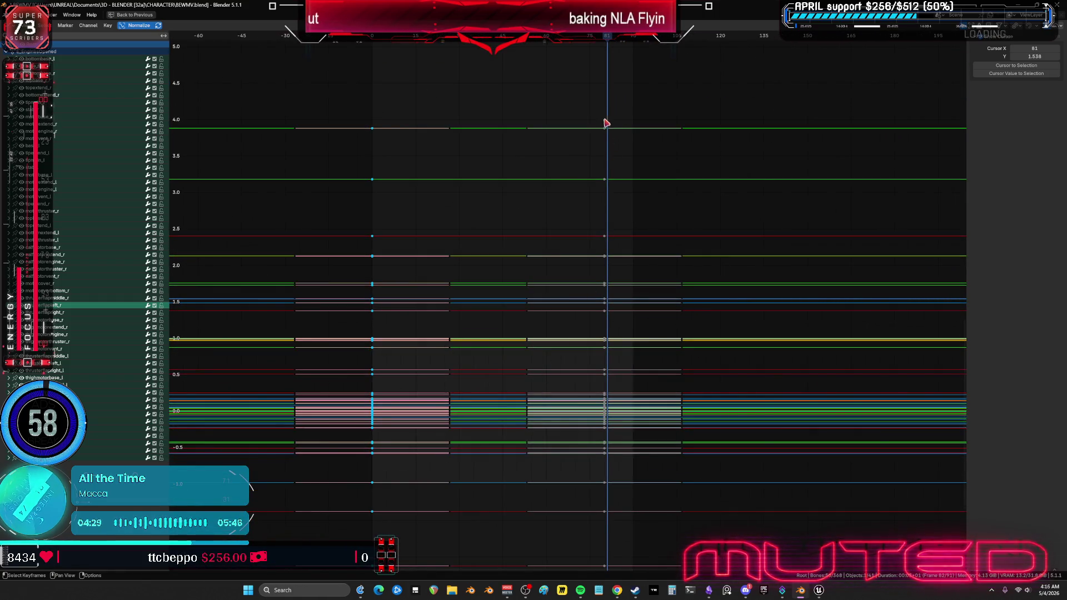
left_click_drag(377, 96, 361, 550)
left_click_drag(437, 440, 437, 440)
mouse_move(437, 440)
middle_mouse_down("ctrl")
mouse_move(555, 450)
mouse_move(562, 474)
mouse_move(407, 259)
middle_mouse_up("ctrl")
mouse_move(393, 203)
left_mouse_down()
mouse_move(376, 433)
mouse_move(359, 507)
left_mouse_up()
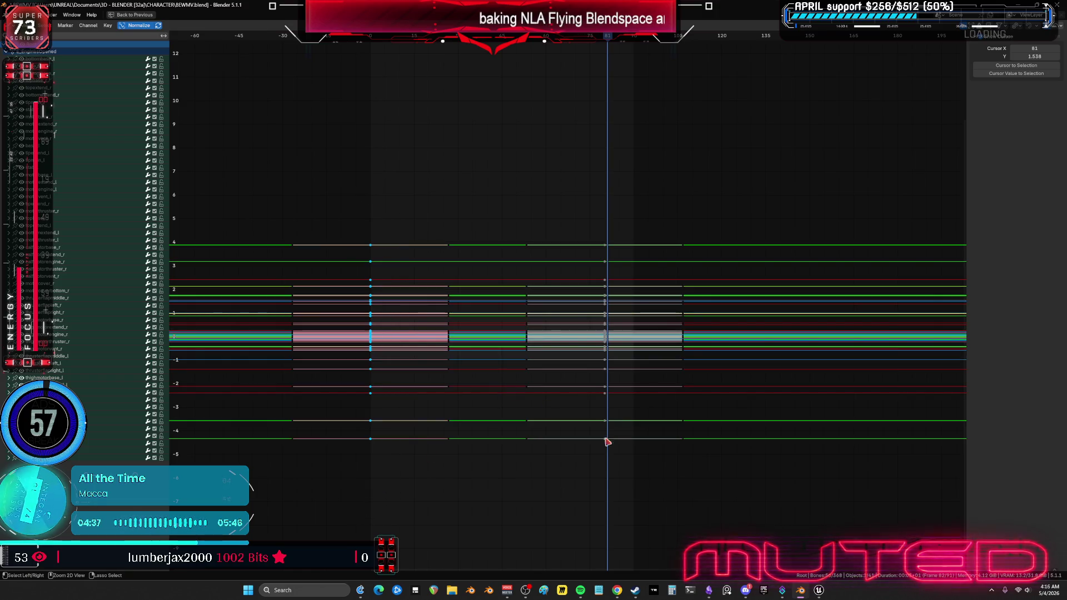
left_click_drag(624, 497, 602, 167)
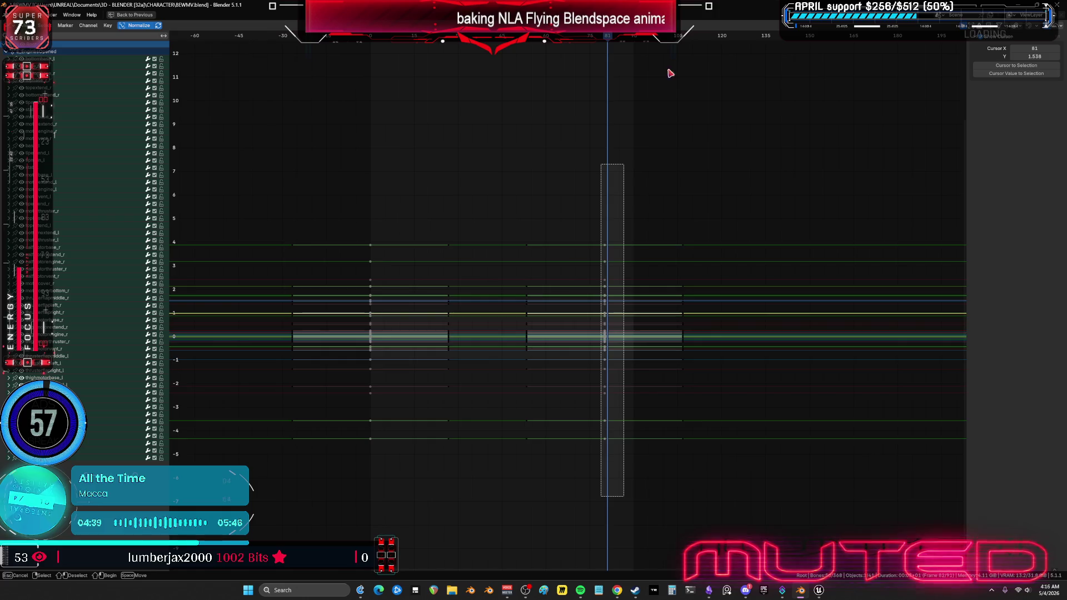
key("Delete")
Step: Set the current frame to 90 and restore the full multi-editor layout
left_click(631, 39)
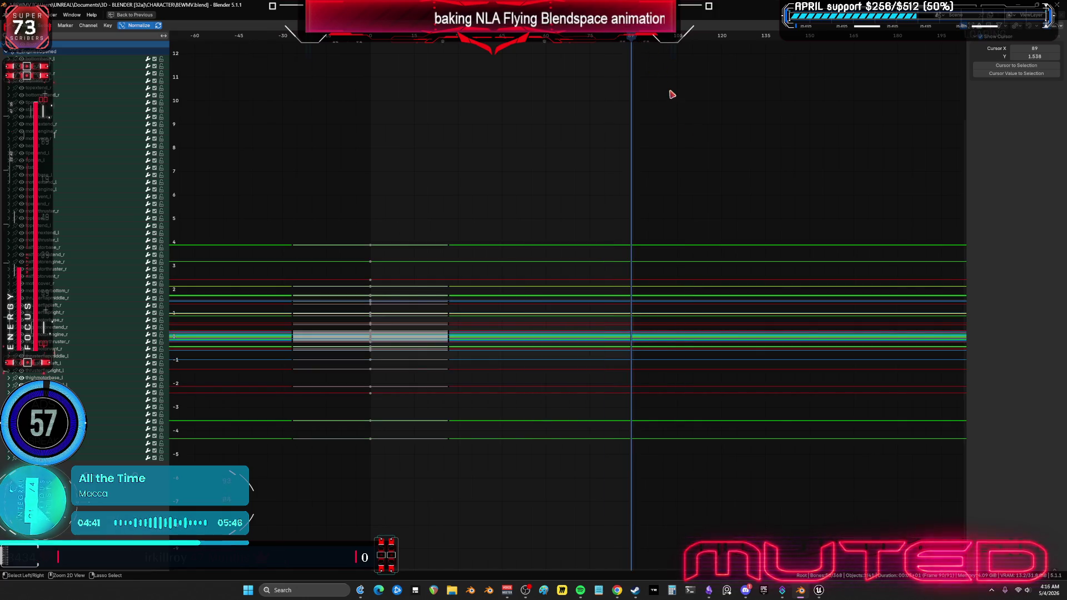
left_click(634, 40)
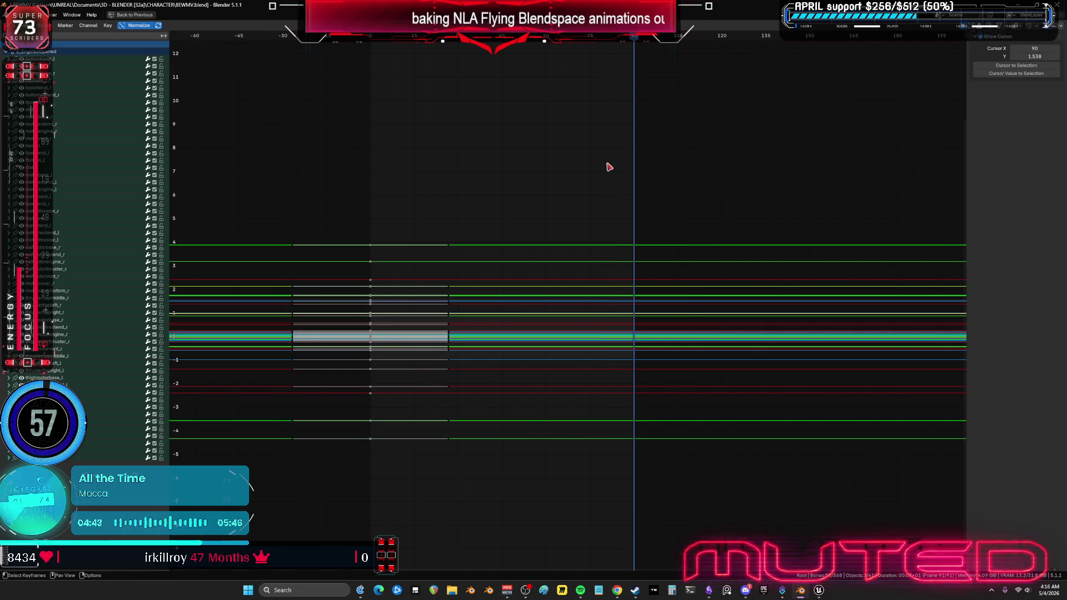
key("ctrl+space")
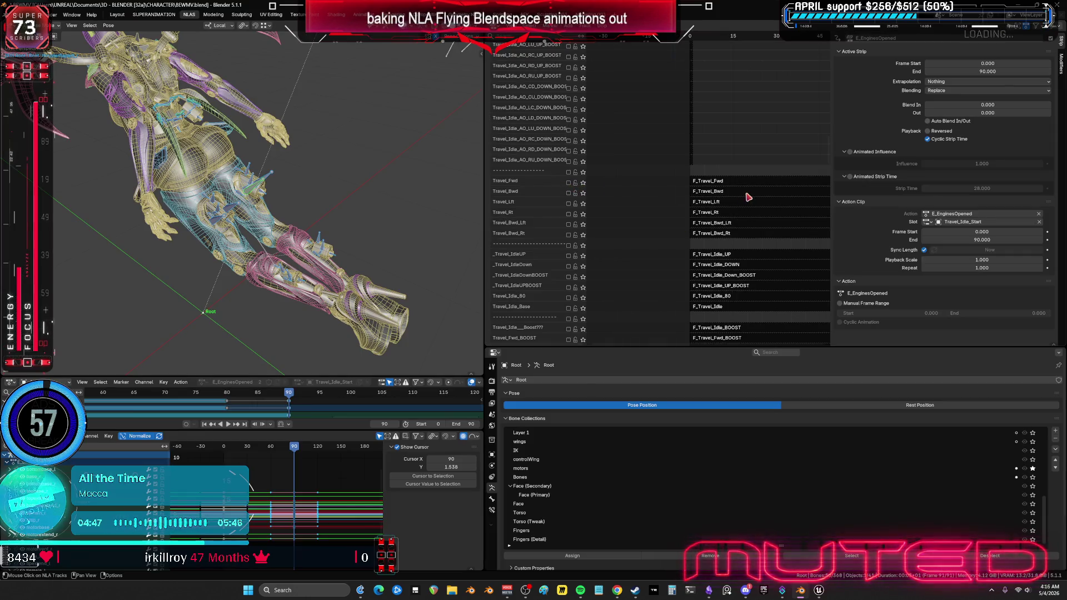
Step: Put the F_Travel_Fwd strip in tweak mode, inspect its baked 0–90 curves full-window, then orbit the character
left_click(710, 183)
key("Tab")
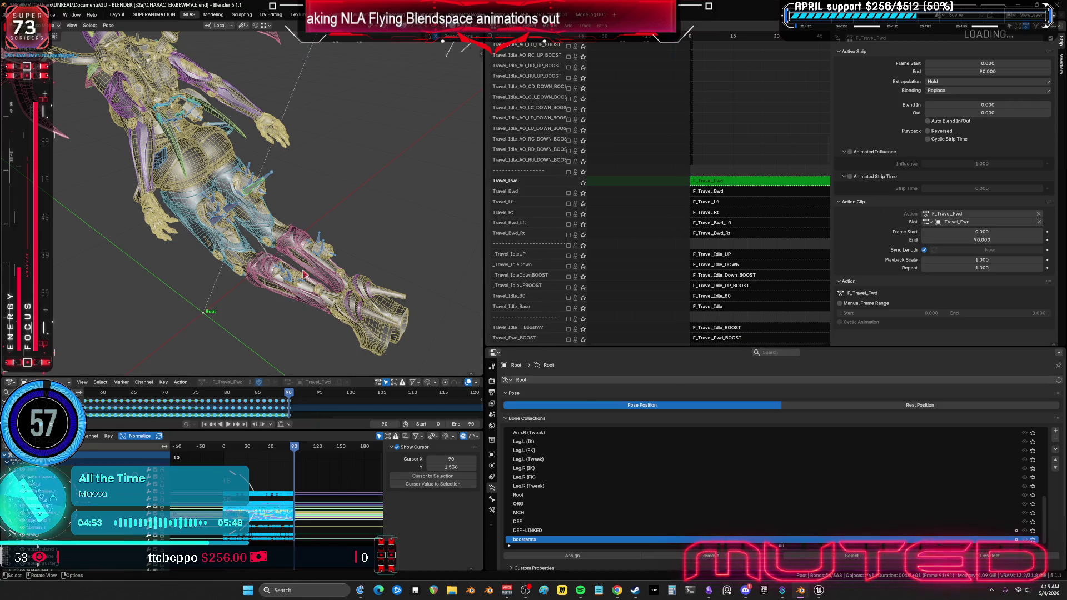
key("ctrl+space")
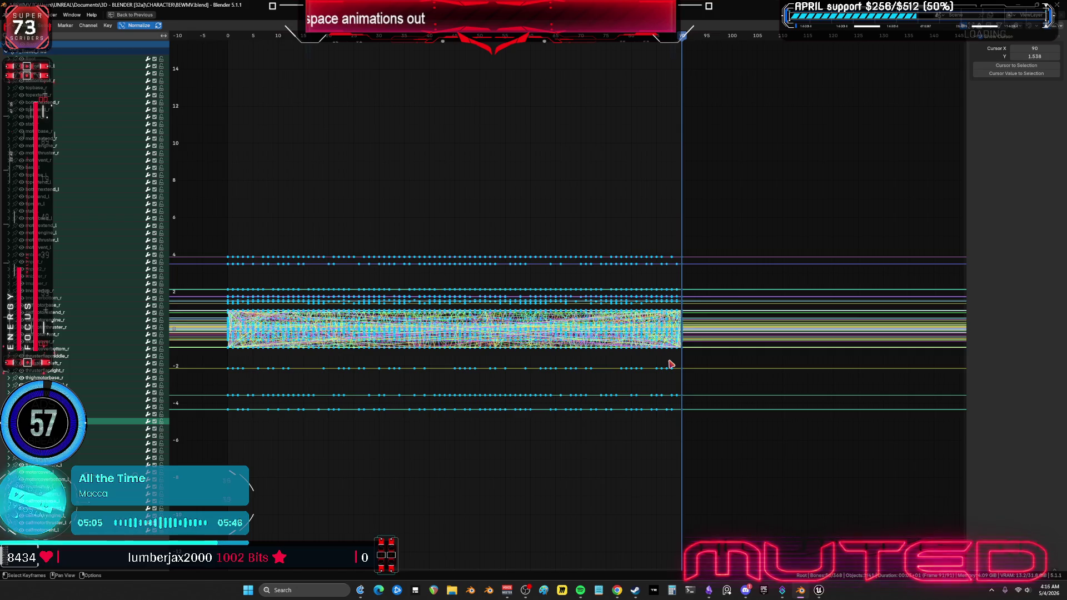
scroll(620, 360, "up", 8)
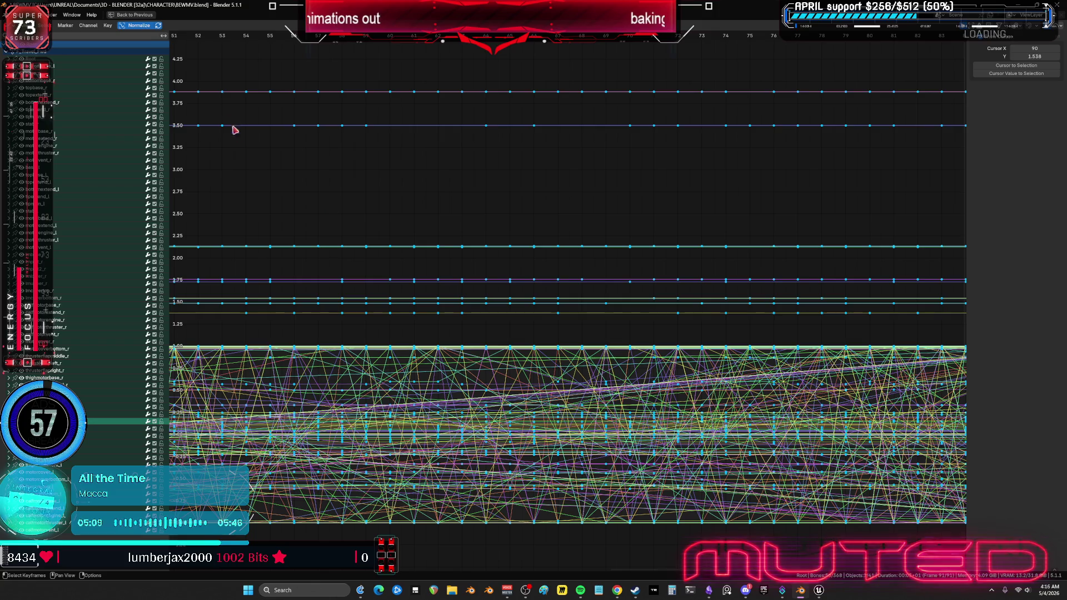
scroll(460, 323, "down", 10)
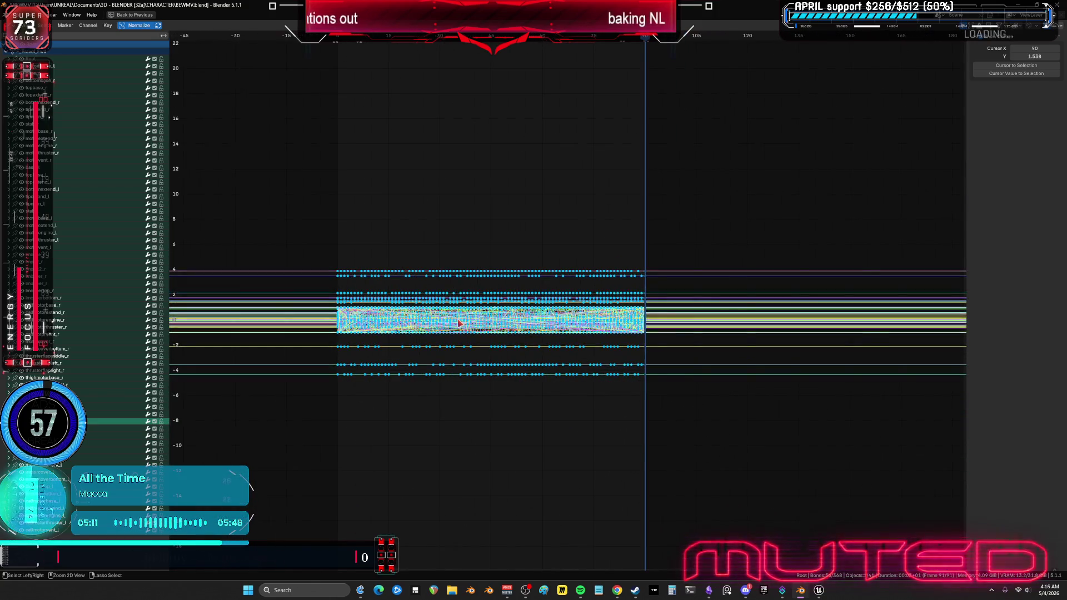
key("ctrl+space")
middle_click_drag(267, 270, 218, 233)
left_click_drag(296, 447, 243, 453)
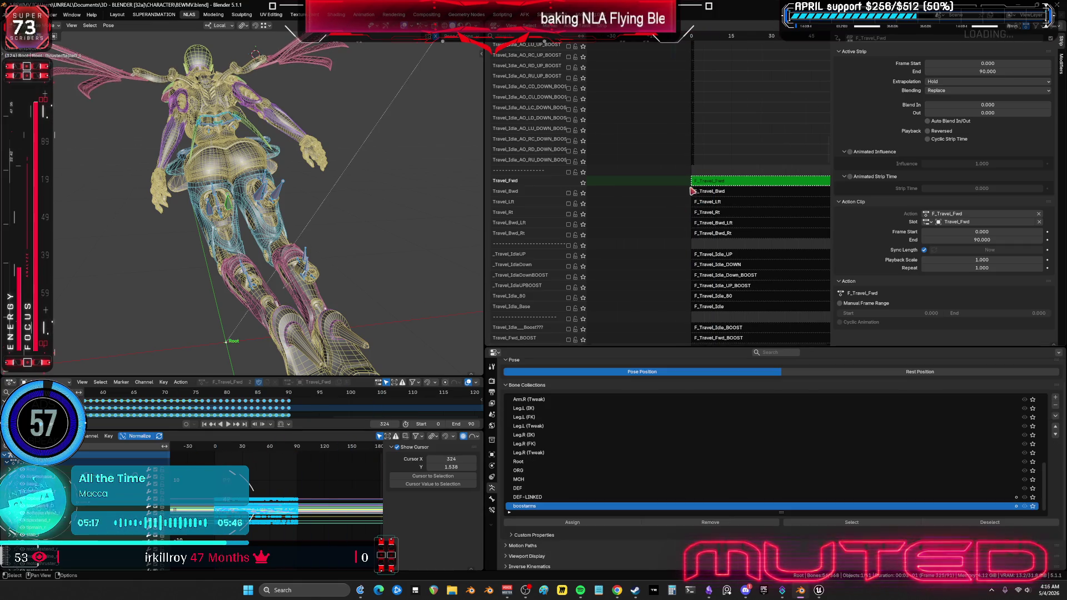
Step: Leave tweak mode, briefly select the WingCn rig, then return the character armature to pose mode
key("space")
key("Tab")
mouse_move(280, 185)
middle_mouse_down()
mouse_move(317, 166)
mouse_move(336, 183)
mouse_move(334, 137)
middle_mouse_up()
key("ctrl+Tab")
left_click(334, 136)
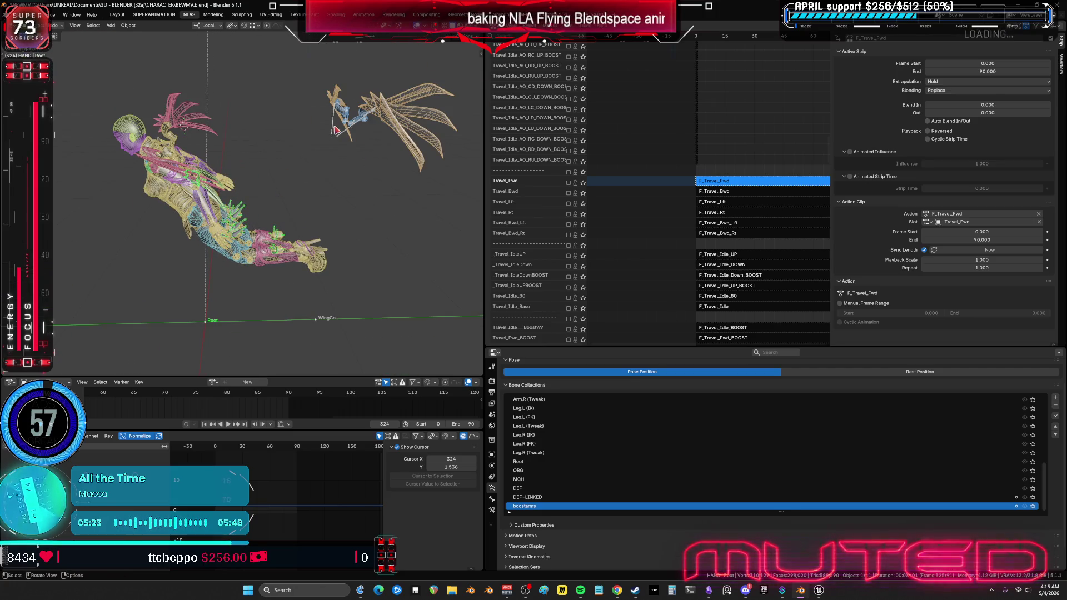
left_click(239, 210)
key("ctrl+Tab")
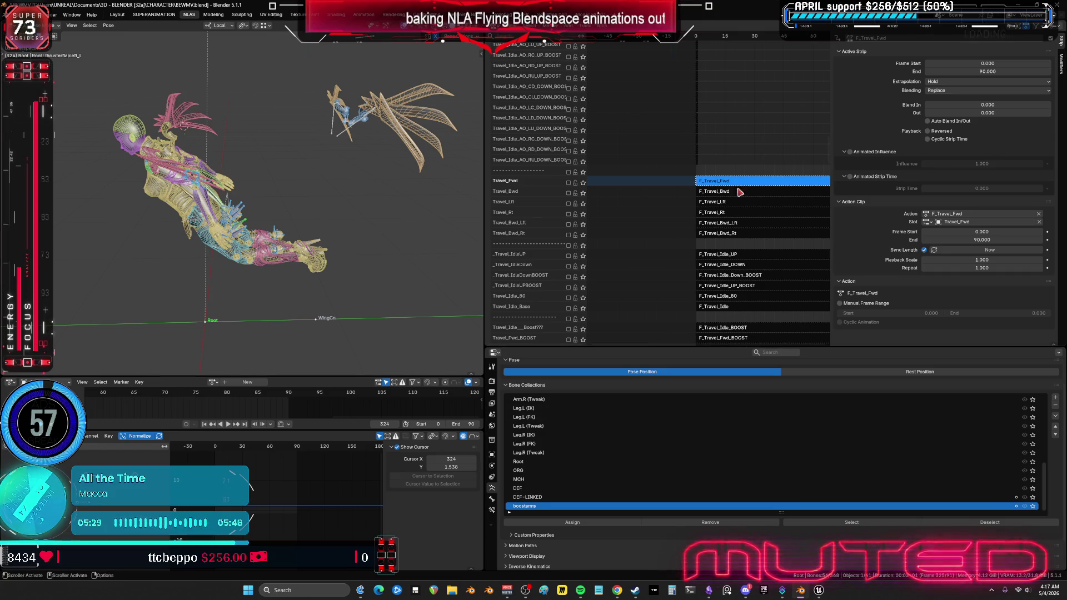
Step: Enable the Travel_Fwd track and reopen F_Travel_Fwd in tweak mode with the Graph Editor maximized
left_click(568, 182)
left_click_drag(732, 185, 731, 187)
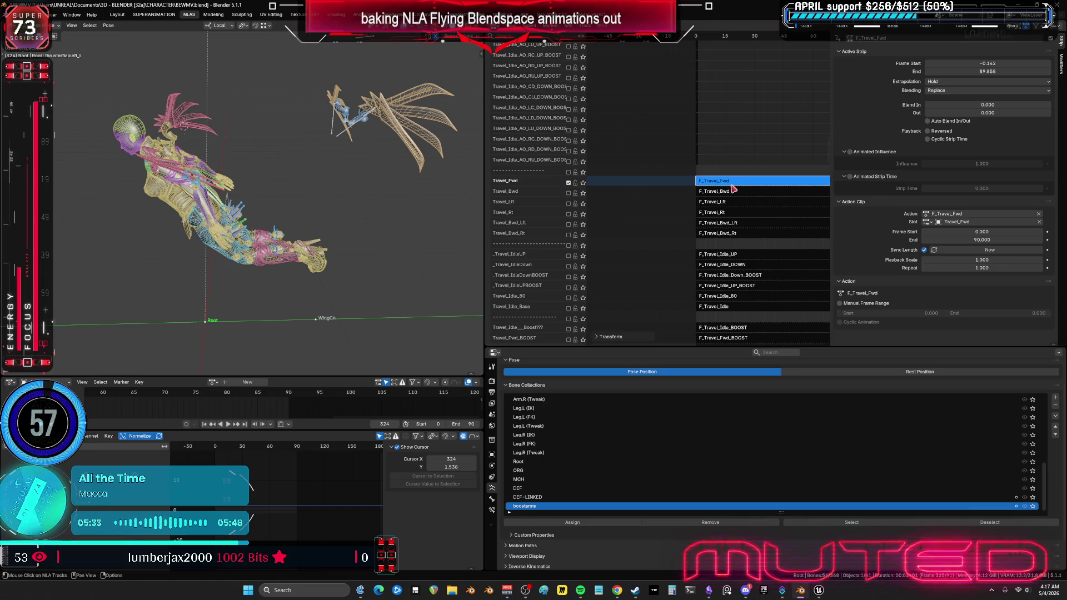
key("Tab")
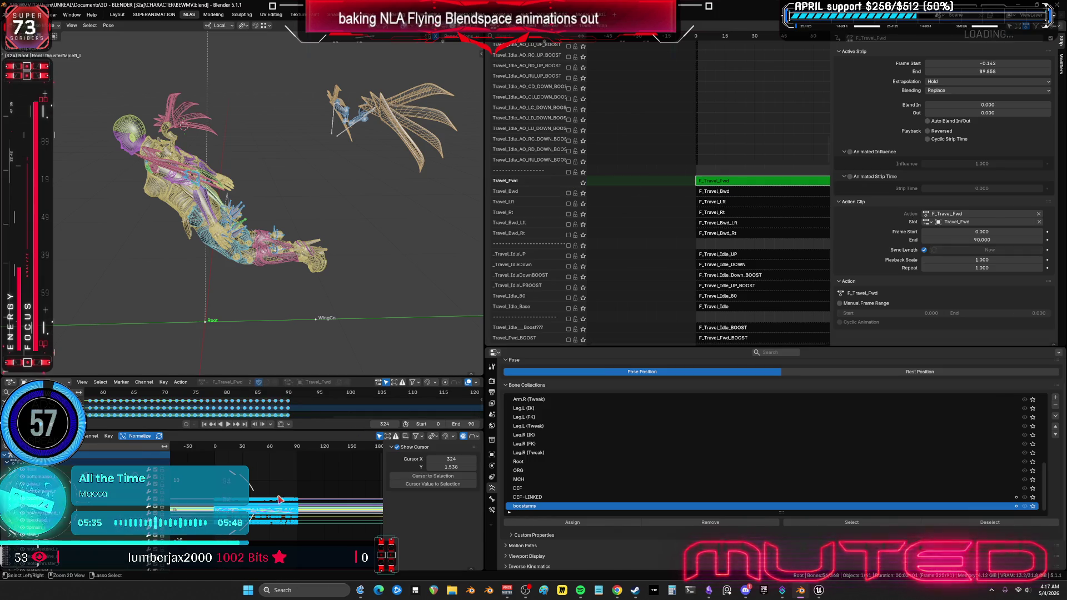
key("ctrl+space")
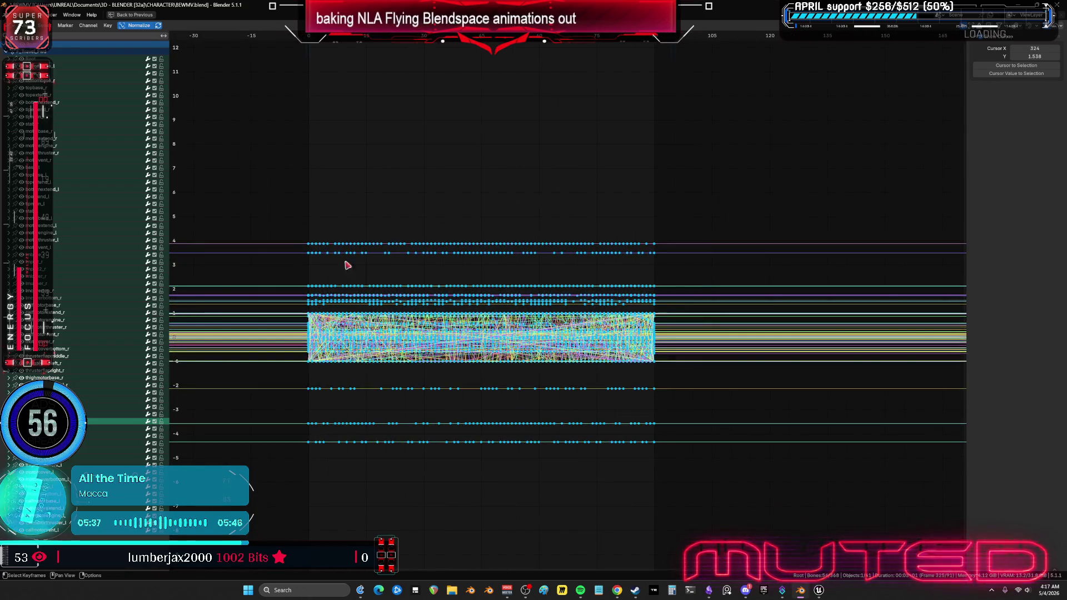
Step: Clean redundant keyframes from the baked F_Travel_Fwd curves
left_click(306, 44)
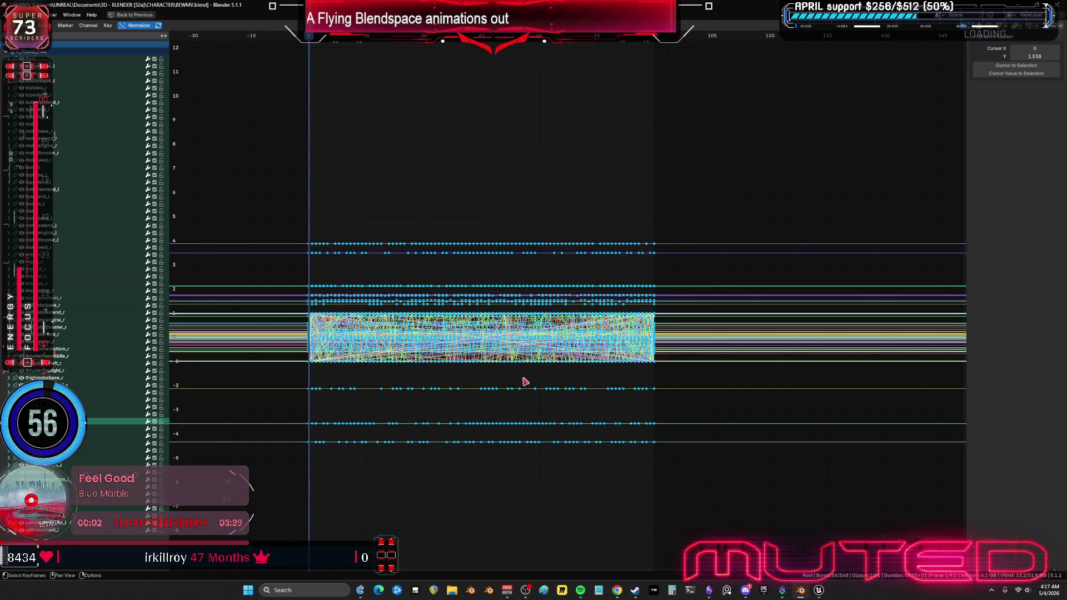
left_click(108, 25)
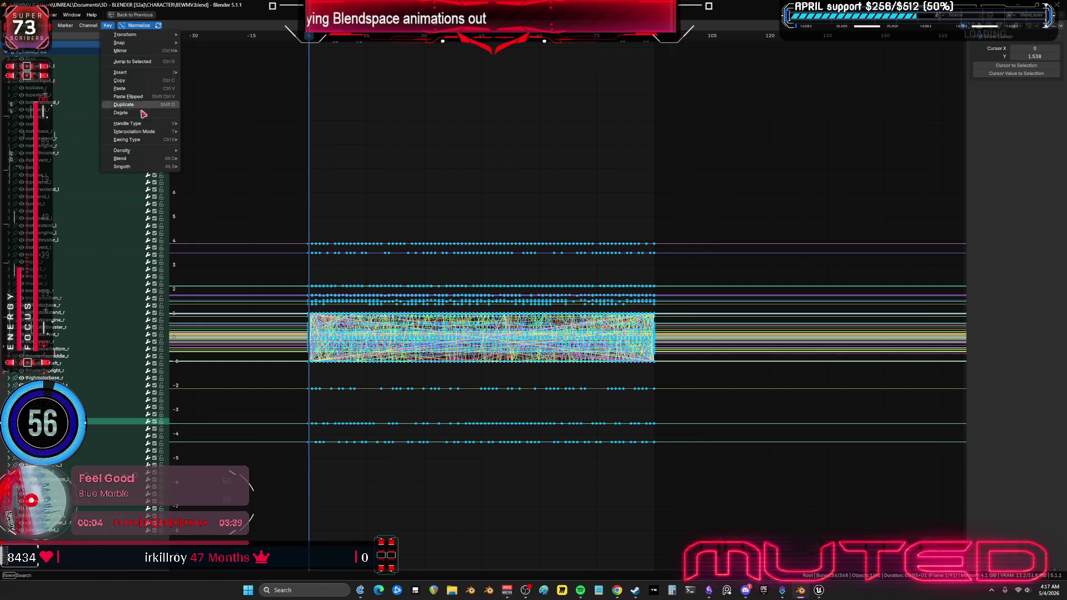
mouse_move(149, 152)
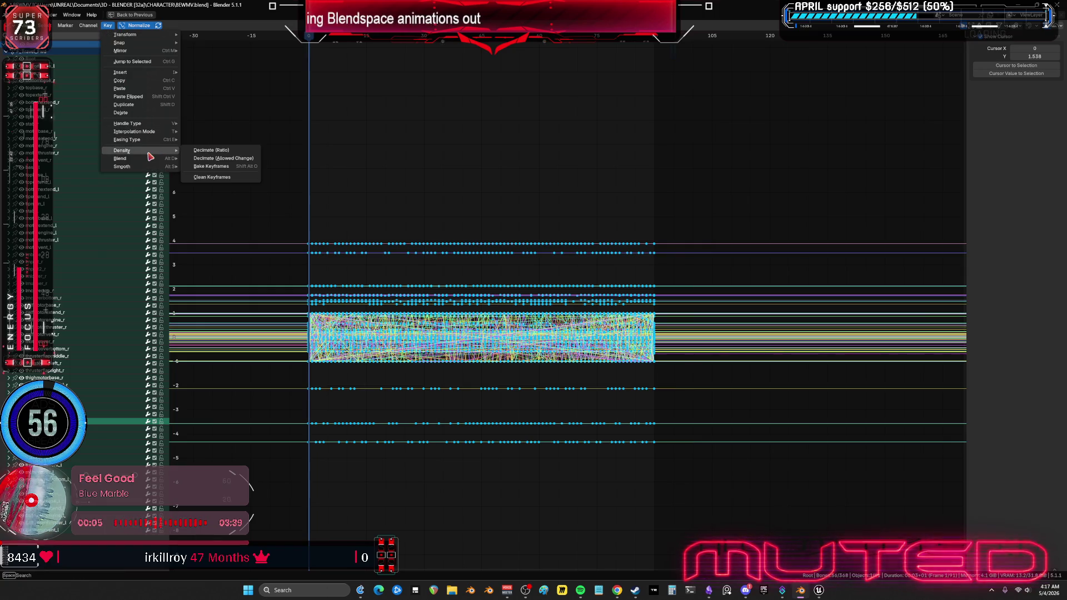
left_click(218, 183)
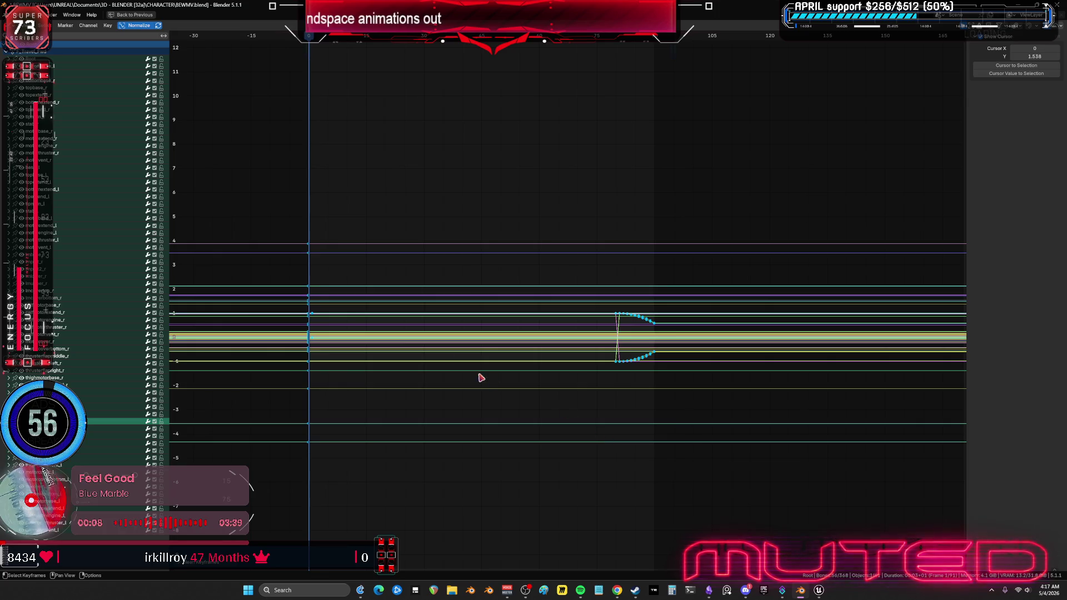
Step: Delete the leftover keys near the end of the action and set the playhead to frame 90
key("b")
mouse_move(724, 503)
left_mouse_down()
mouse_move(617, 300)
mouse_move(460, 156)
mouse_move(498, 134)
left_mouse_up()
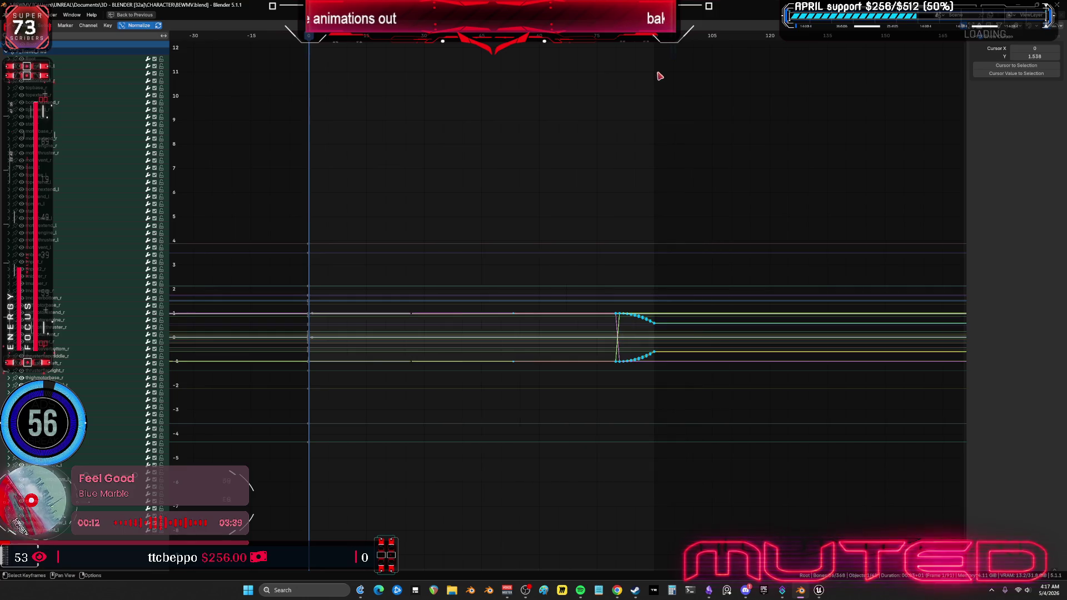
key("Delete")
left_click(653, 39)
left_click_drag(654, 38, 656, 38)
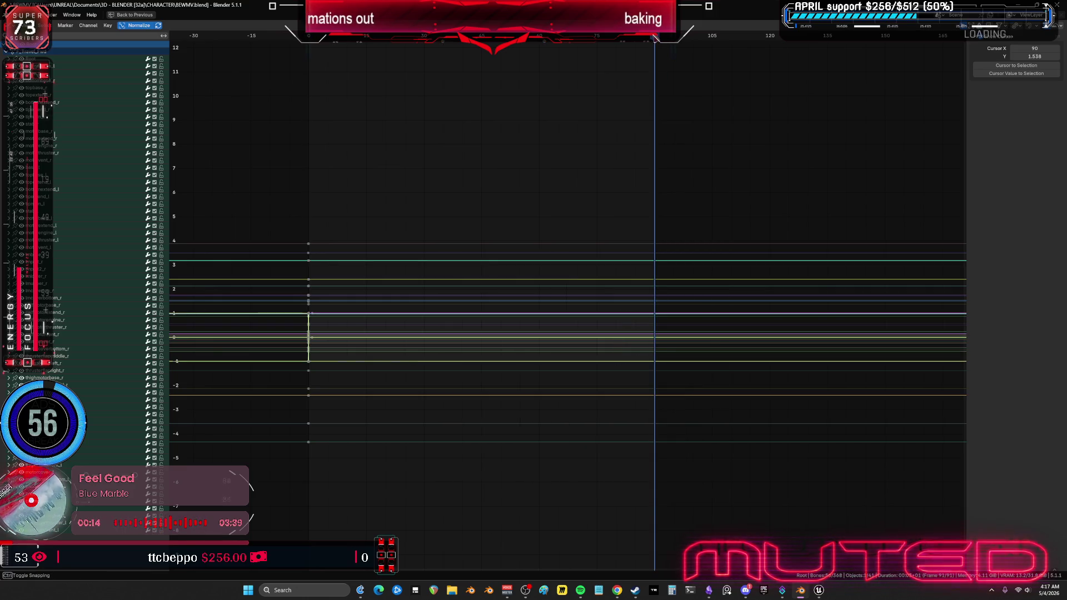
left_click_drag(655, 109, 654, 124)
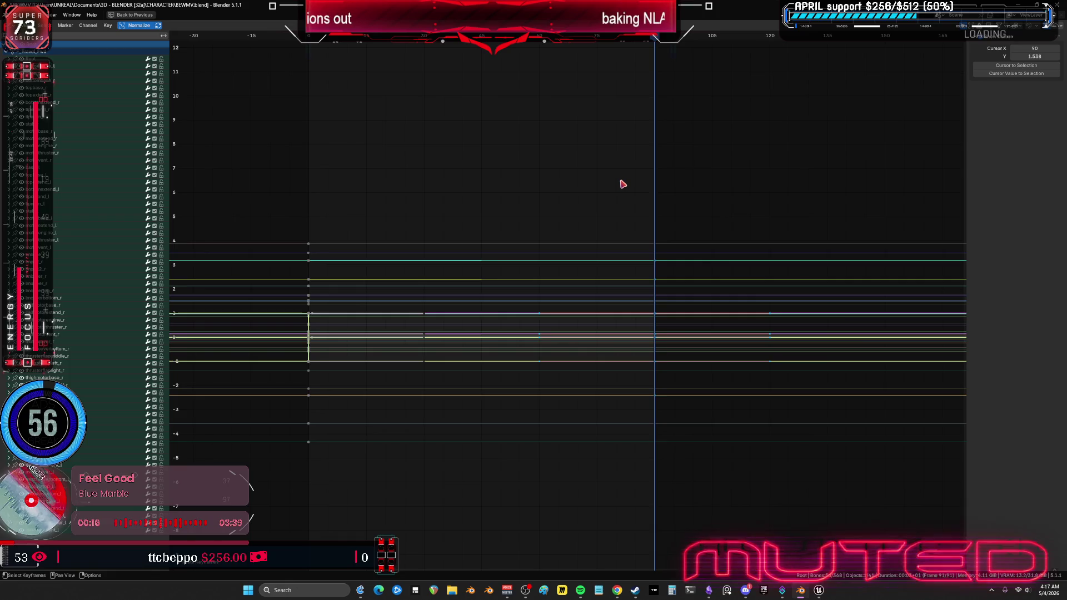
key("ctrl+space")
key("ctrl+space")
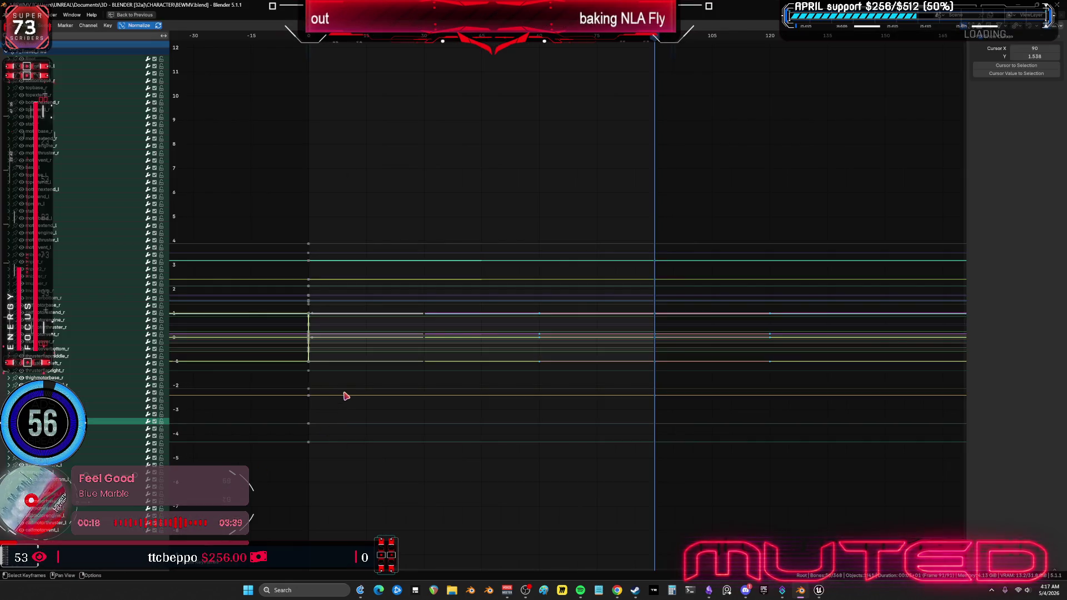
Step: Replace the frame-0 keys with the copied keys pasted at frame 0, undoing an accidental delete-all
key("a")
left_click(311, 44)
key("Delete")
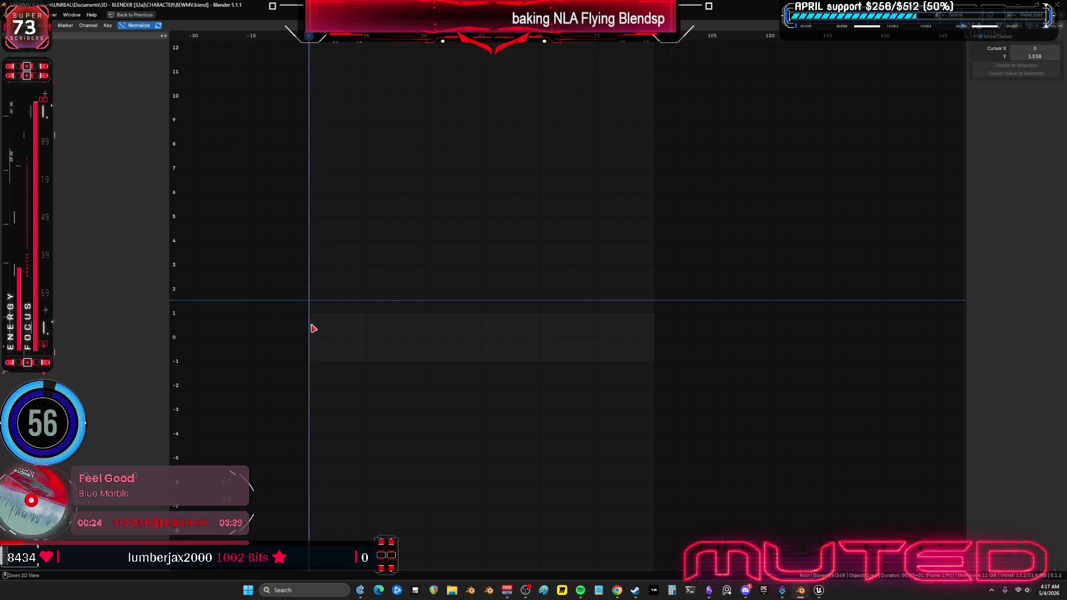
key("shift+Right")
key("ctrl+z")
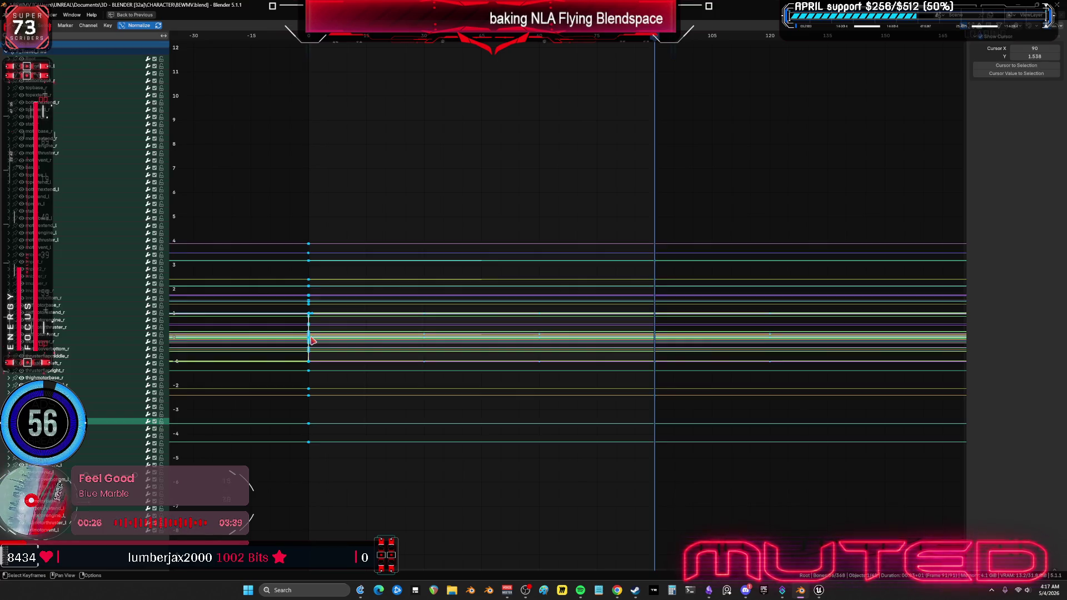
left_click(328, 37)
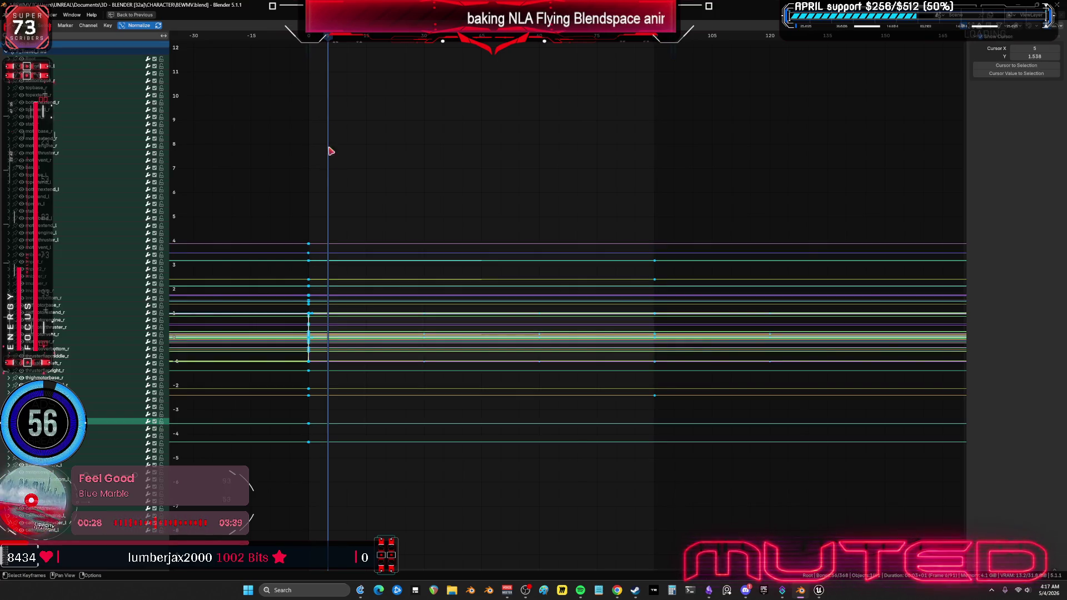
mouse_move(286, 215)
left_mouse_down()
mouse_move(295, 433)
mouse_move(312, 479)
mouse_move(316, 453)
left_mouse_up()
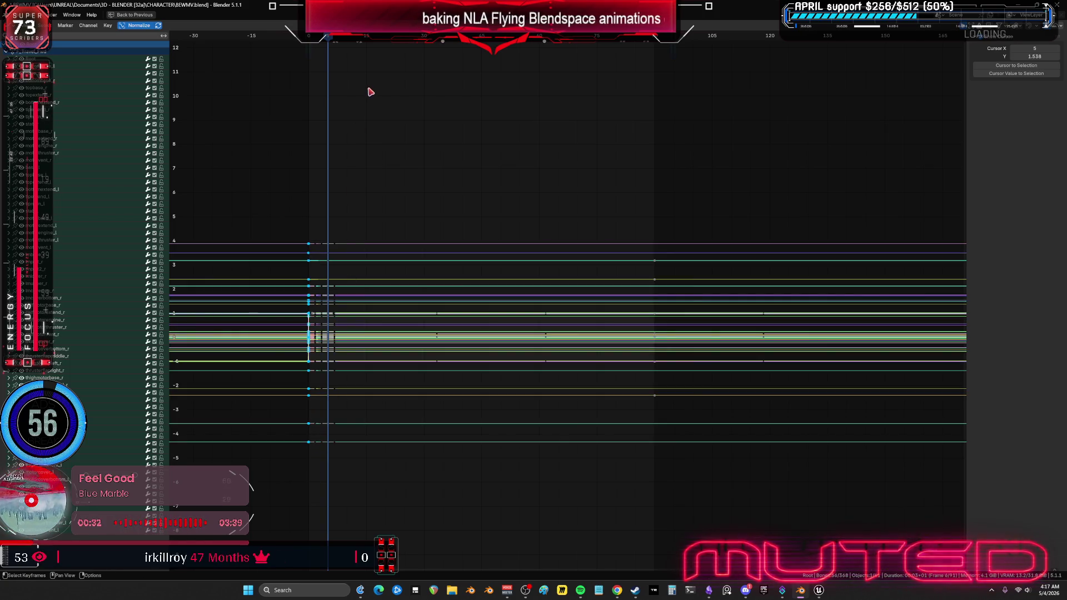
key("Delete")
left_click(310, 37)
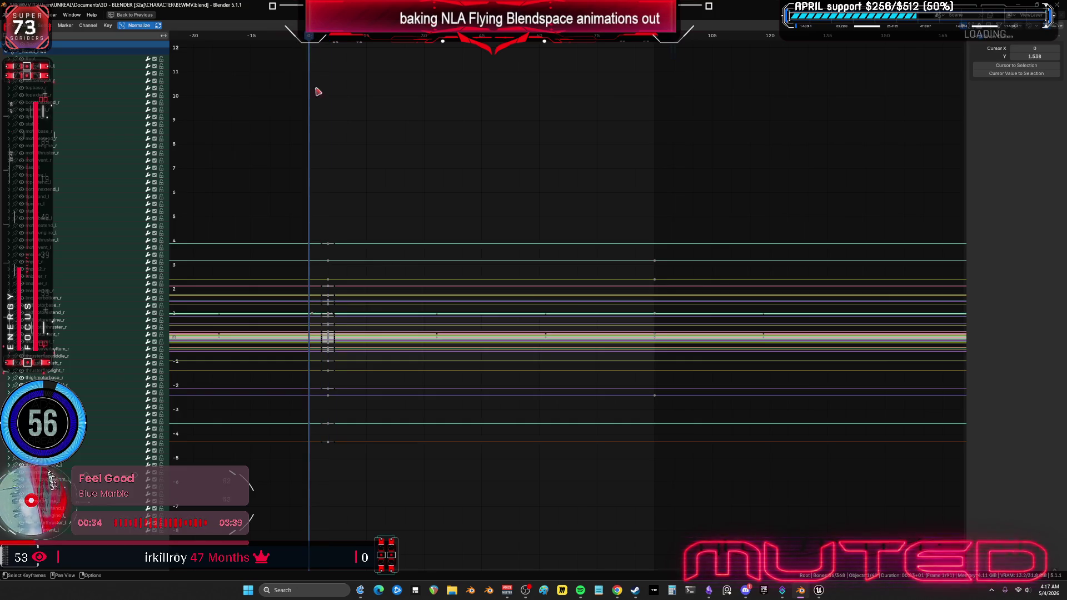
key("ctrl+v")
Step: Delete the remaining stray end keys, restore the full layout and leave tweak mode
left_click_drag(344, 445, 328, 151)
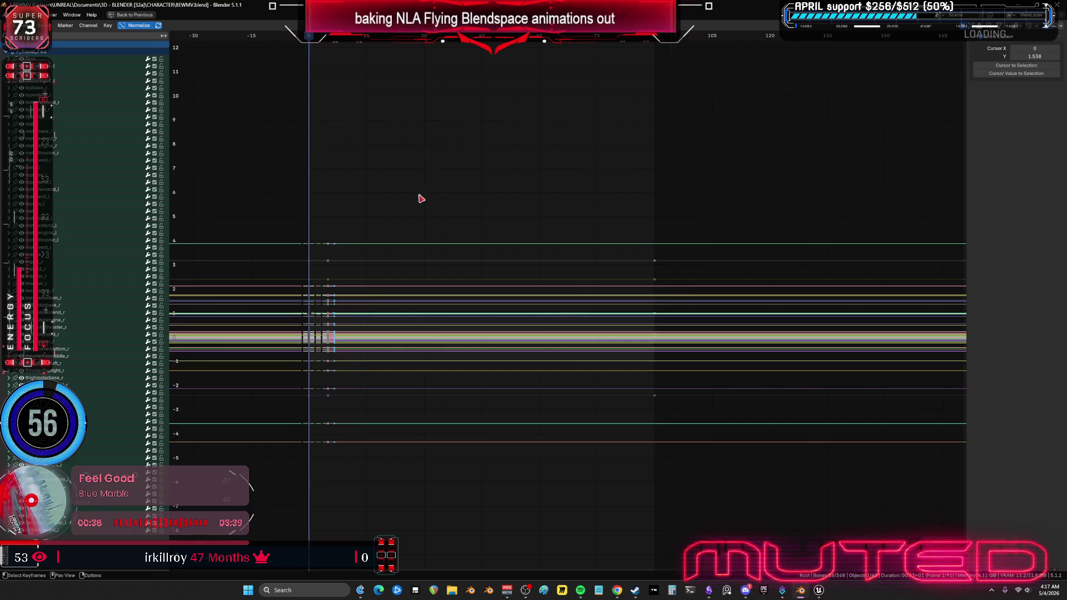
mouse_move(343, 497)
left_mouse_down()
mouse_move(331, 128)
mouse_move(340, 143)
left_mouse_up()
key("Delete")
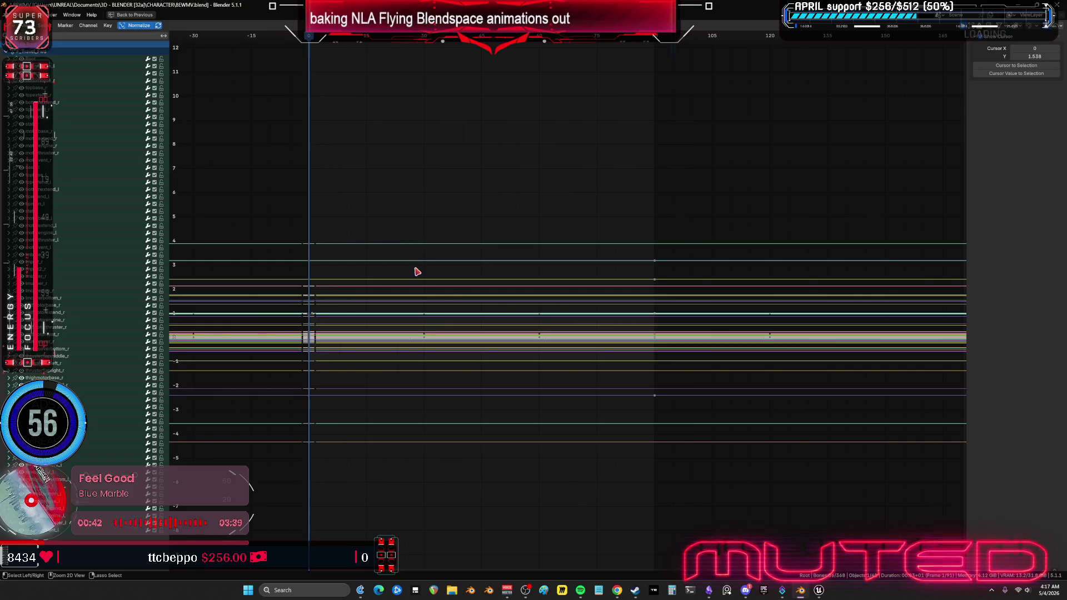
key("ctrl+space")
key("Tab")
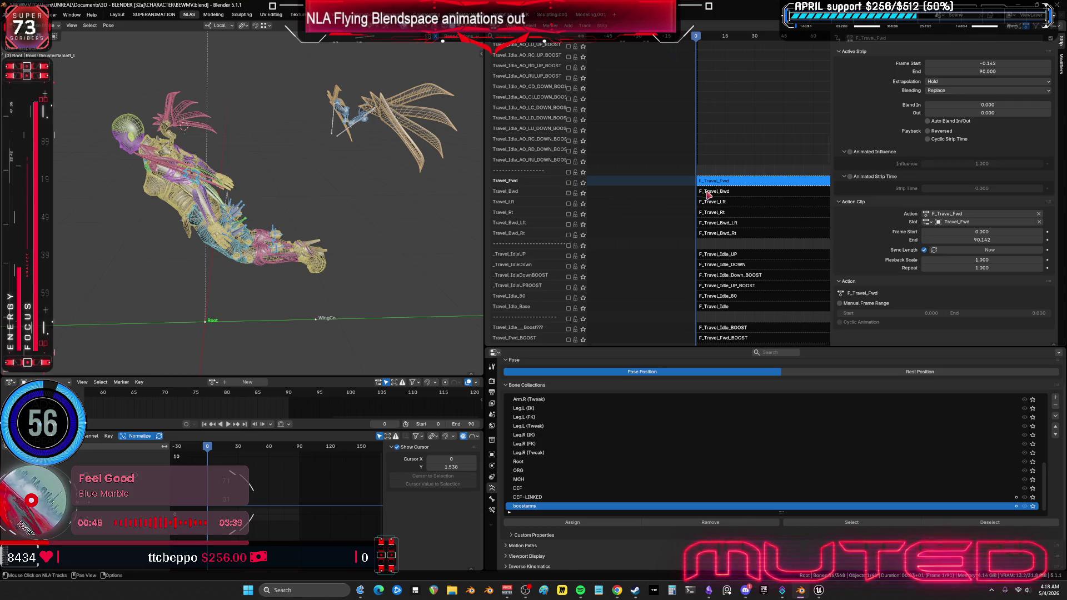
Step: Open F_Travel_Bwd for editing and delete its keys at frame 0 and near frame 27
left_click(567, 193)
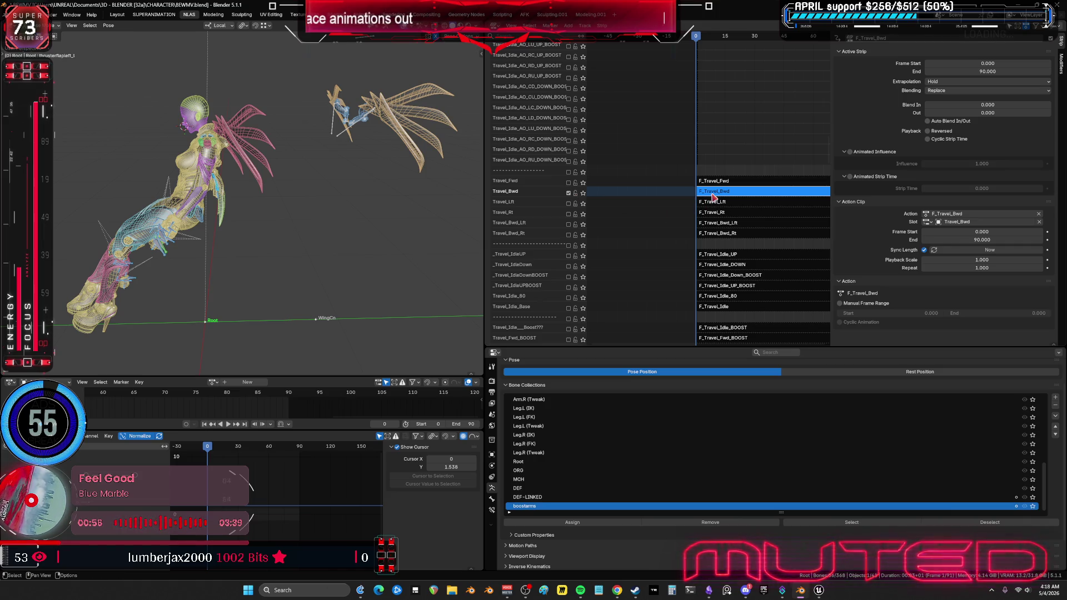
key("Tab")
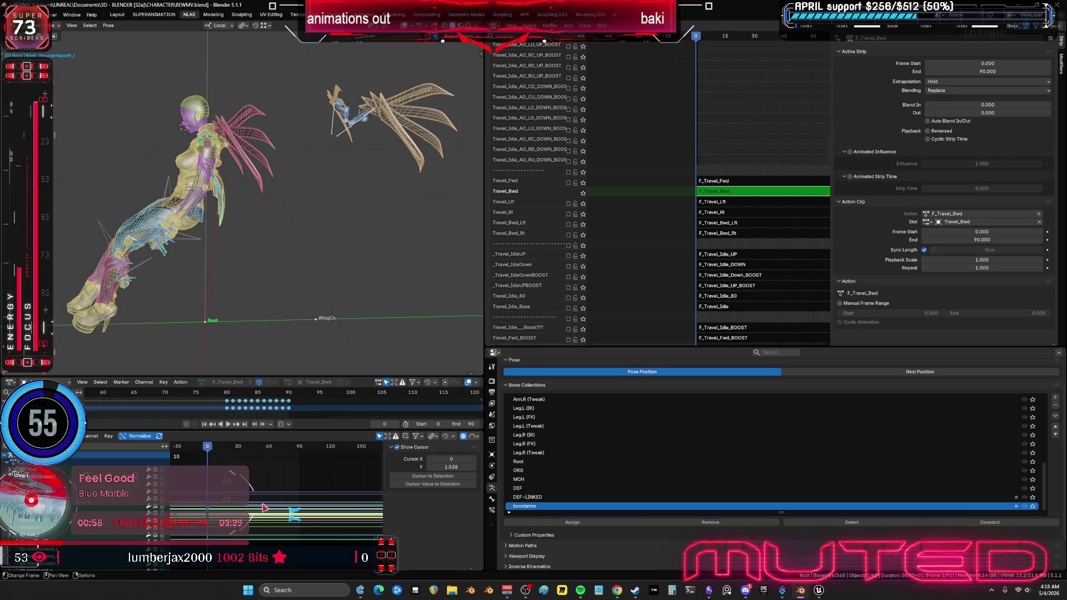
key("ctrl+space")
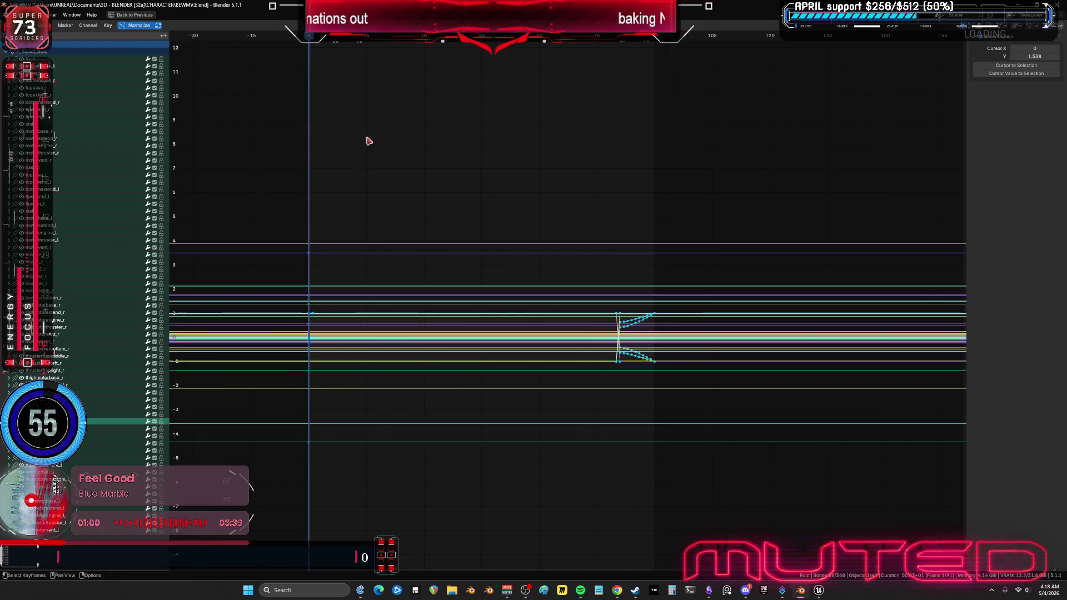
left_click(412, 36)
left_click_drag(248, 201, 325, 504)
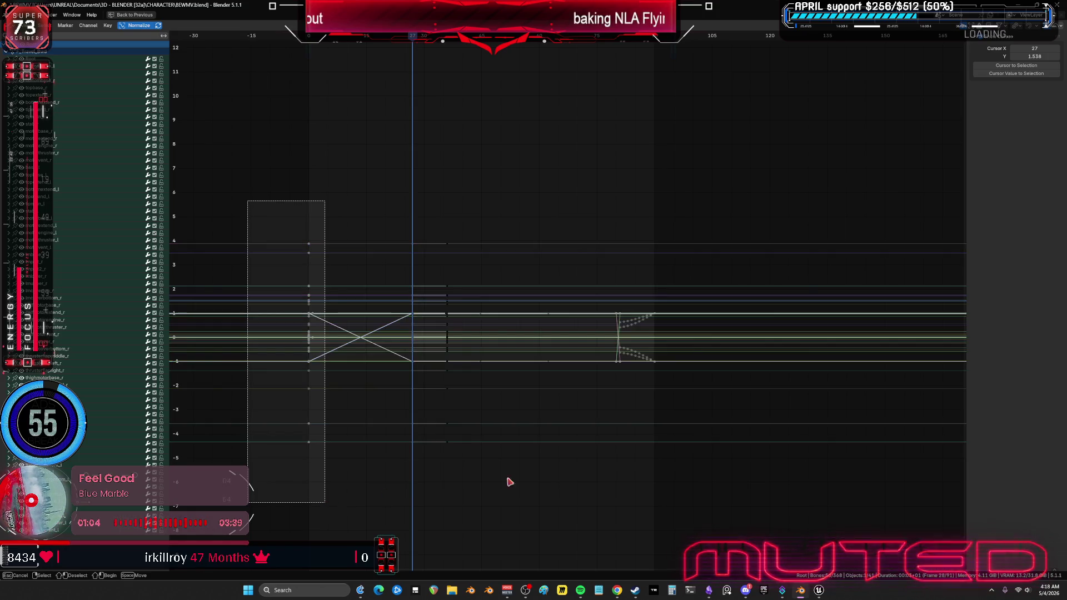
key("Delete")
left_click_drag(739, 496, 579, 174)
key("Delete")
Step: Copy the frame-30 keys and paste them at frame 0 and frame 90
left_click(309, 37)
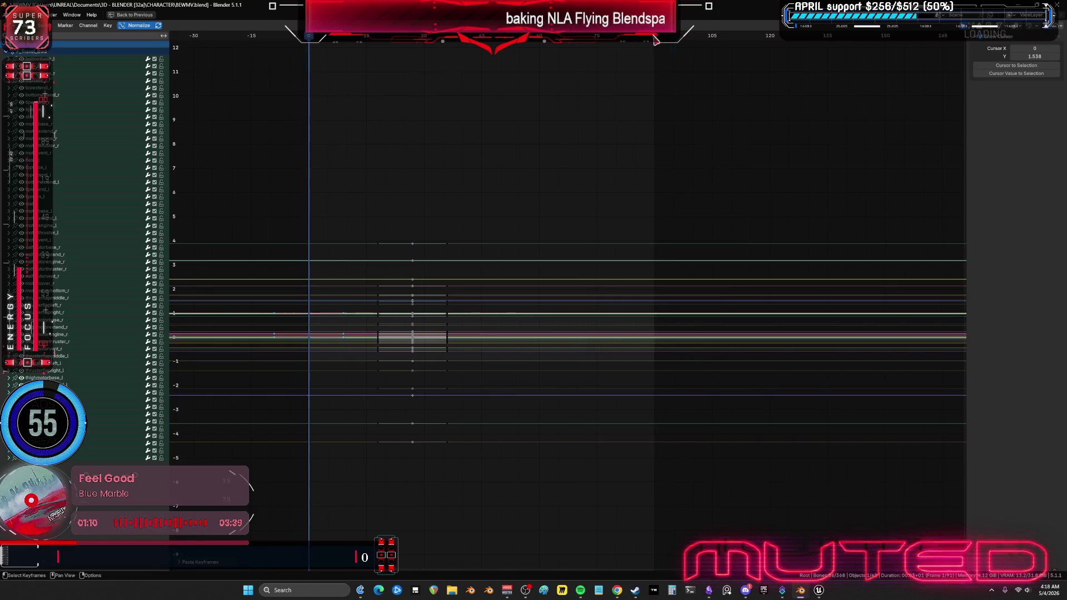
right_click(310, 320)
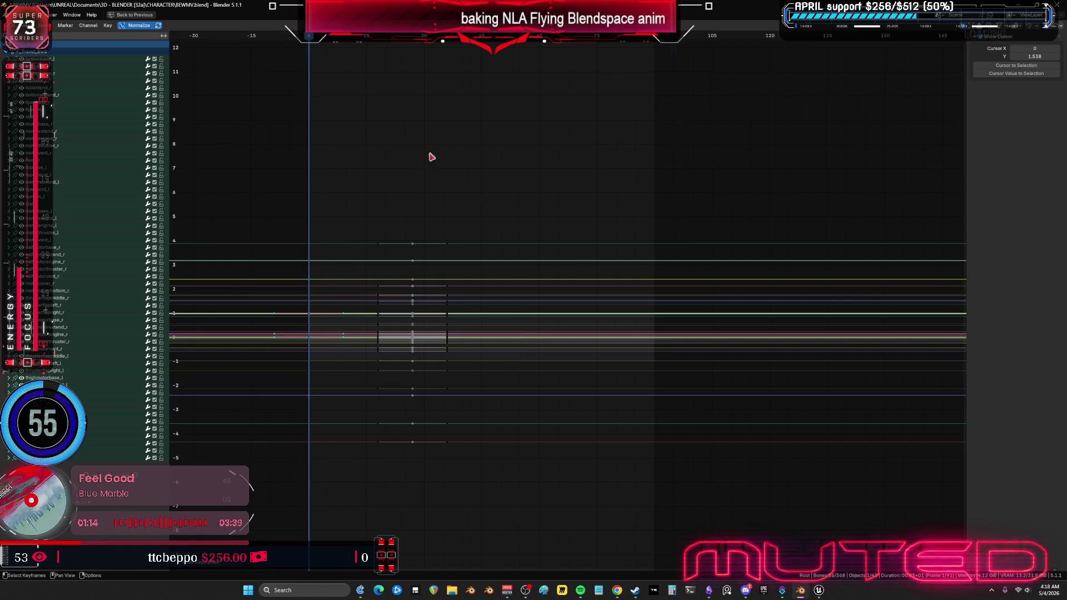
left_click(658, 38)
left_click(659, 196)
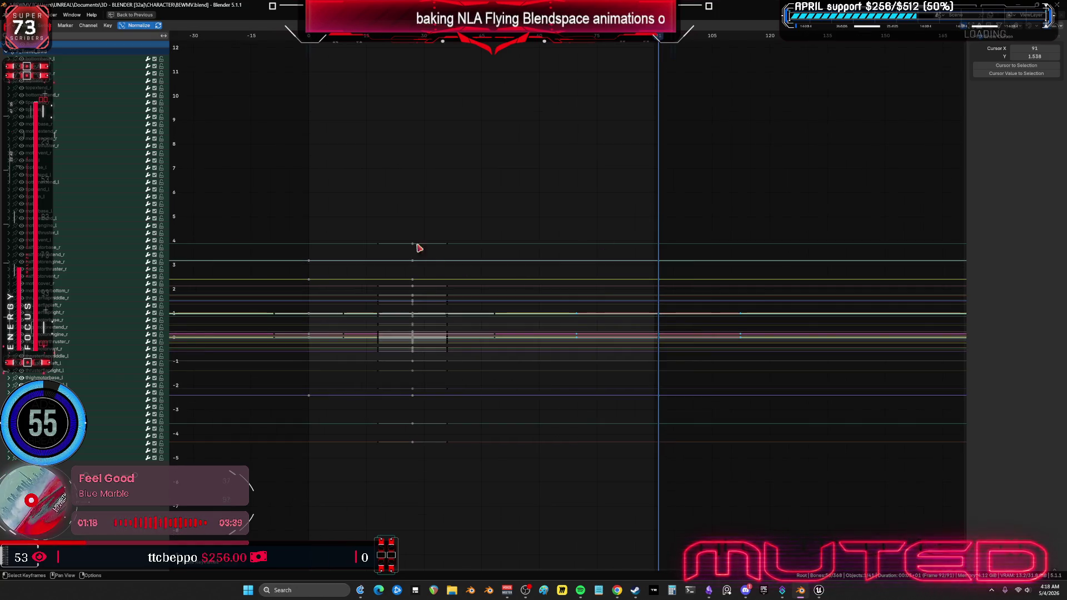
left_click_drag(424, 219, 391, 514)
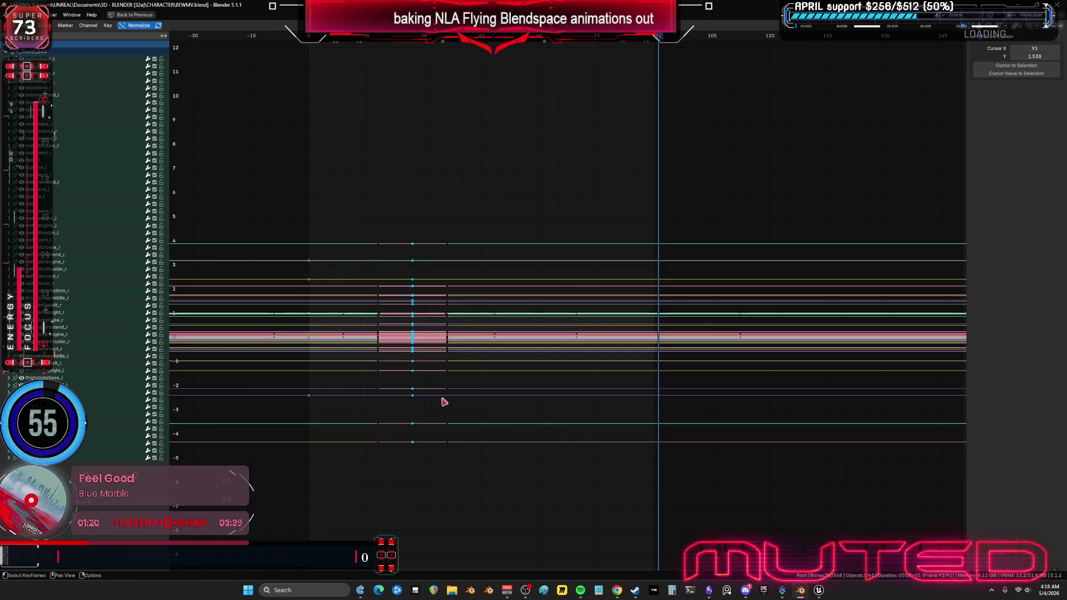
left_click(310, 40)
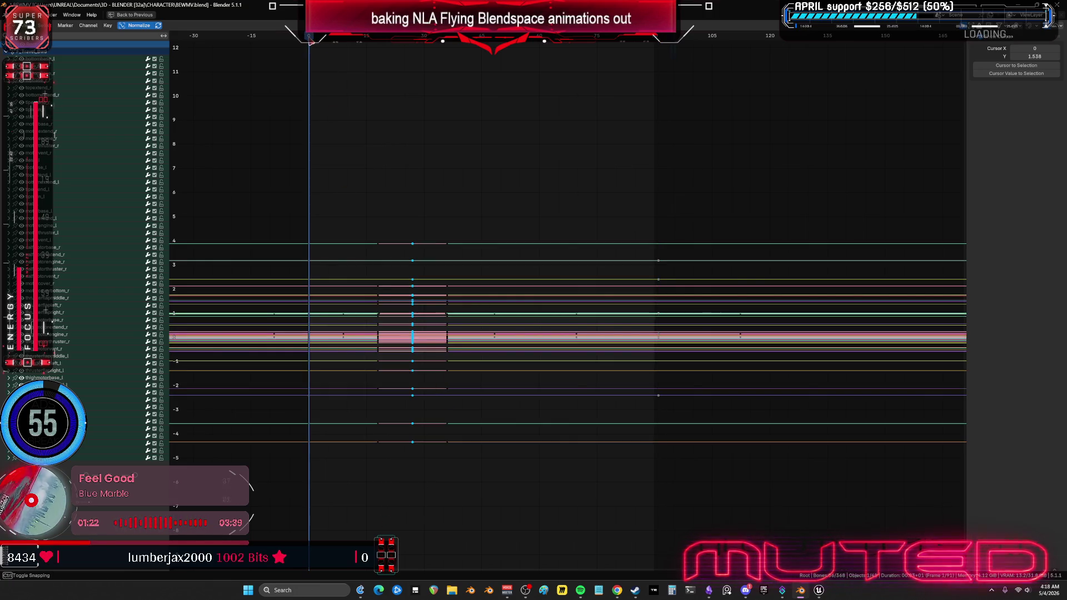
key("ctrl+v")
key("shift+Right")
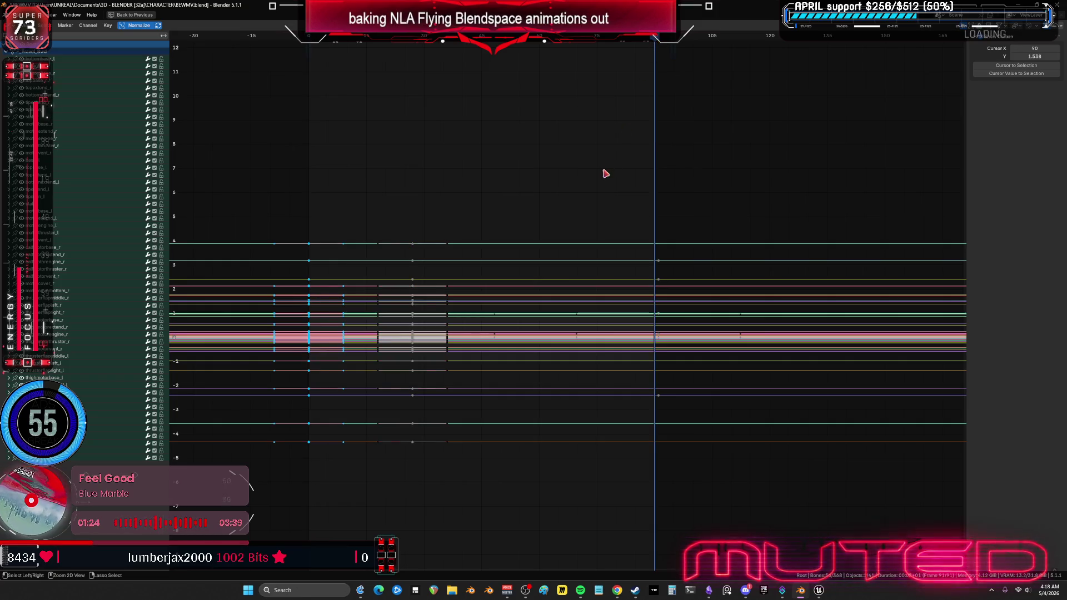
key("ctrl+v")
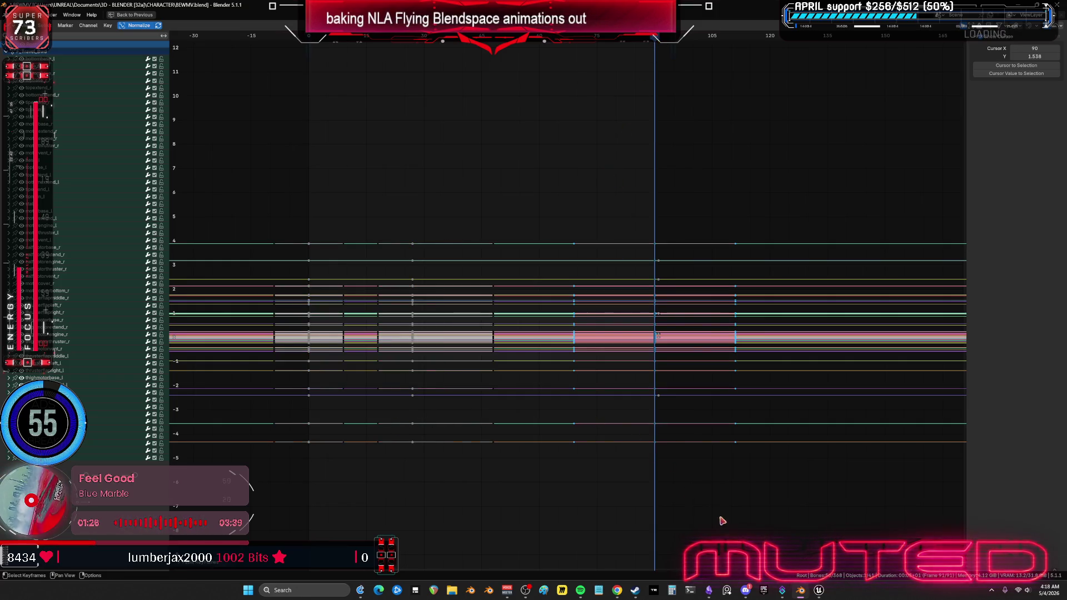
Step: Delete the leftover middle keys, restore the full layout and stop editing F_Travel_Bwd
left_click(563, 178)
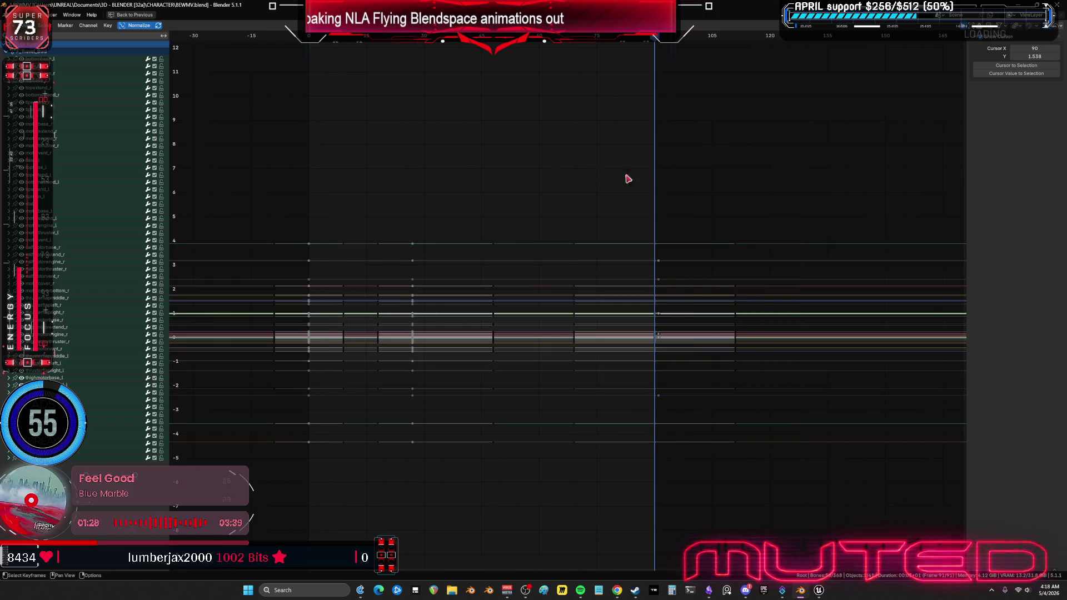
mouse_move(730, 502)
left_mouse_down()
mouse_move(748, 514)
mouse_move(755, 488)
mouse_move(770, 498)
left_mouse_up()
key("Delete")
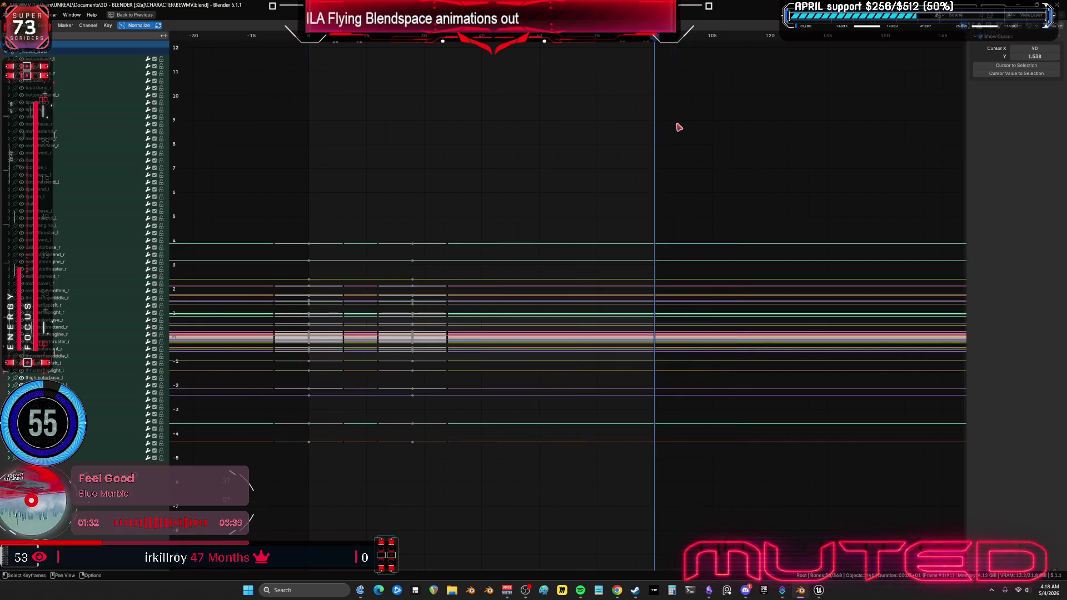
key("ctrl+z")
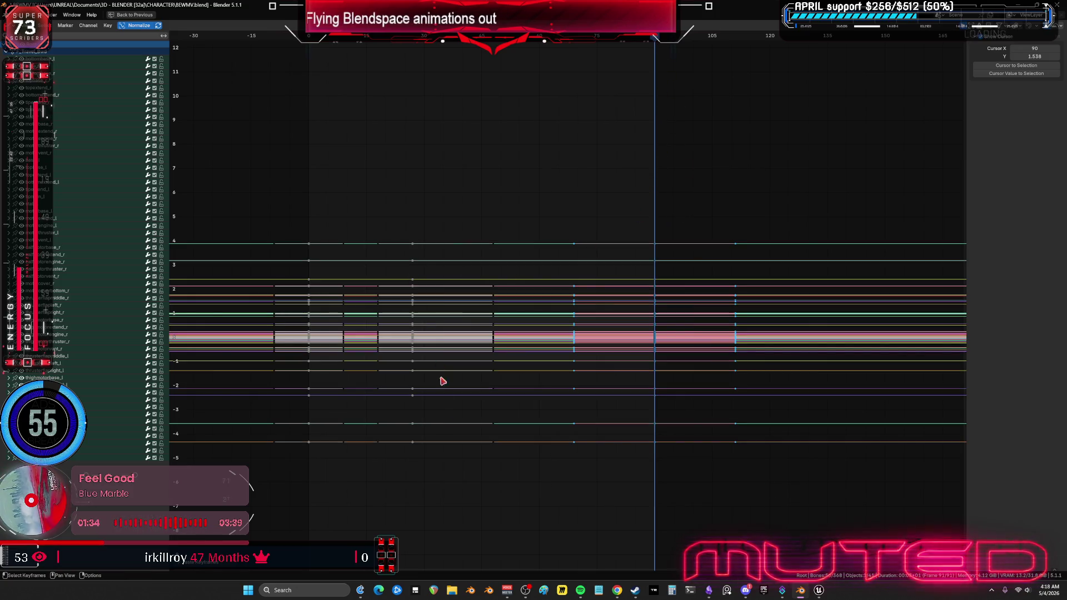
left_click_drag(438, 510, 409, 146)
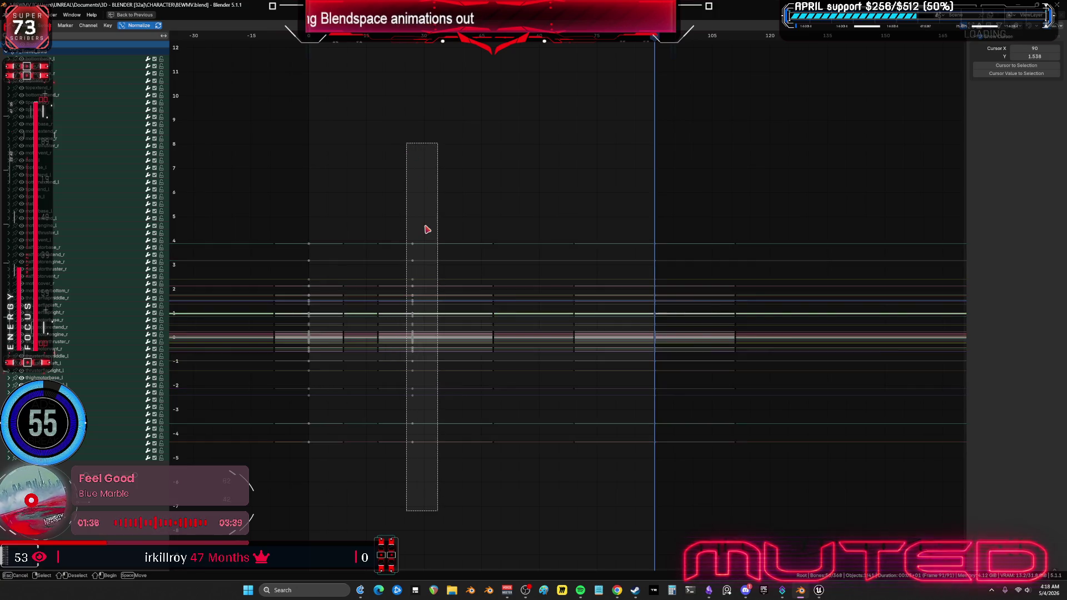
left_click_drag(426, 229, 424, 232)
key("Delete")
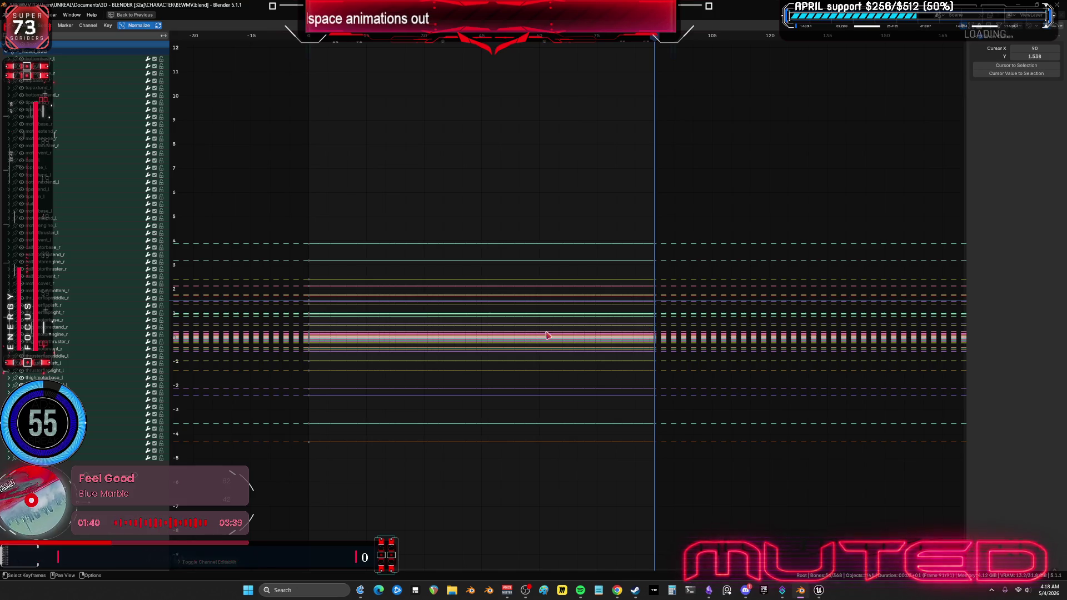
key("ctrl+space")
key("Tab")
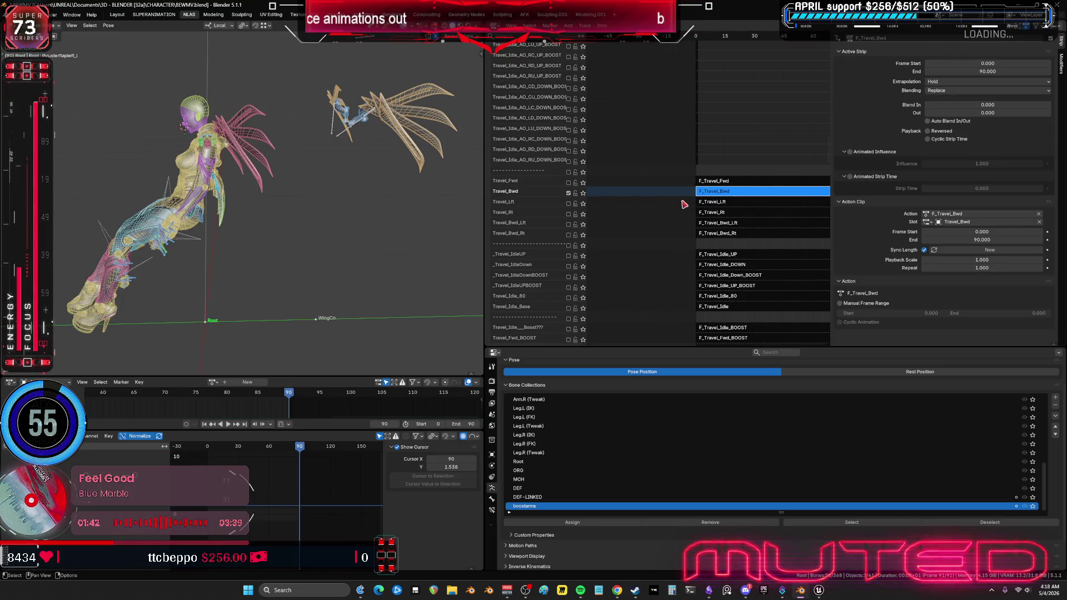
Step: Open F_Travel_Lft for editing and clean redundant keyframes from all its curves
left_click(710, 205)
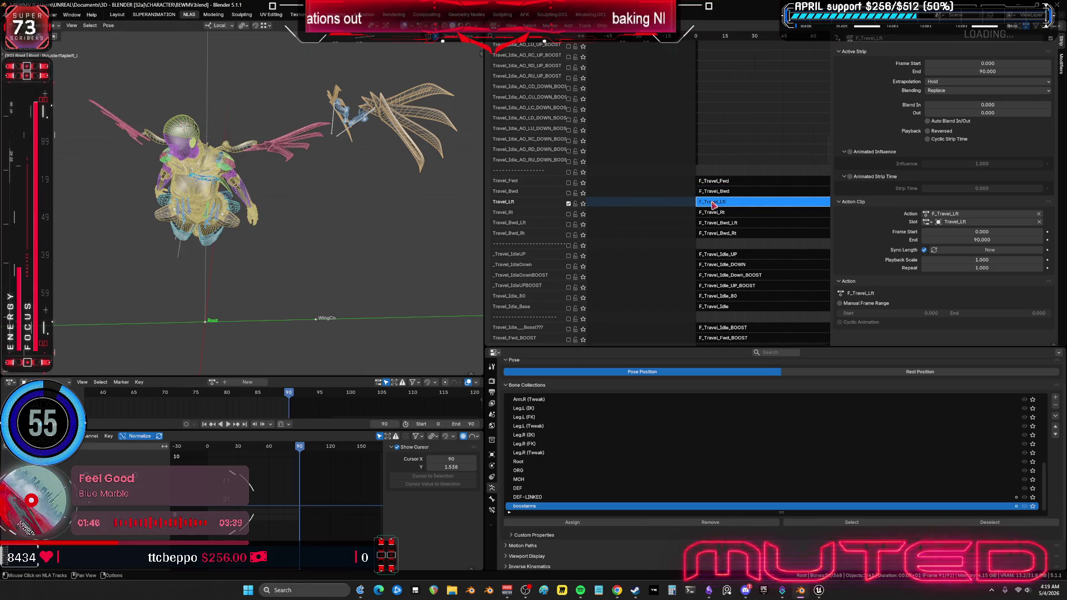
key("Tab")
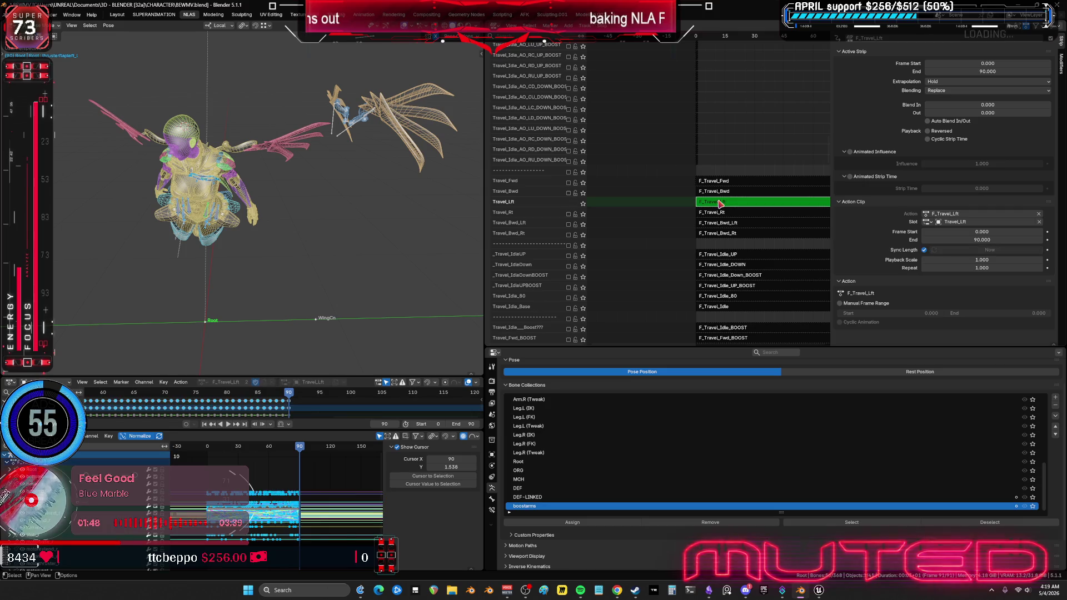
left_click(298, 508)
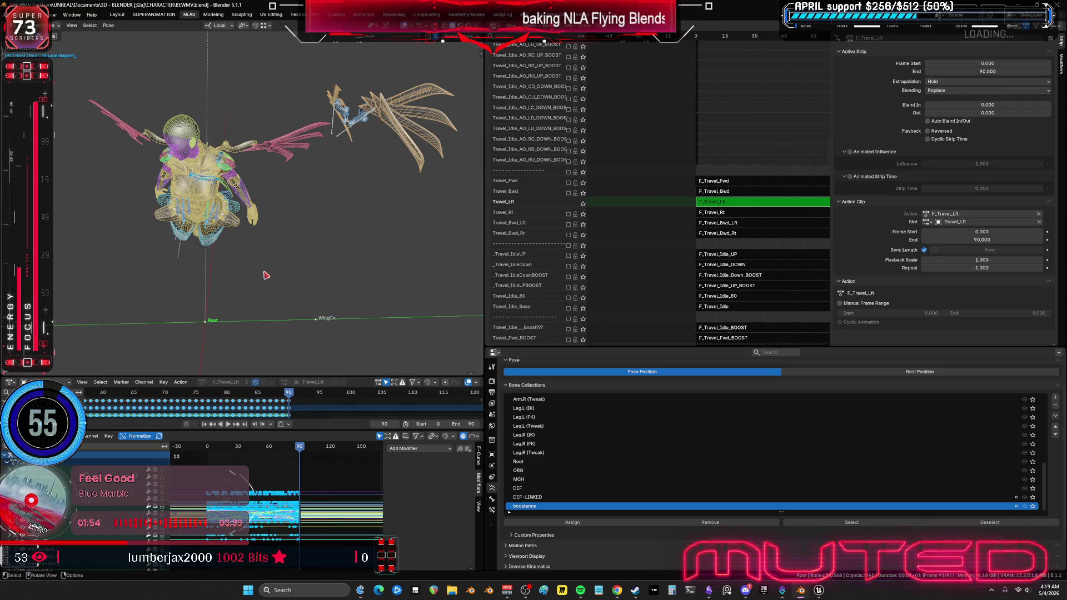
left_click(233, 227)
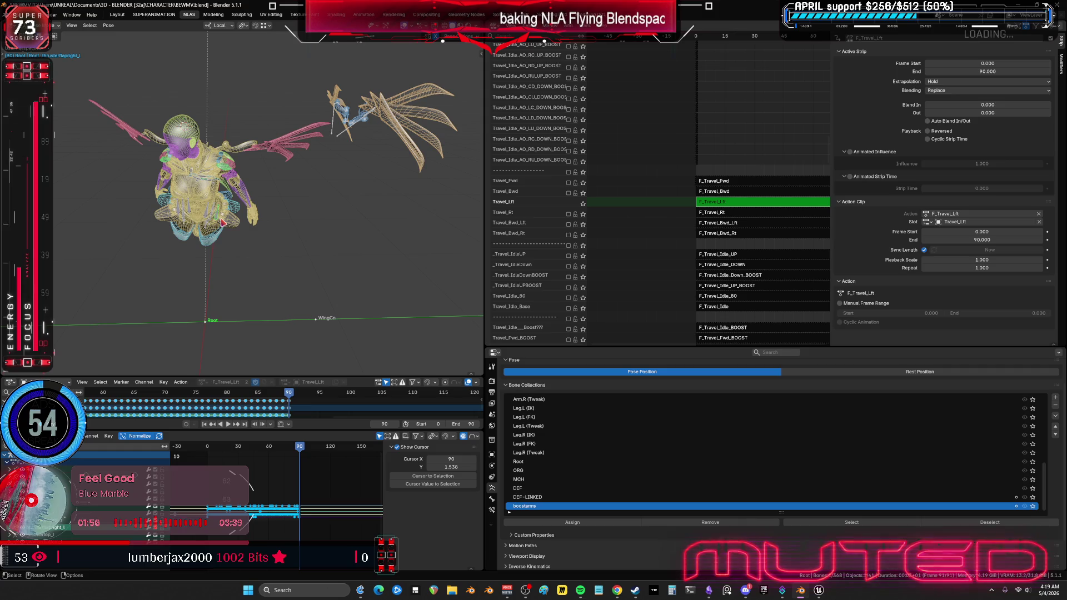
key("ctrl+space")
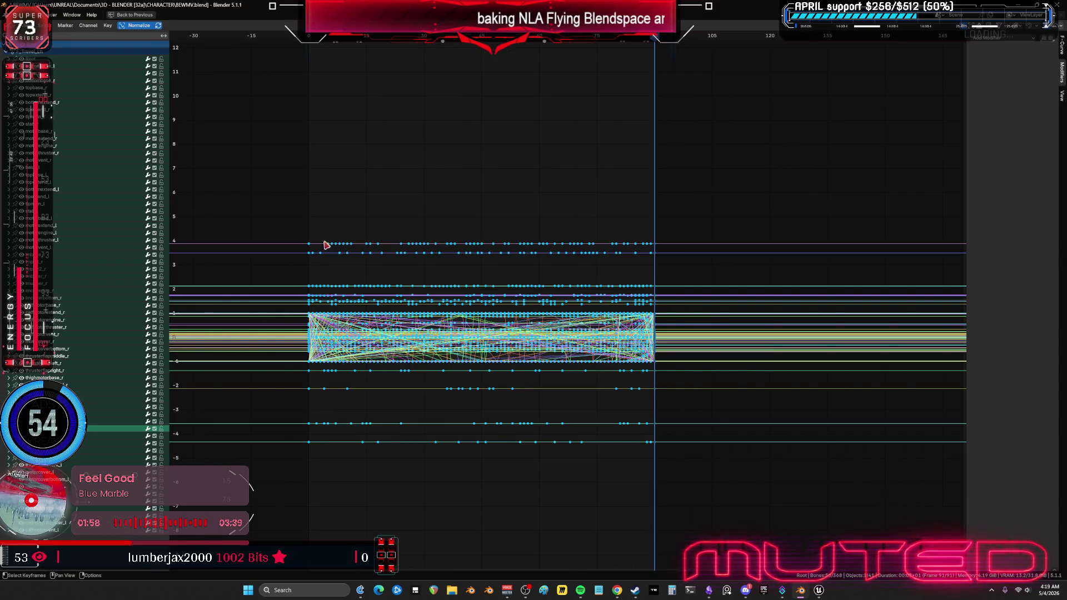
mouse_move(511, 428)
middle_mouse_down("ctrl")
mouse_move(519, 433)
mouse_move(277, 184)
middle_mouse_up("ctrl")
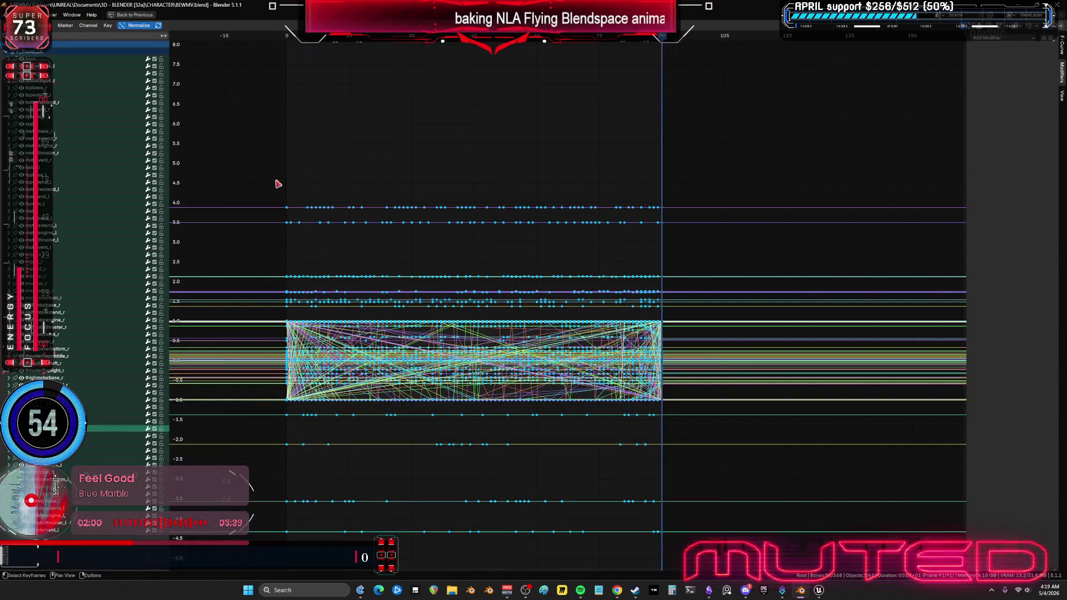
left_click(108, 26)
mouse_move(153, 154)
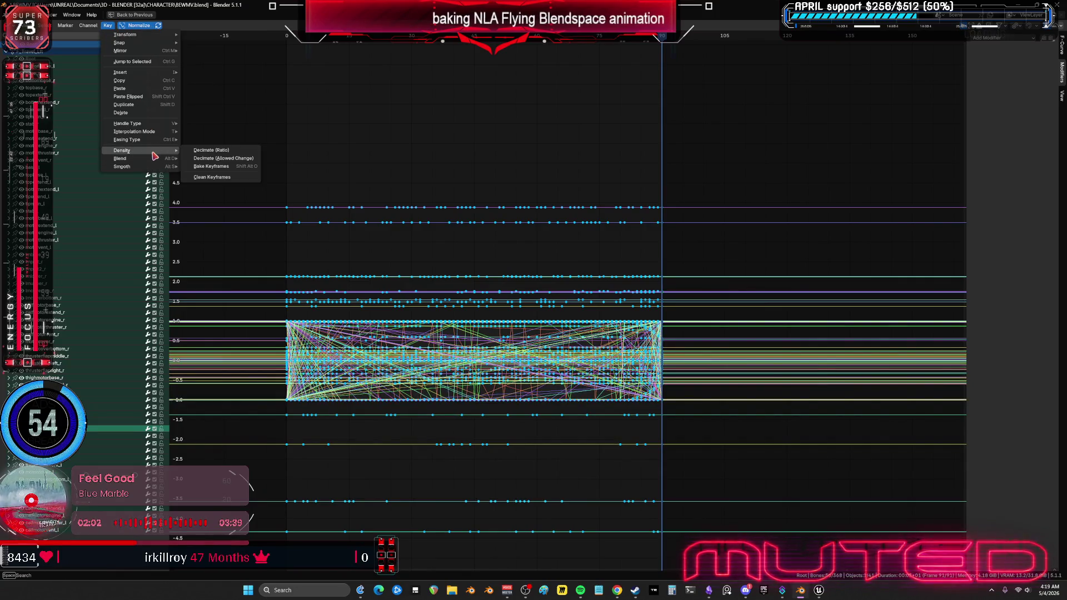
key("Return")
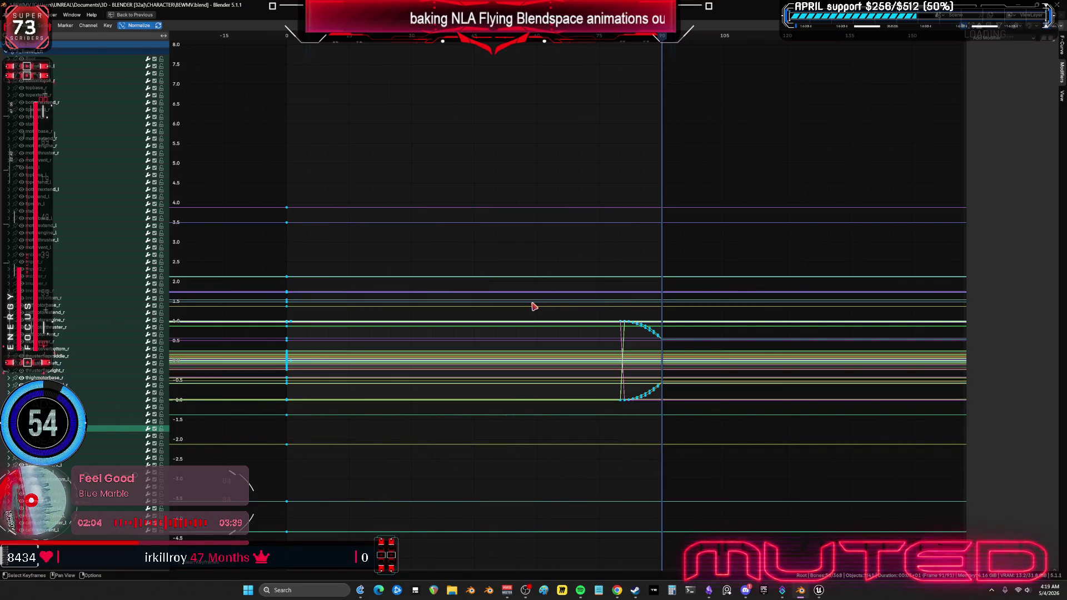
Step: Delete the F_Travel_Lft keys at frame 0 and around frame 30
left_click(411, 38)
left_click(313, 331)
mouse_move(238, 155)
left_mouse_down()
mouse_move(307, 560)
mouse_move(333, 529)
left_mouse_up()
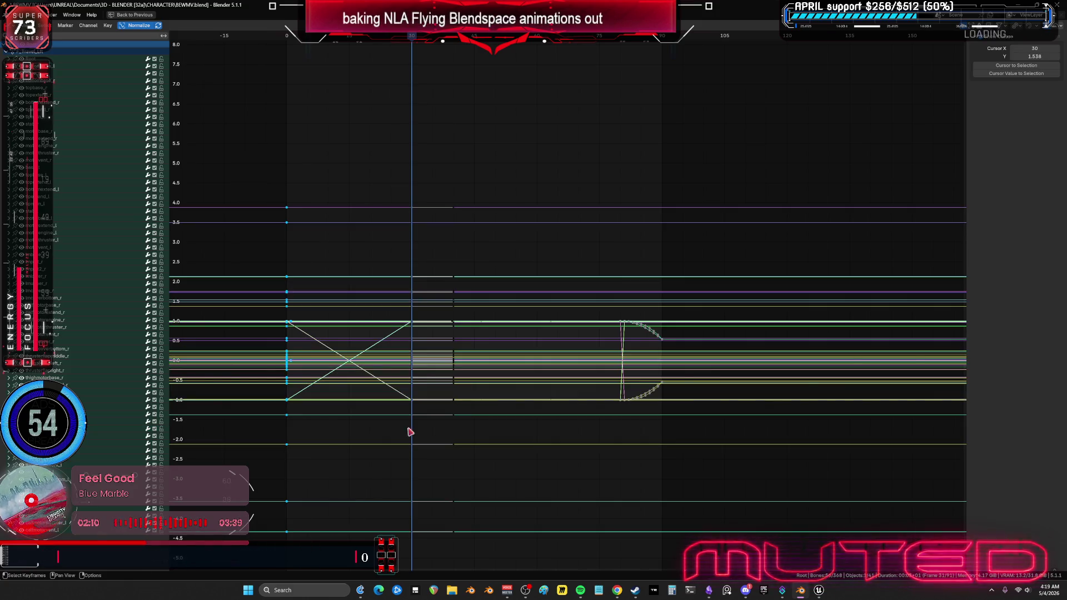
key("Delete")
mouse_move(425, 168)
left_mouse_down()
mouse_move(410, 562)
mouse_move(400, 562)
left_mouse_up()
key("x")
left_click(383, 571)
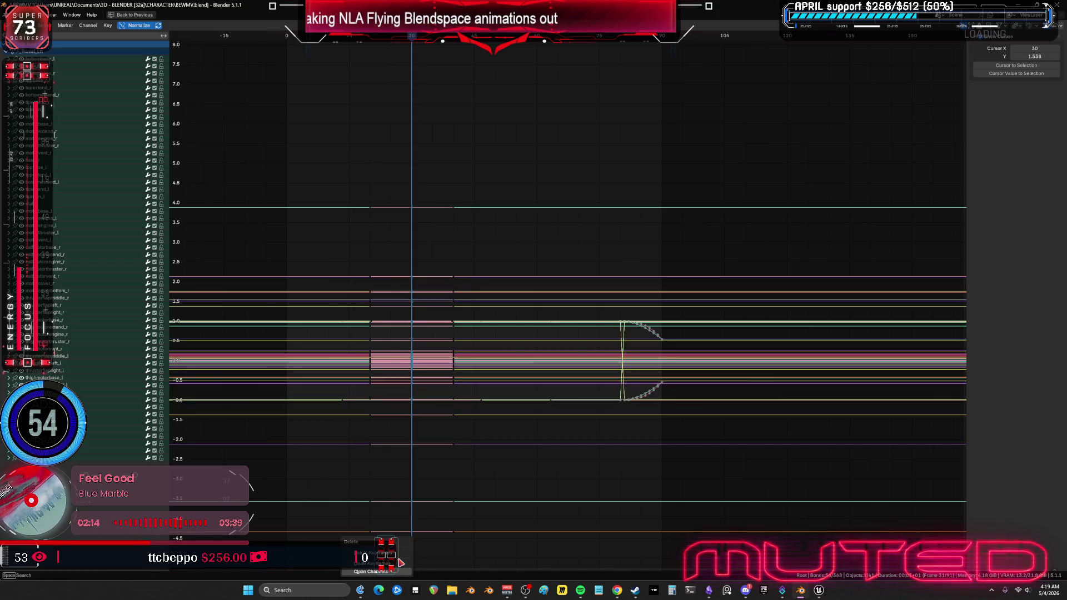
right_click(428, 436)
key("Escape")
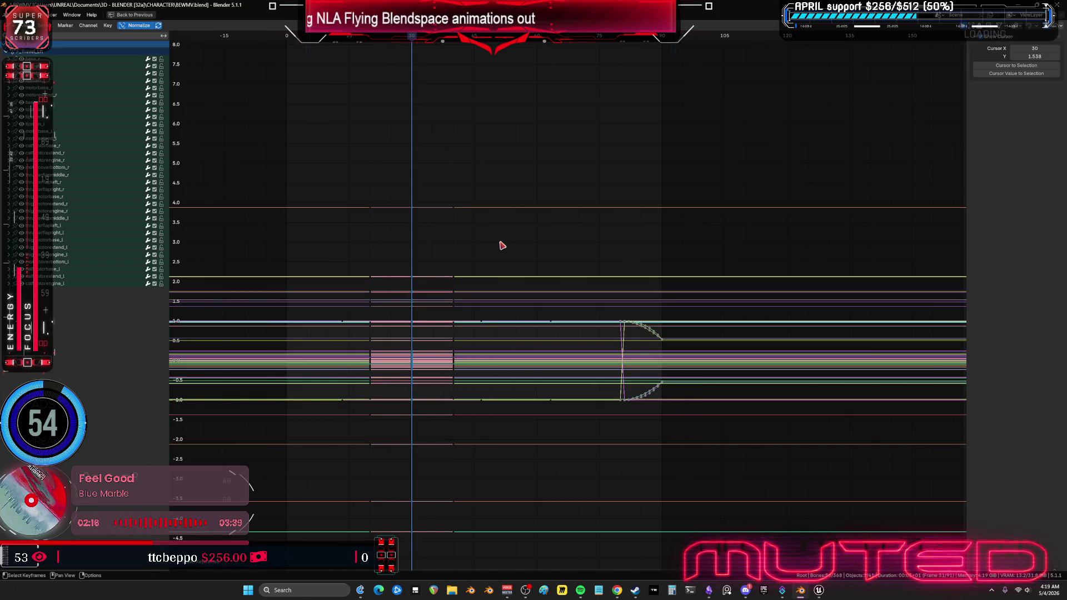
Step: Shift the remaining keys 30 frames earlier with G -30 and remove the trailing end keys
type("g")
type("-30")
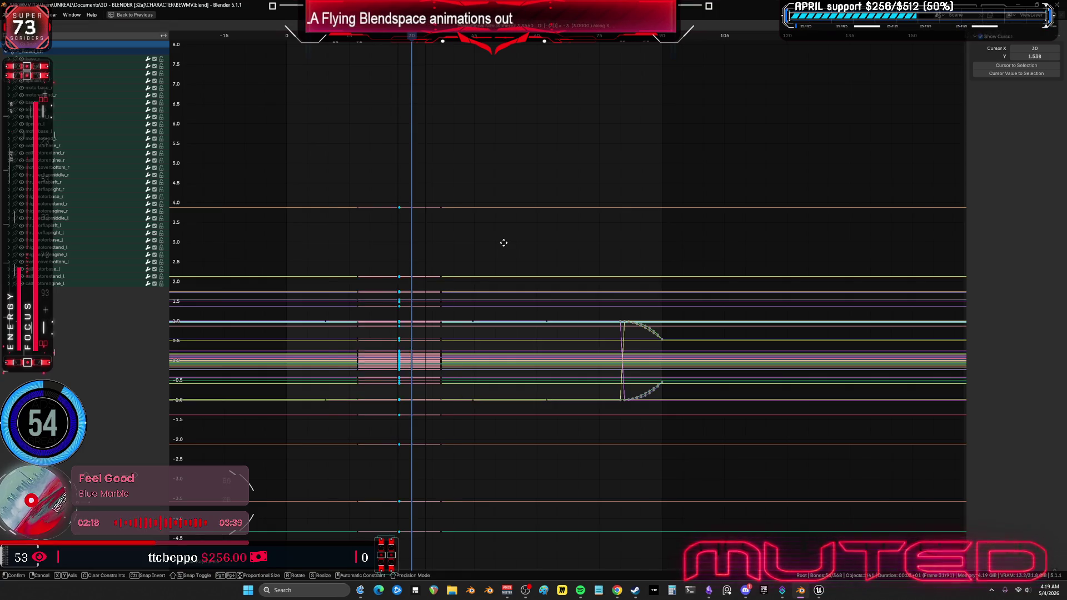
key("Return")
mouse_move(557, 101)
left_mouse_down()
mouse_move(670, 507)
mouse_move(834, 569)
mouse_move(794, 502)
left_mouse_up()
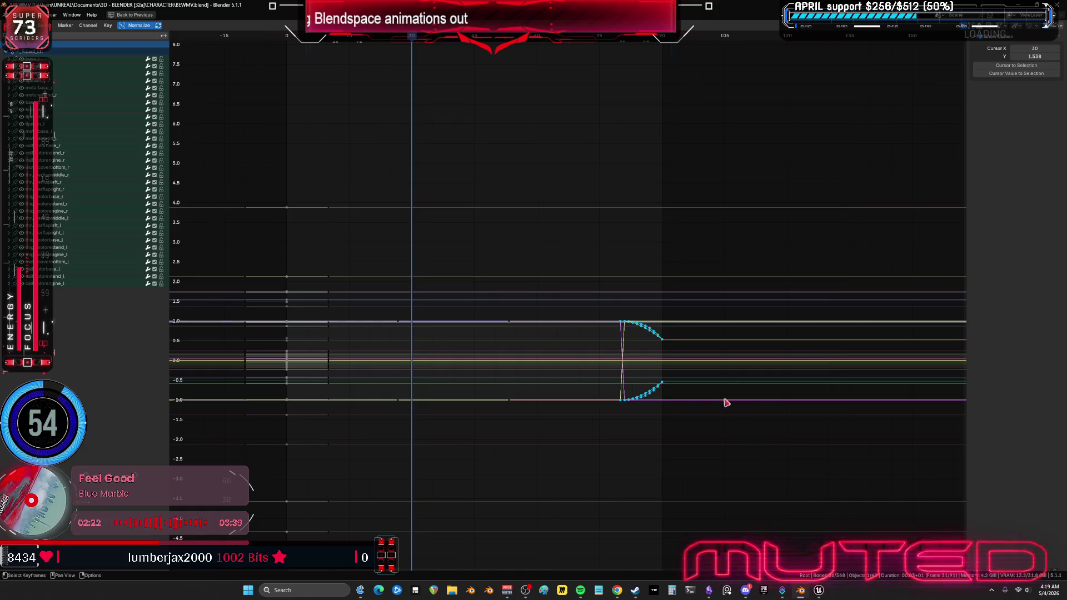
key("Delete")
left_click(663, 39)
key("ctrl+z")
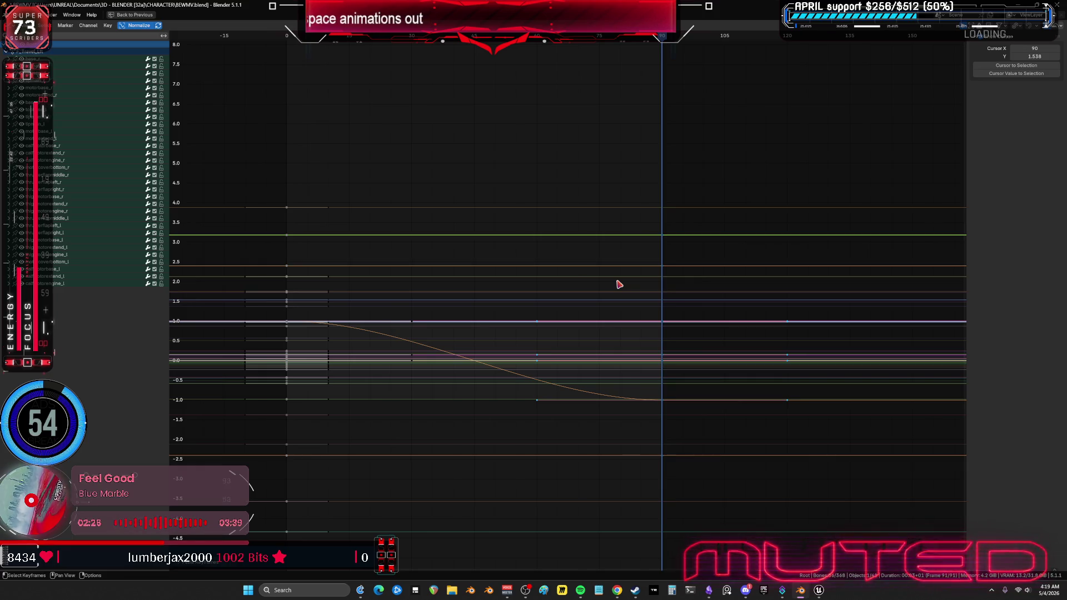
key("Delete")
mouse_move(293, 509)
right_mouse_down("ctrl")
mouse_move(283, 547)
mouse_move(335, 465)
right_mouse_up("ctrl")
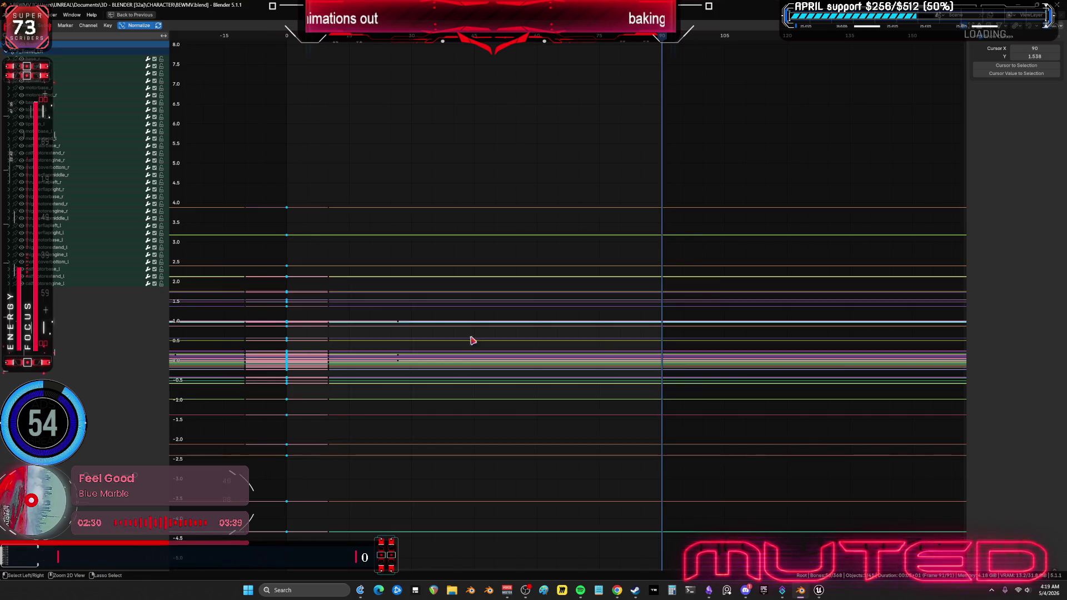
key("ctrl+space")
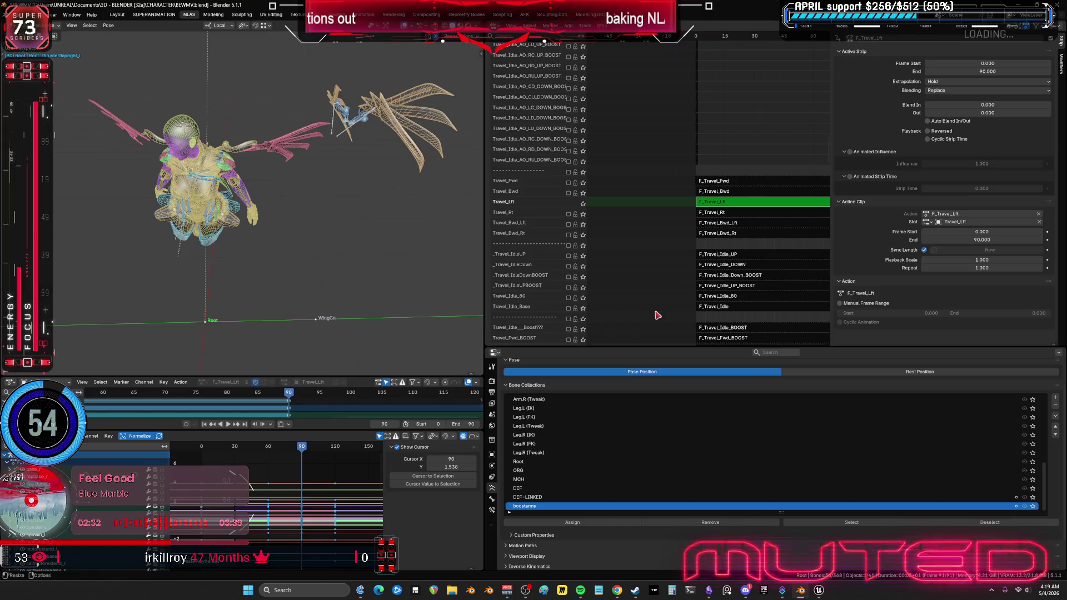
Step: Leave F_Travel_Lft, solo the Travel_Rt track and open the F_Travel_Rt strip for editing
key("Tab")
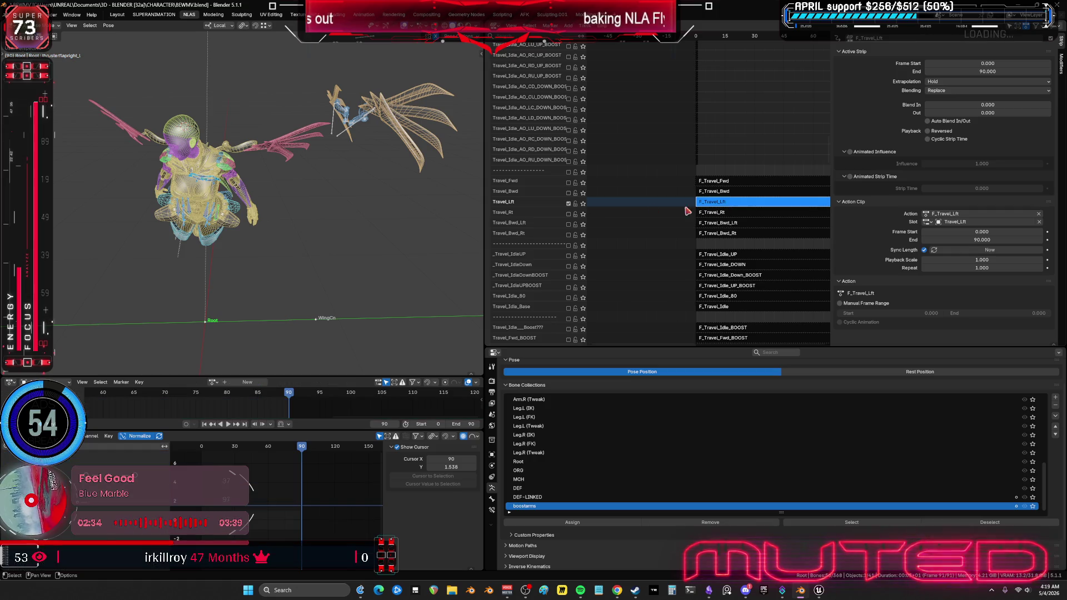
left_click(720, 214)
left_click(568, 214)
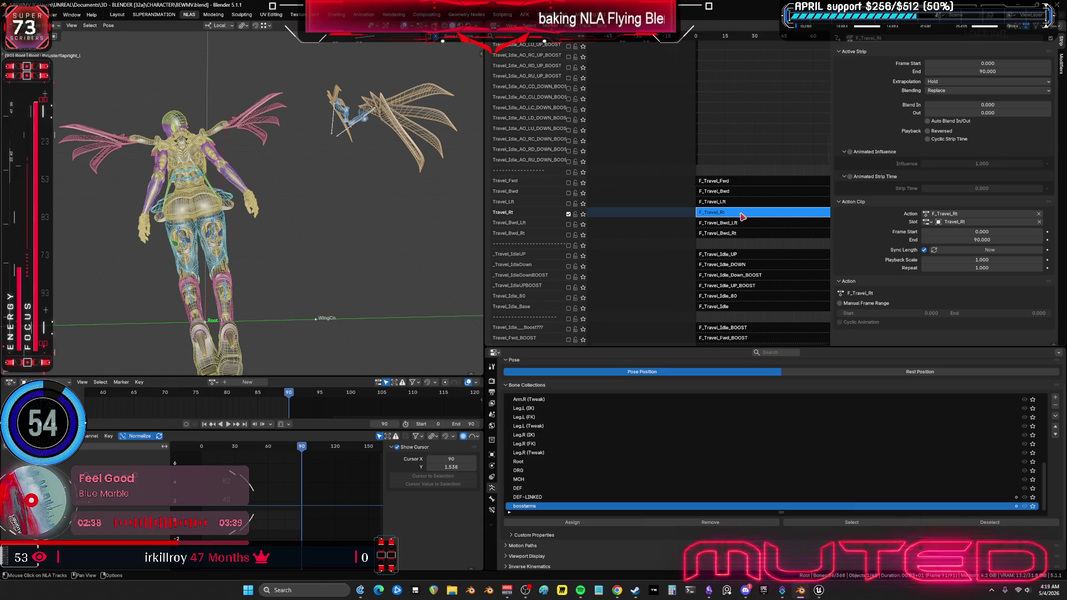
key("Tab")
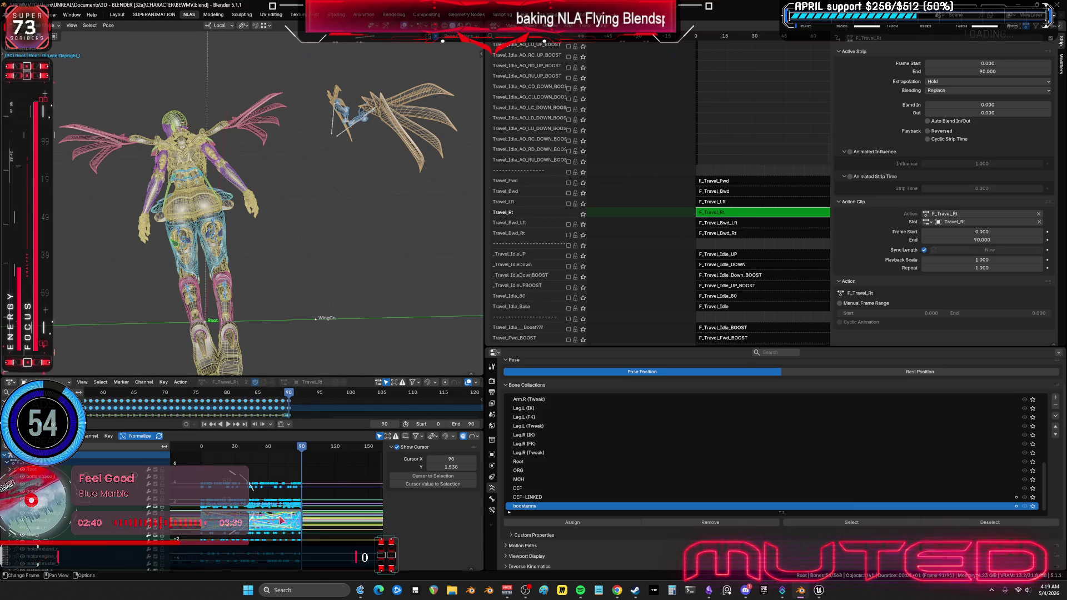
key("ctrl+space")
Step: Clean redundant keyframes from the F_Travel_Rt curves and check frame 30 before restoring the layout
left_click(108, 26)
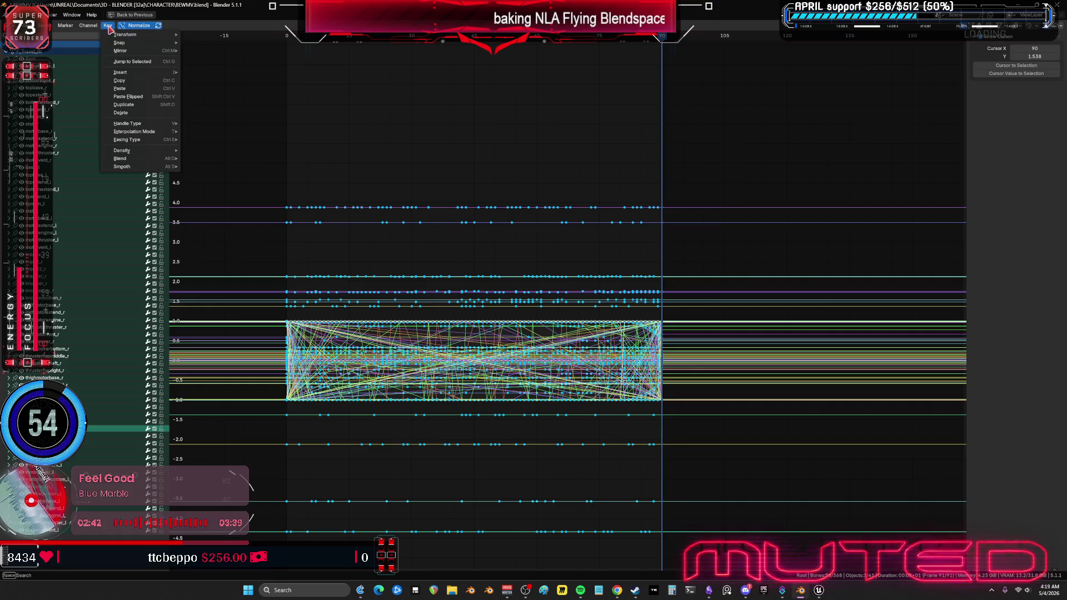
mouse_move(167, 150)
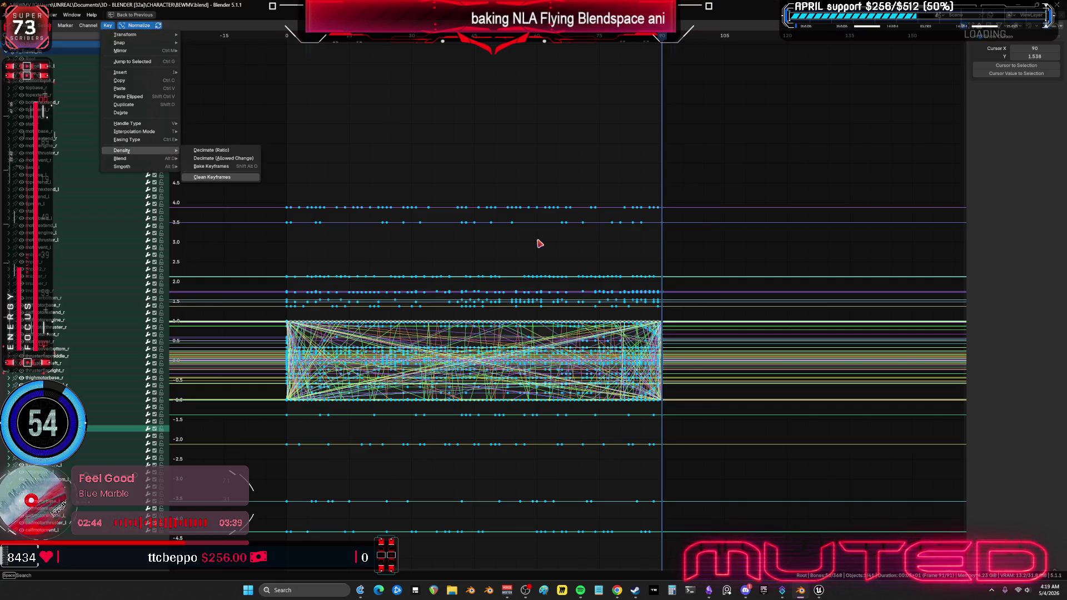
key("Return")
right_click(414, 42)
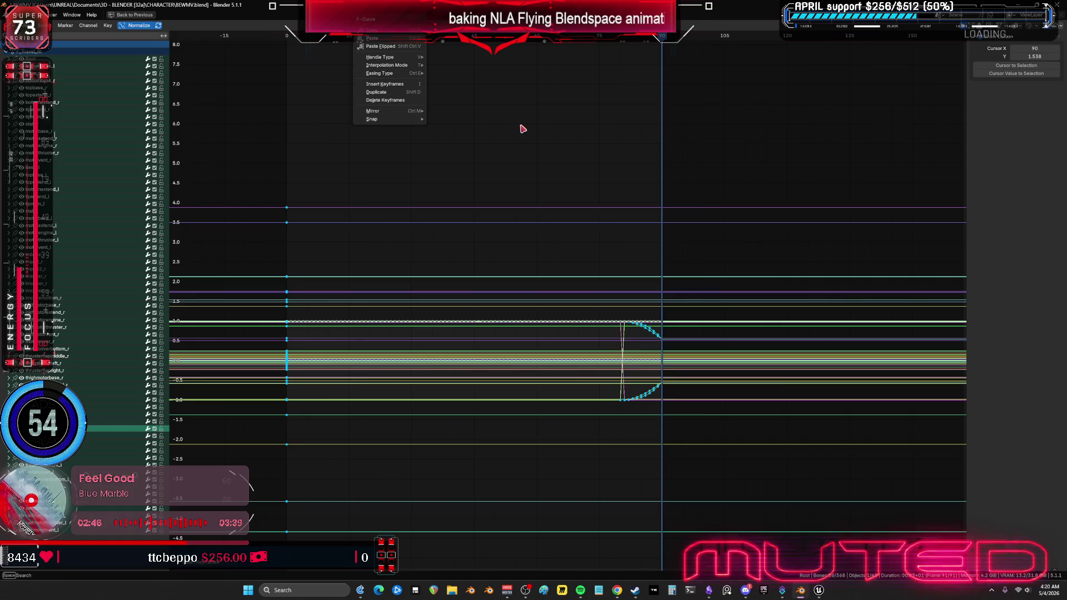
left_click(416, 36)
key("Left")
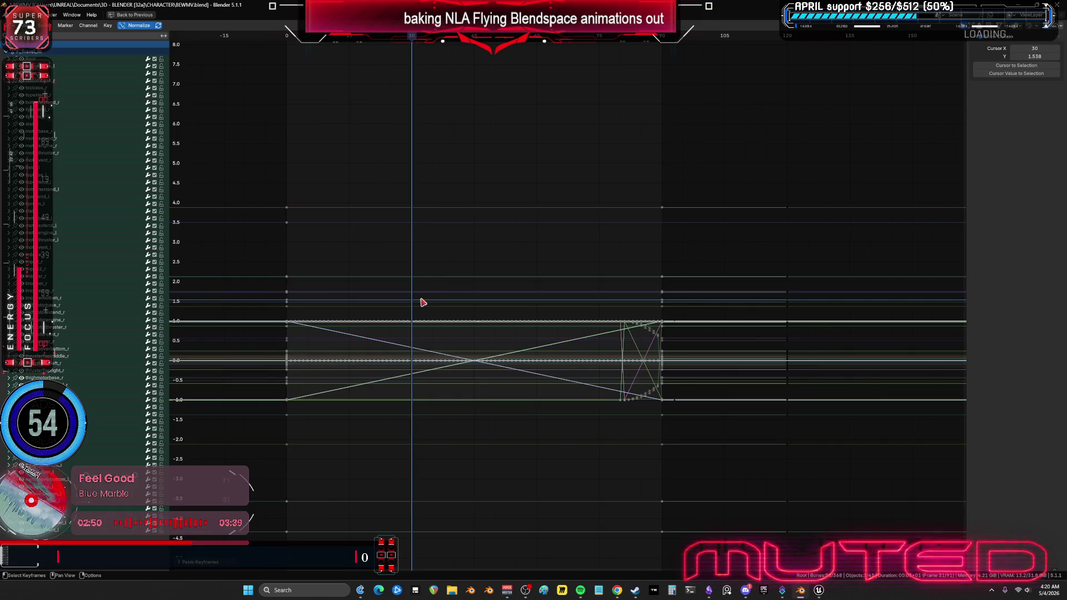
scroll(422, 364, "up", 1)
scroll(415, 366, "down", 1)
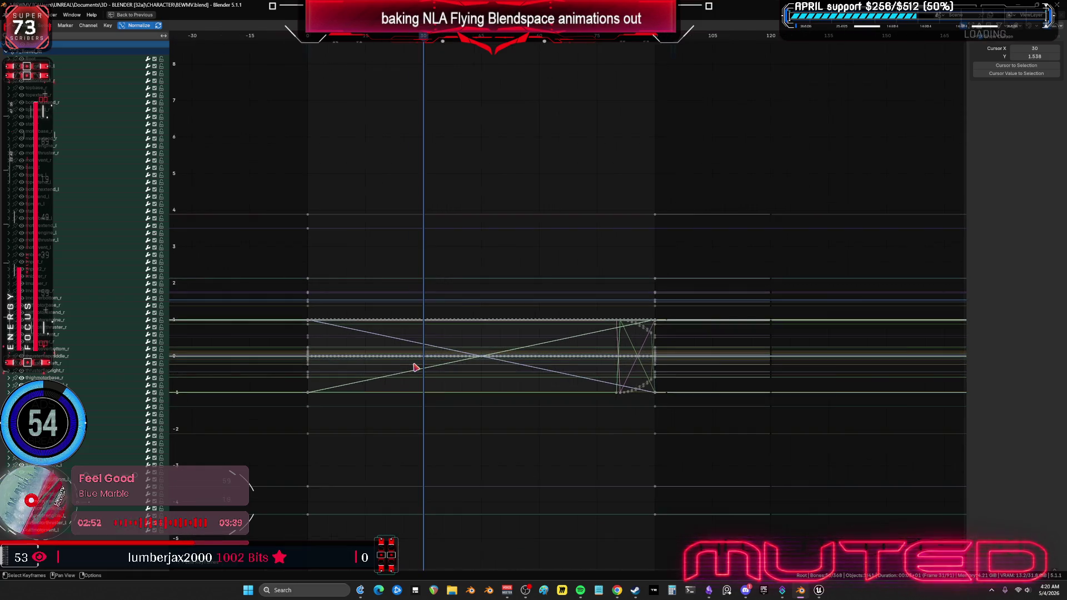
key("ctrl+space")
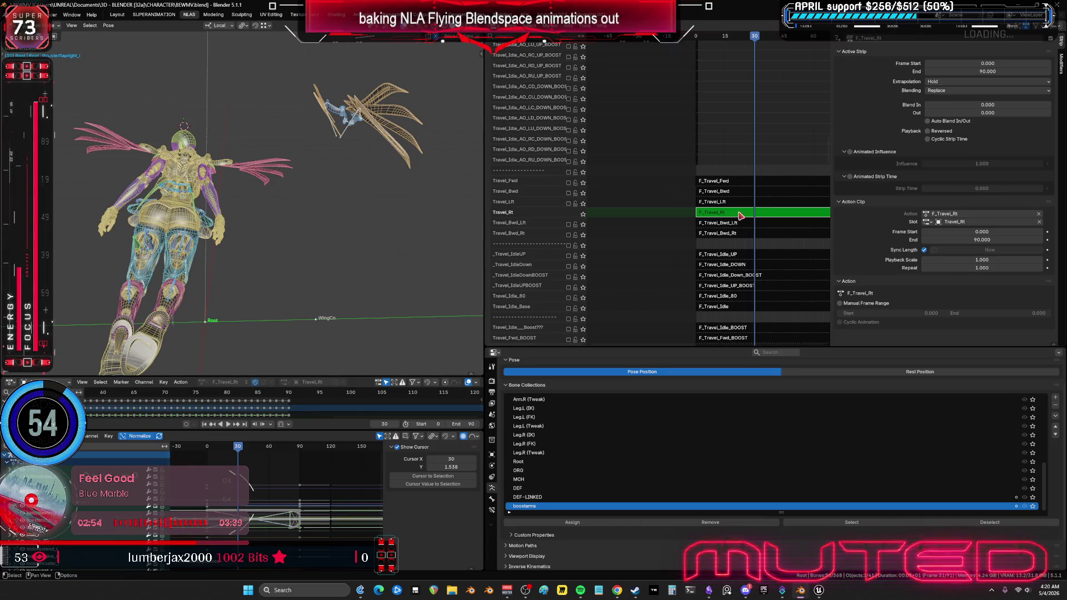
Step: Leave the F_Travel_Rt action, then select the F_Travel_Lft strip and solo and lock its track
key("Tab")
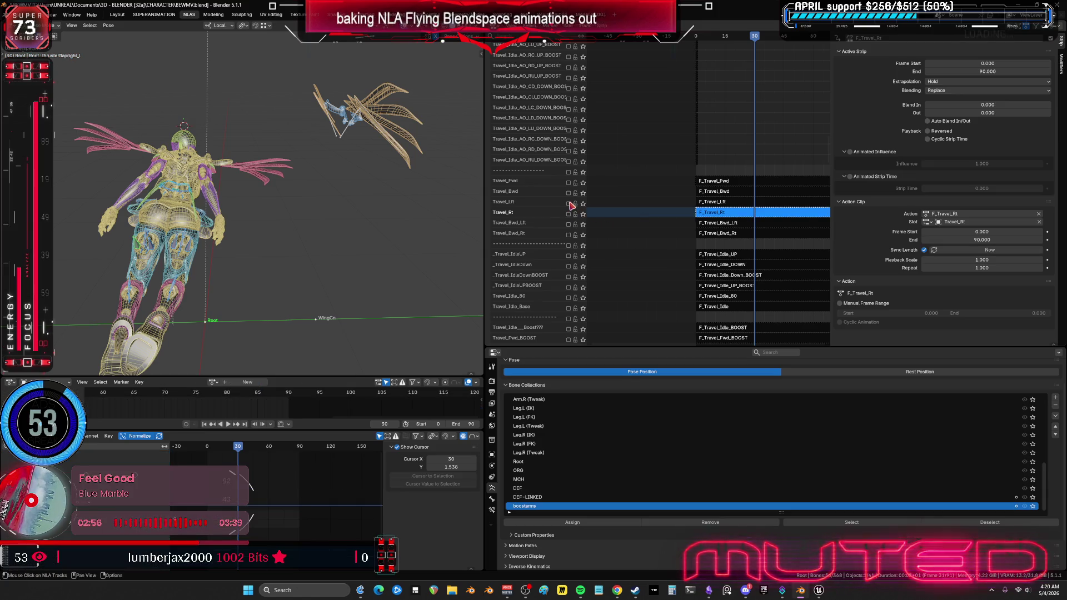
left_click(708, 202)
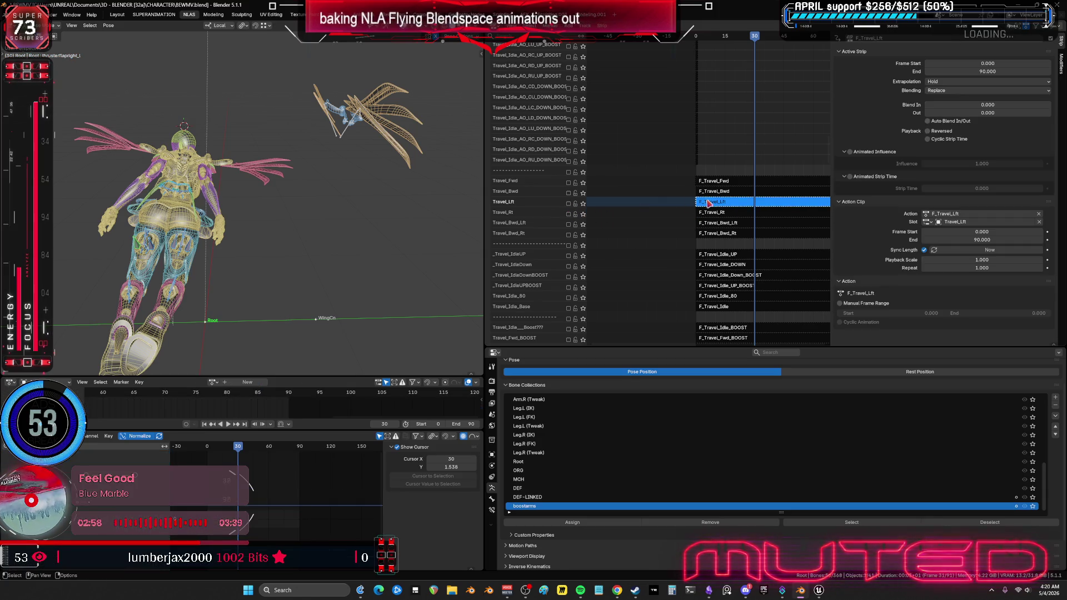
left_click(568, 203)
left_click(575, 204)
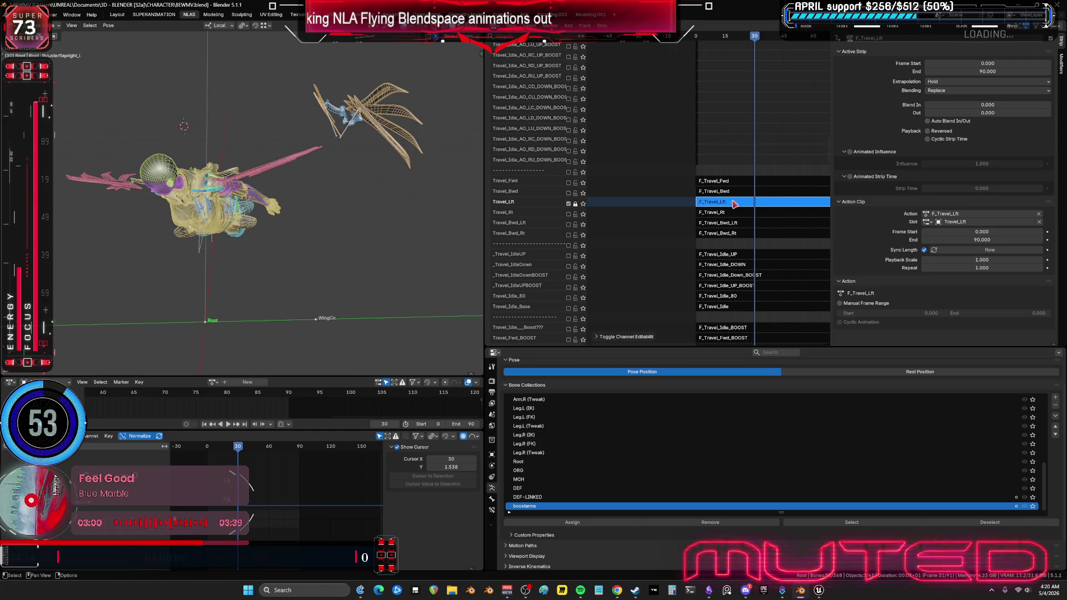
Step: In the F_Travel_Lft action's curves, cut the middle keyframe column to reuse elsewhere
key("Tab")
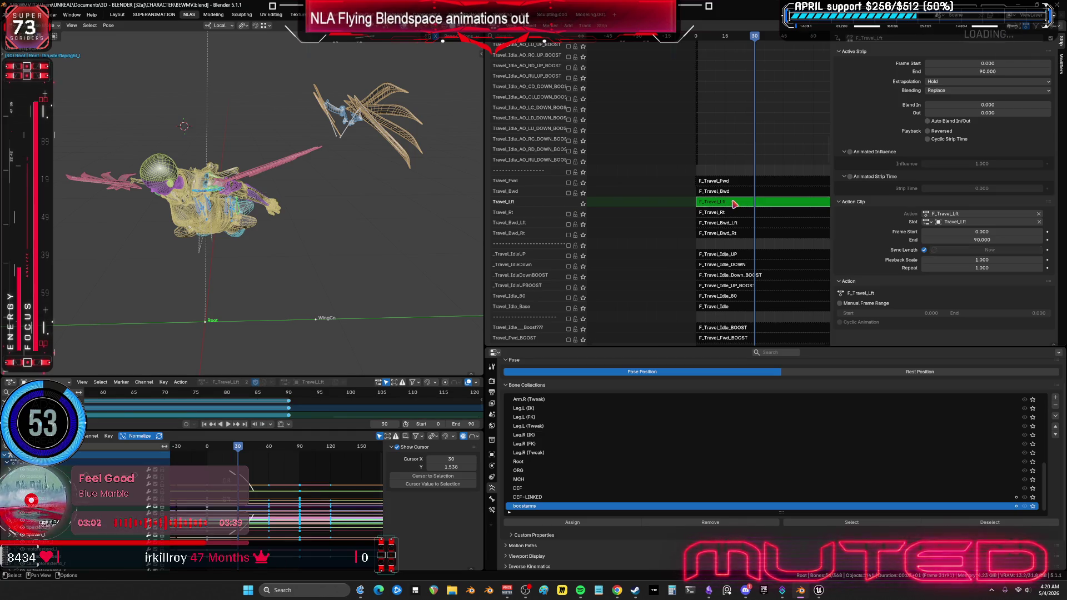
key("Tab")
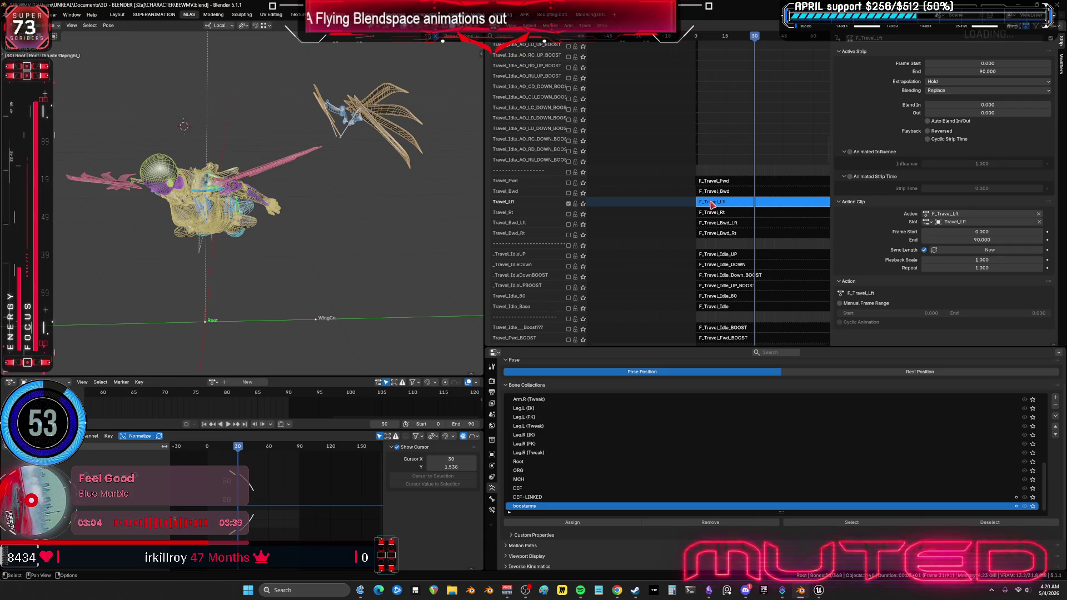
key("Tab")
key("ctrl+space")
key("Home")
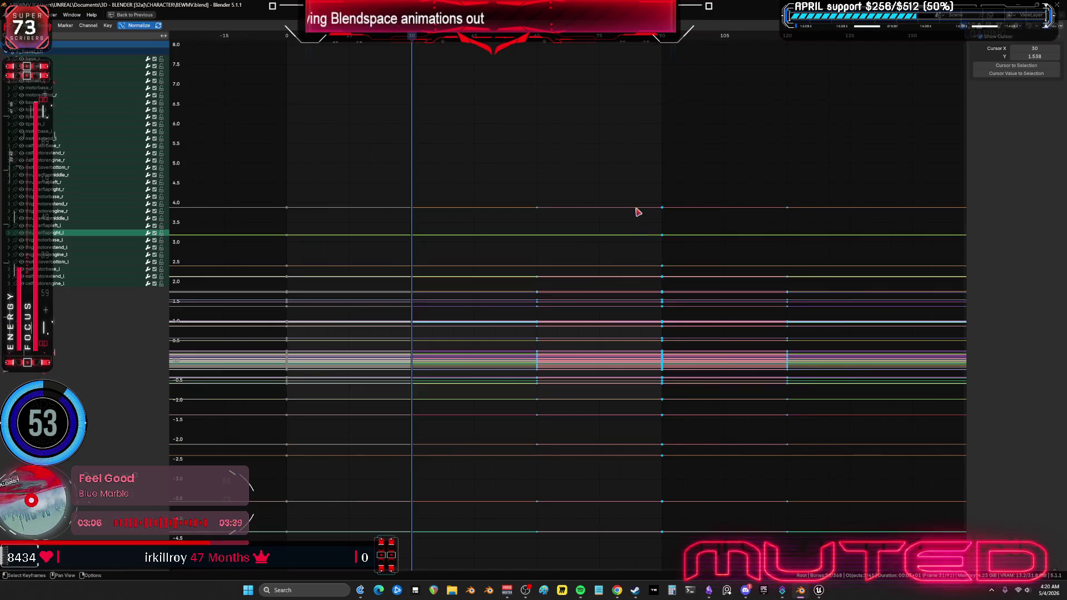
mouse_move(638, 206)
left_mouse_down()
mouse_move(664, 525)
mouse_move(687, 461)
left_mouse_up()
key("ctrl+x")
key("ctrl+space")
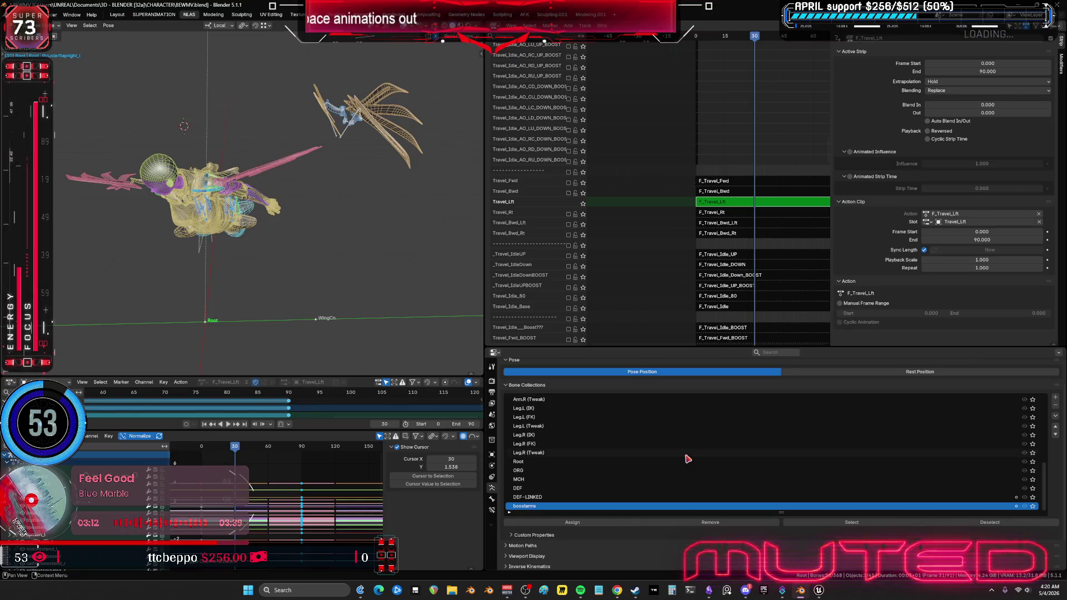
Step: Solo Travel_Rt, edit the F_Travel_Rt action and paste the copied keys at frame 31
key("Tab")
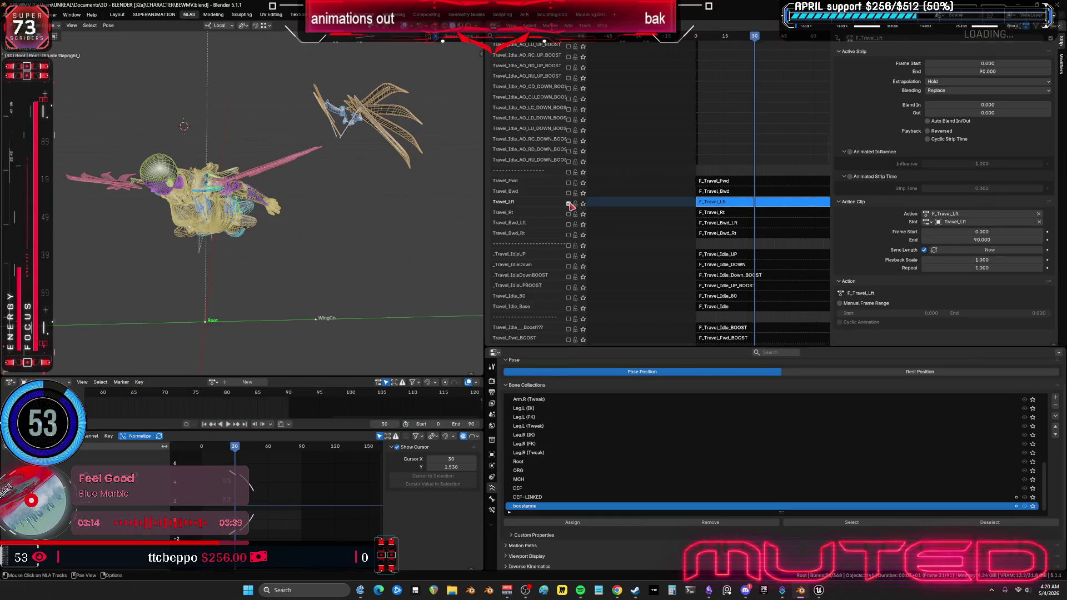
left_click(569, 214)
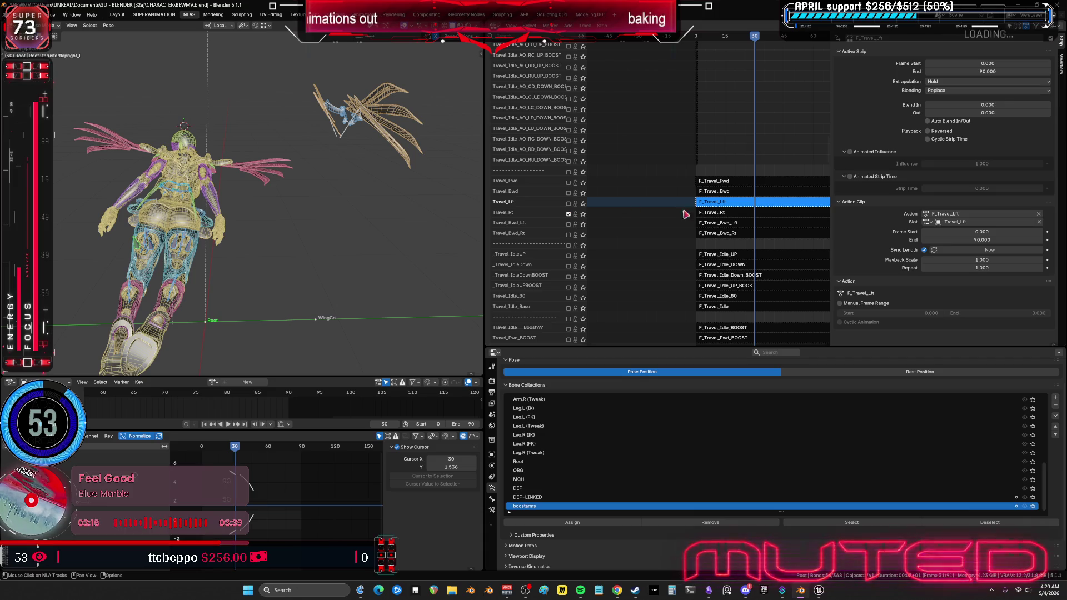
left_click(722, 216)
key("Tab")
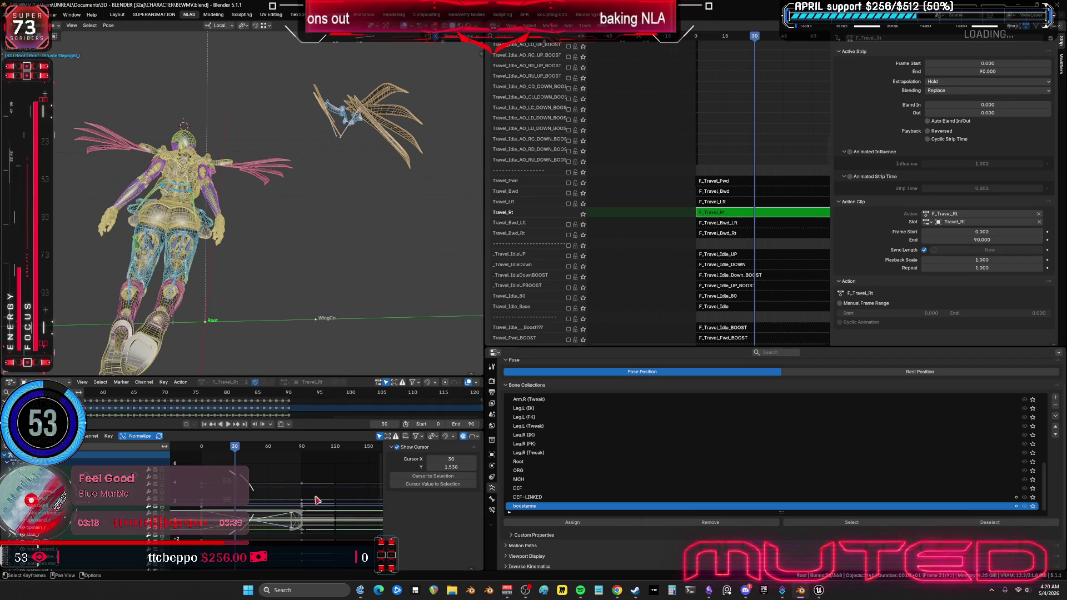
key("ctrl+space")
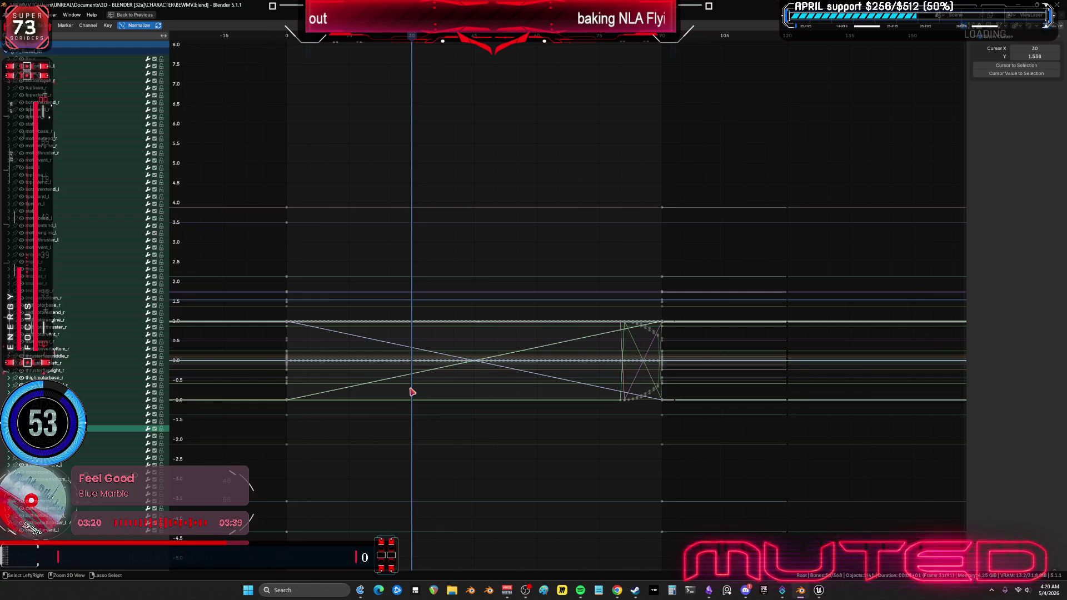
mouse_move(423, 37)
left_mouse_down()
mouse_move(436, 37)
mouse_move(416, 36)
left_mouse_up()
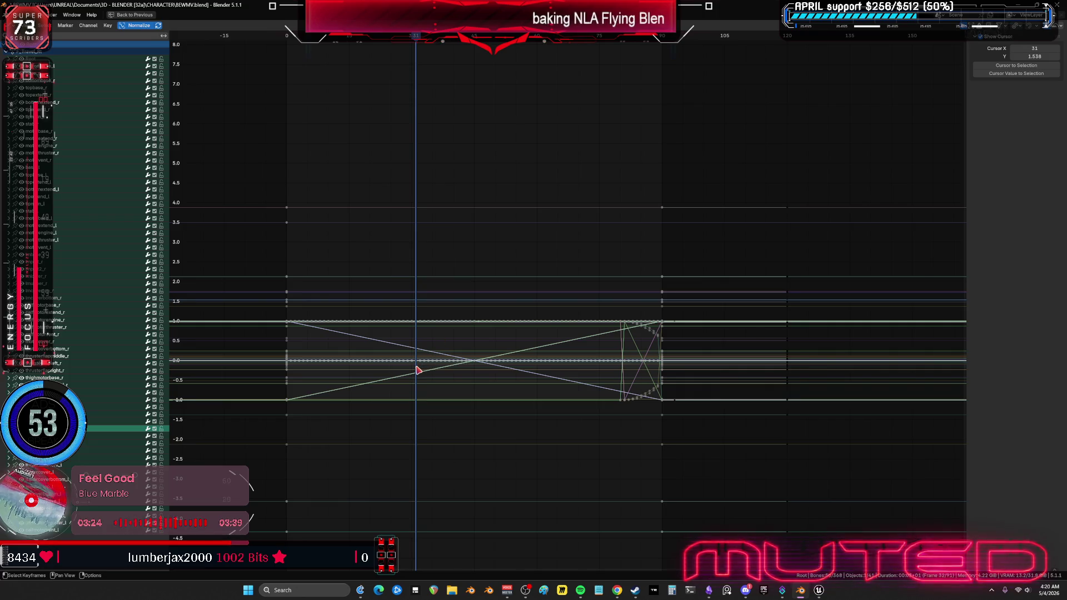
key("a")
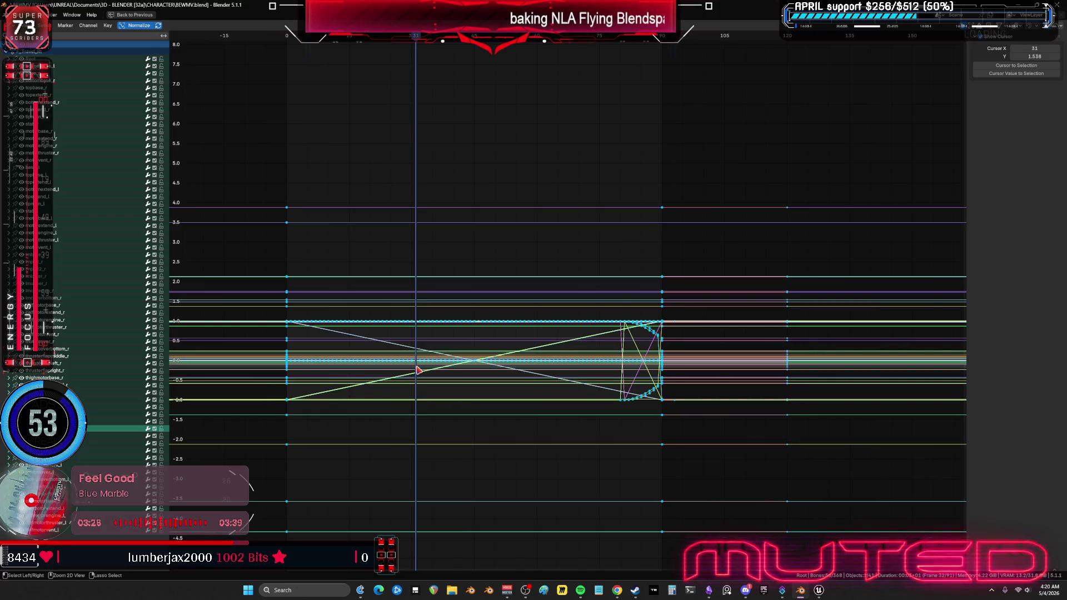
key("ctrl+v")
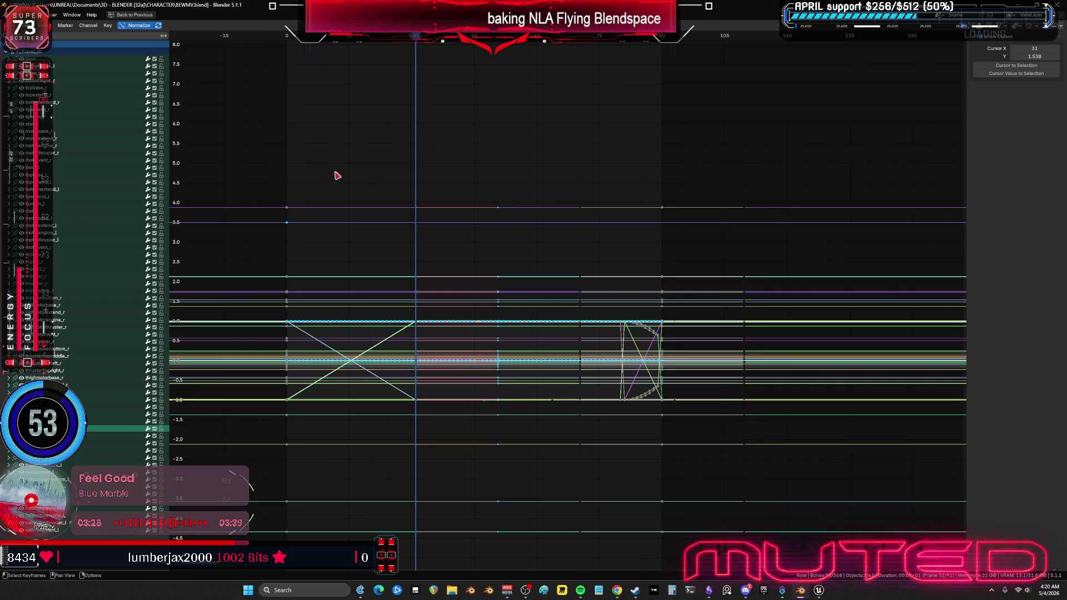
Step: Replace F_Travel_Rt's frame-0 keyframes with the copied keys pasted at frame 0, then scale them in time
key("alt+a")
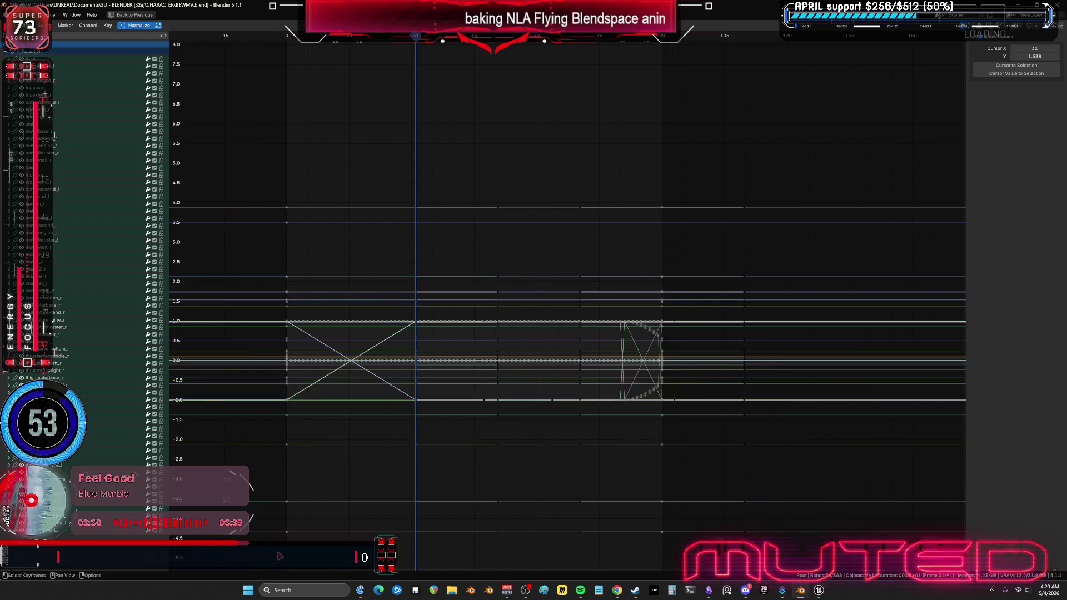
key("b")
left_click_drag(275, 553, 320, 165)
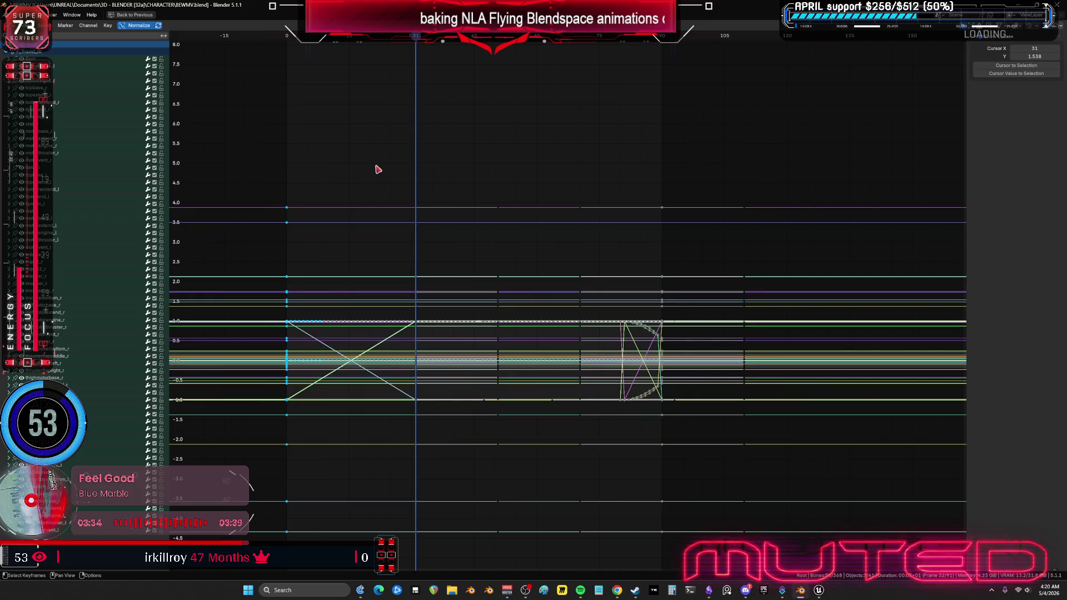
key("Delete")
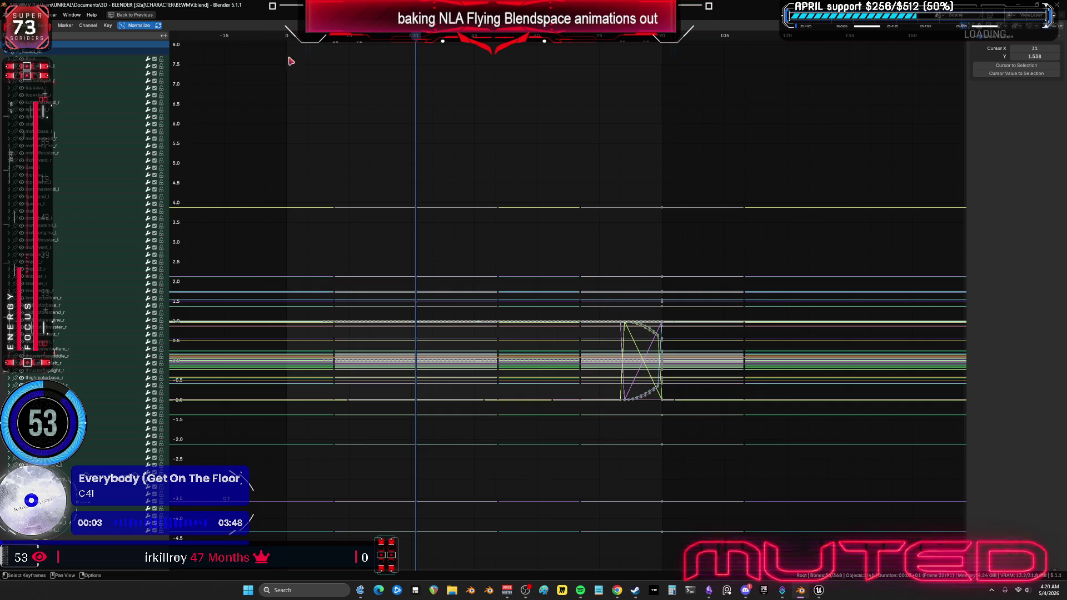
left_click(287, 35)
key("ctrl+v")
key("s")
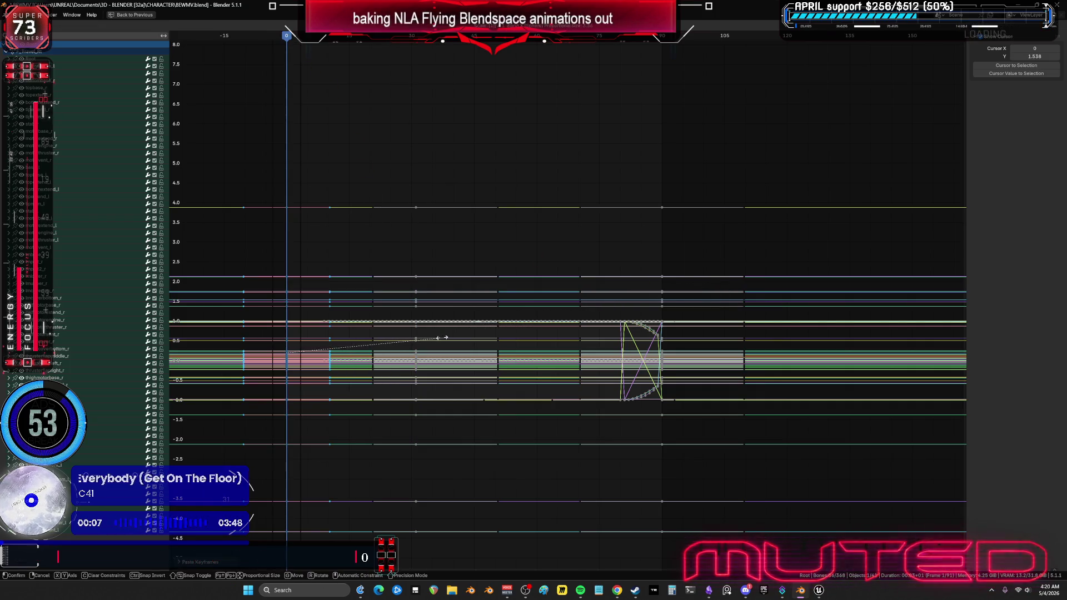
left_click(440, 338)
Step: Delete F_Travel_Rt's keyframes after frame 0 and put the playhead at frame 90
mouse_move(487, 462)
left_mouse_down()
mouse_move(418, 448)
mouse_move(500, 328)
left_mouse_up()
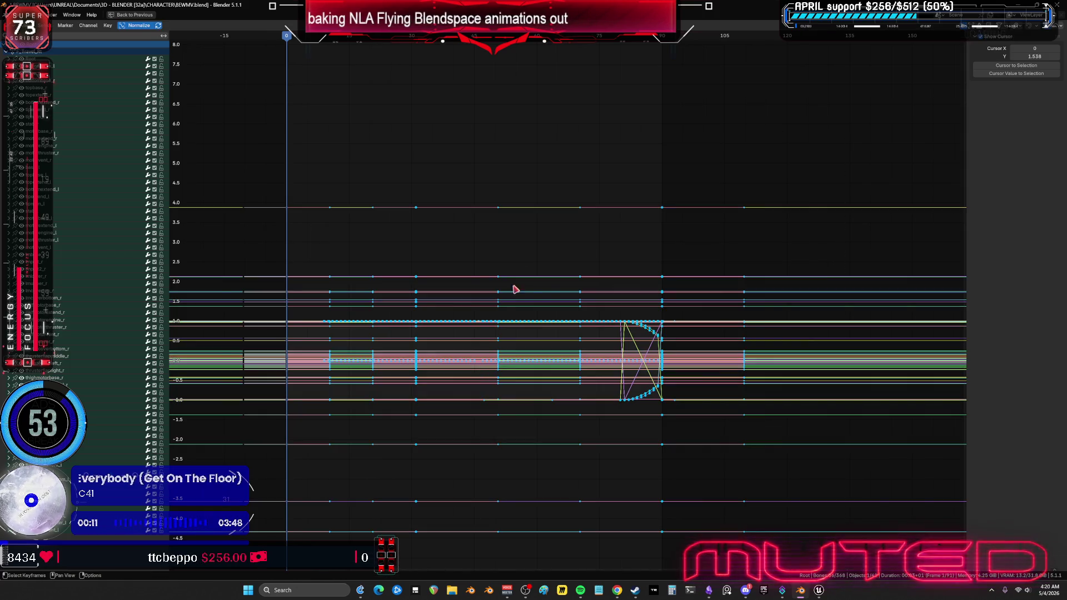
key("Delete")
left_click(665, 39)
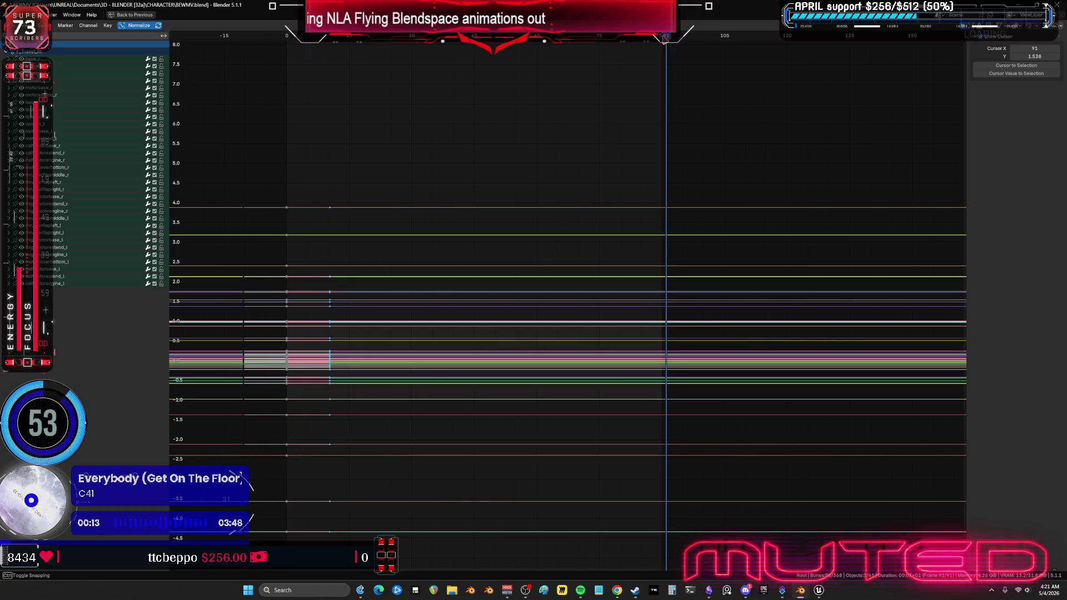
left_click(662, 39)
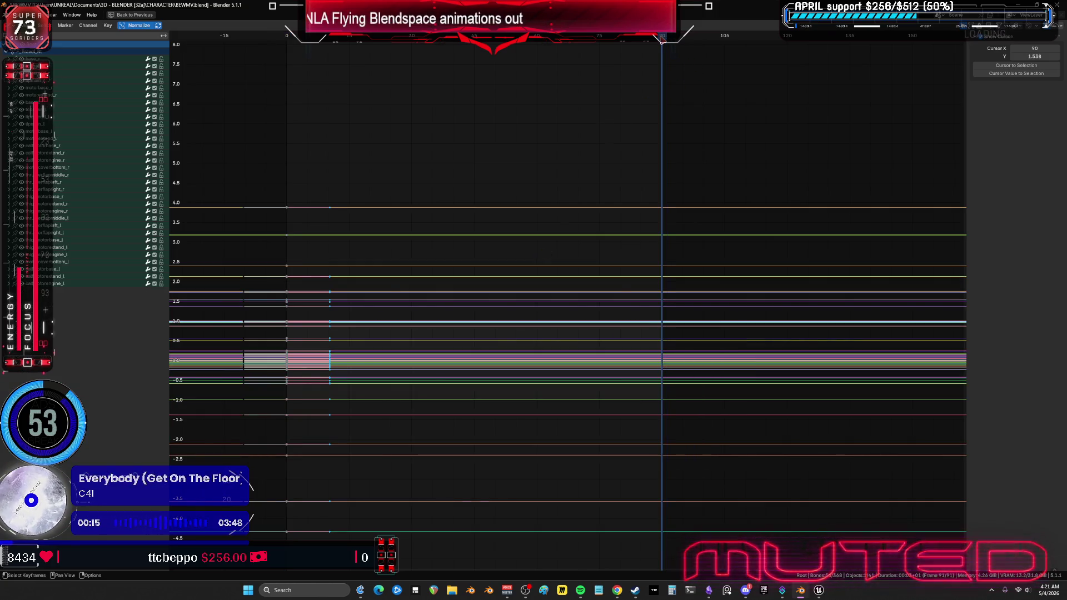
key("ctrl+space")
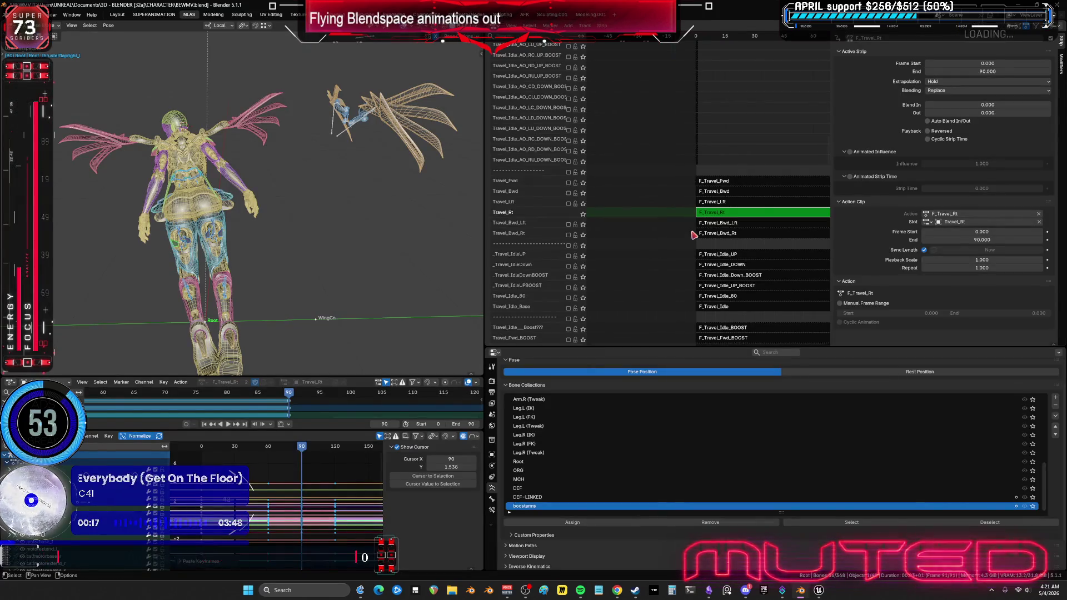
Step: Exit F_Travel_Rt, move the solo from Travel_Rt to Travel_Bwd_Lft, and scrub back through the poses
key("Tab")
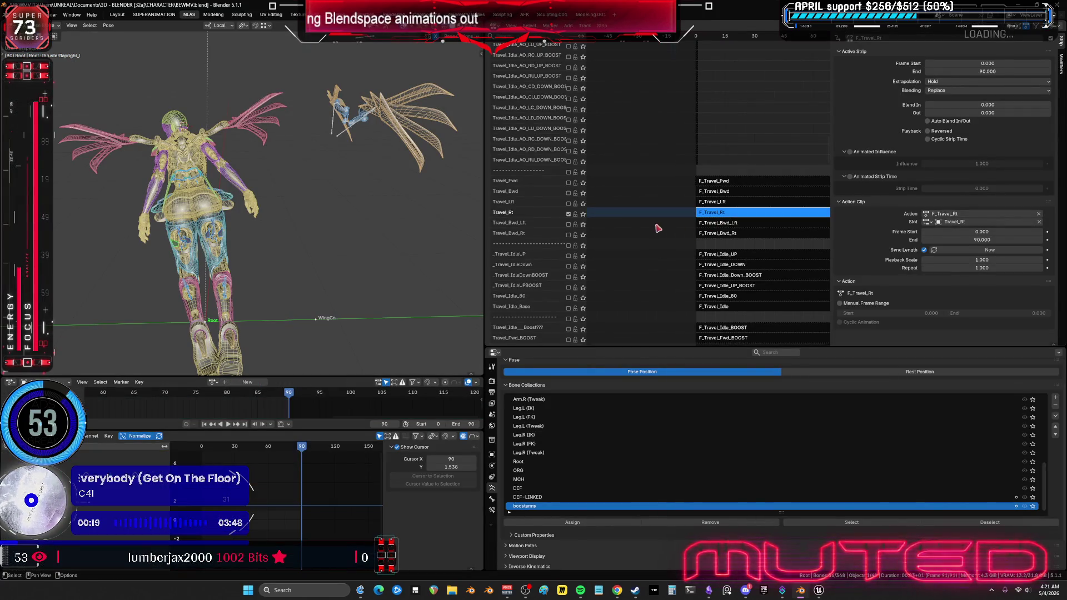
left_click(569, 214)
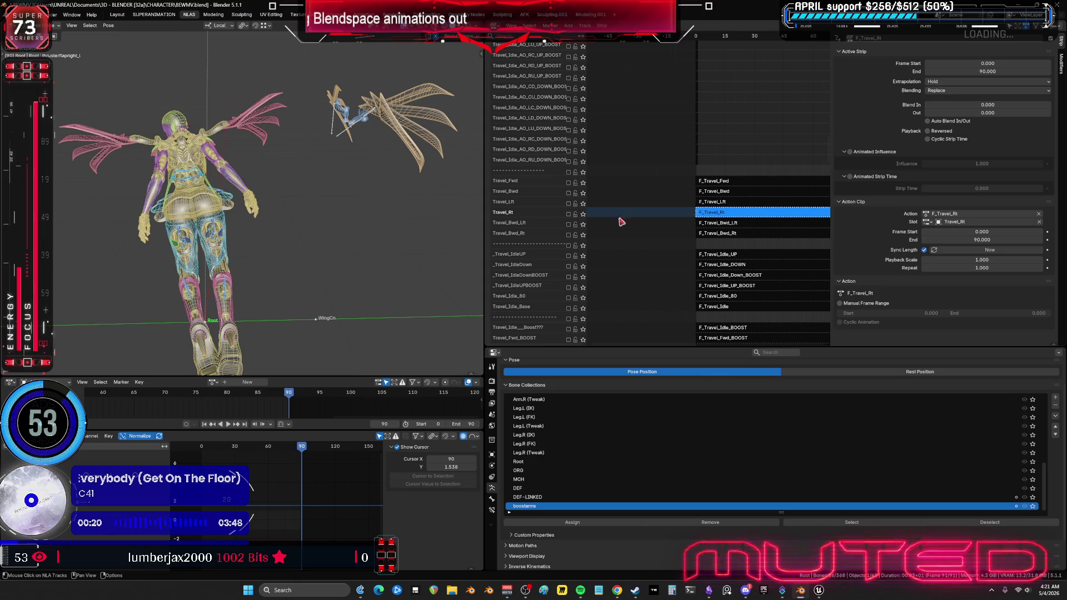
left_click(568, 224)
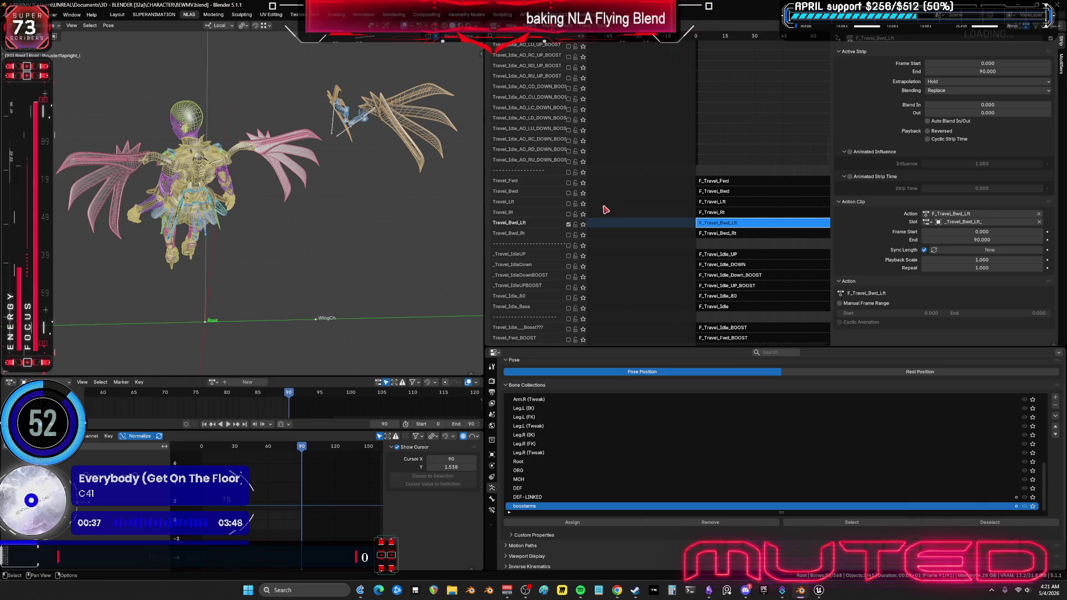
left_click_drag(301, 452, 201, 466)
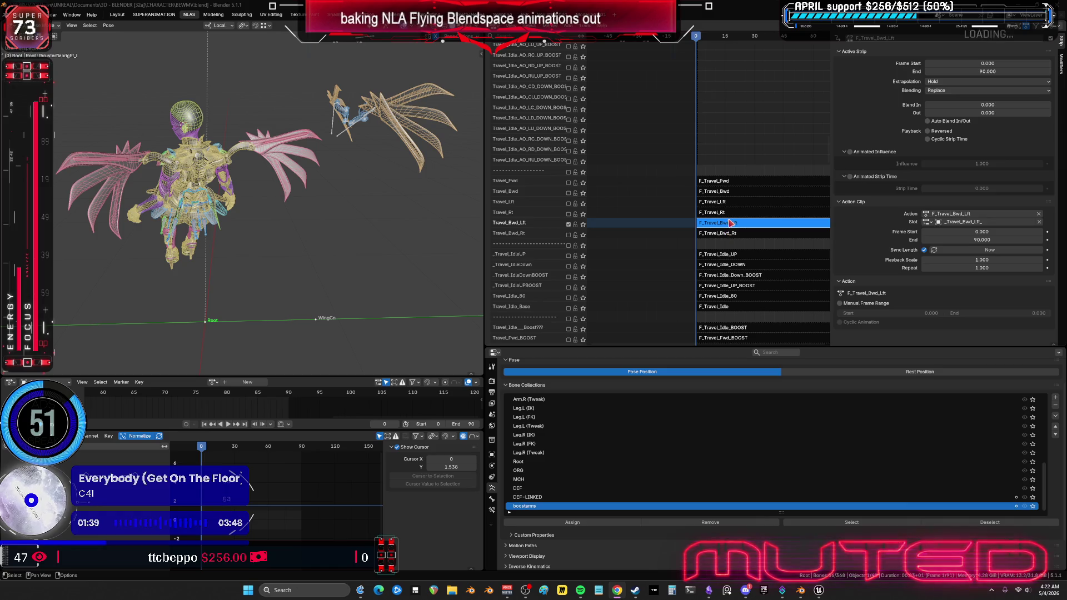
Step: Enter tweak mode on the F_Travel_Bwd_Lft strip to edit its action
key("Tab")
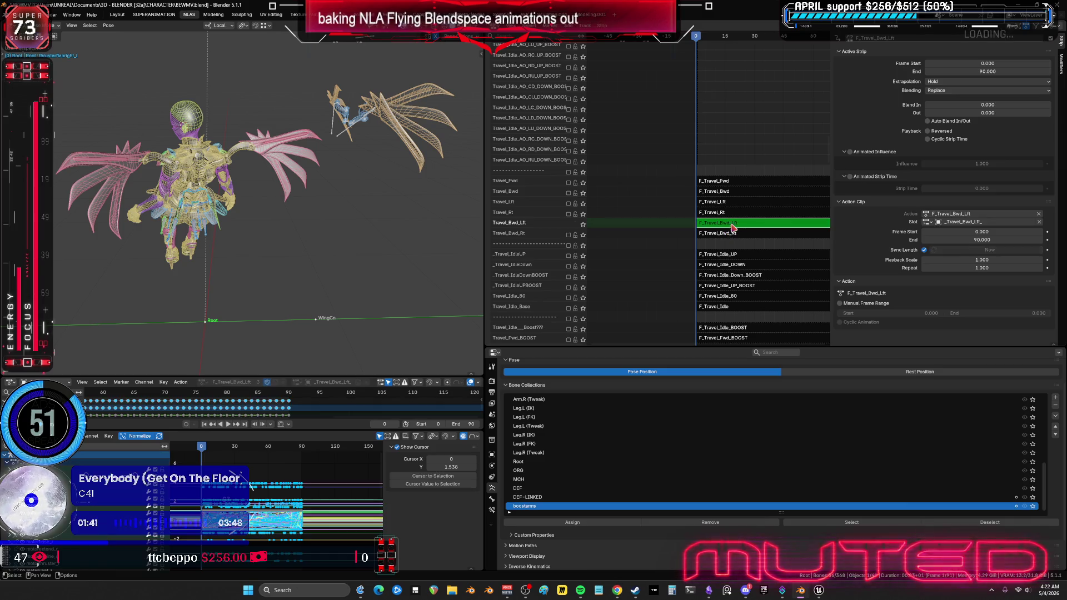
Step: Run Clean Keyframes on the F_Travel_Bwd_Lft curves in the maximized Graph Editor
key("ctrl+space")
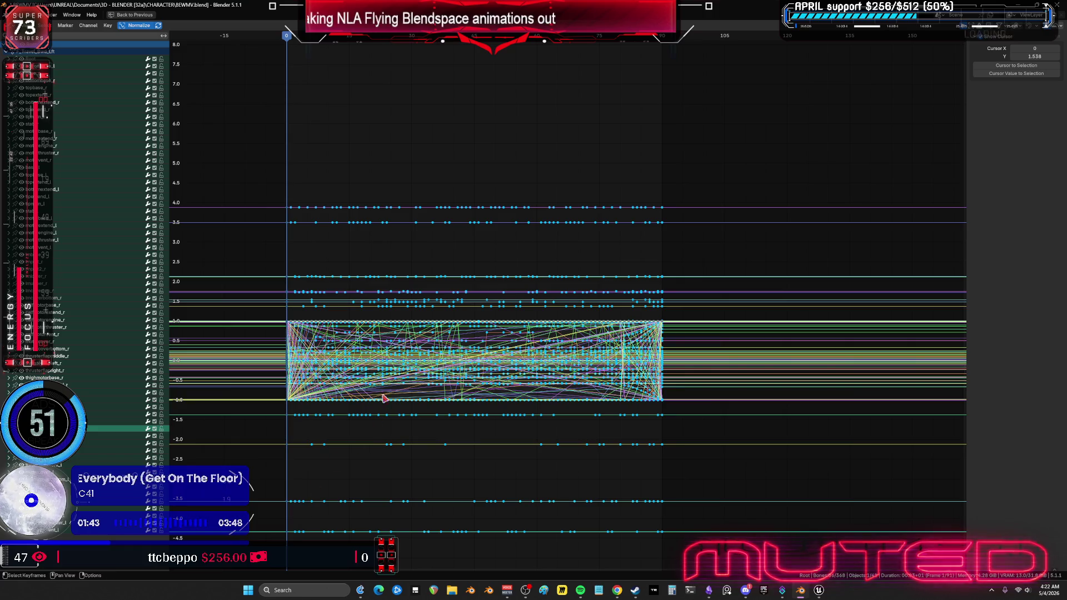
left_click(108, 25)
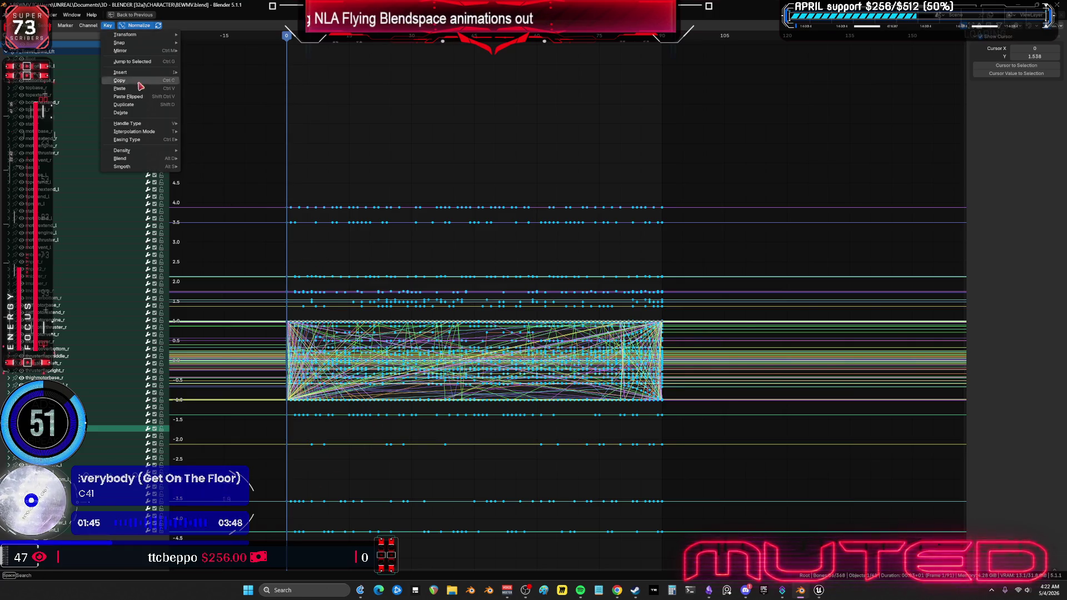
mouse_move(157, 161)
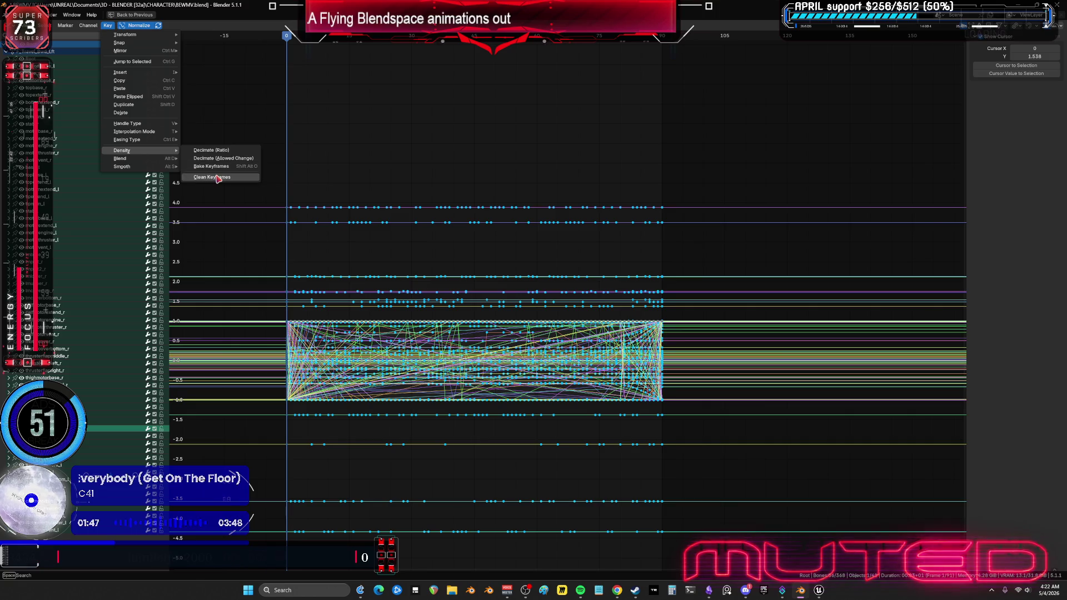
key("Return")
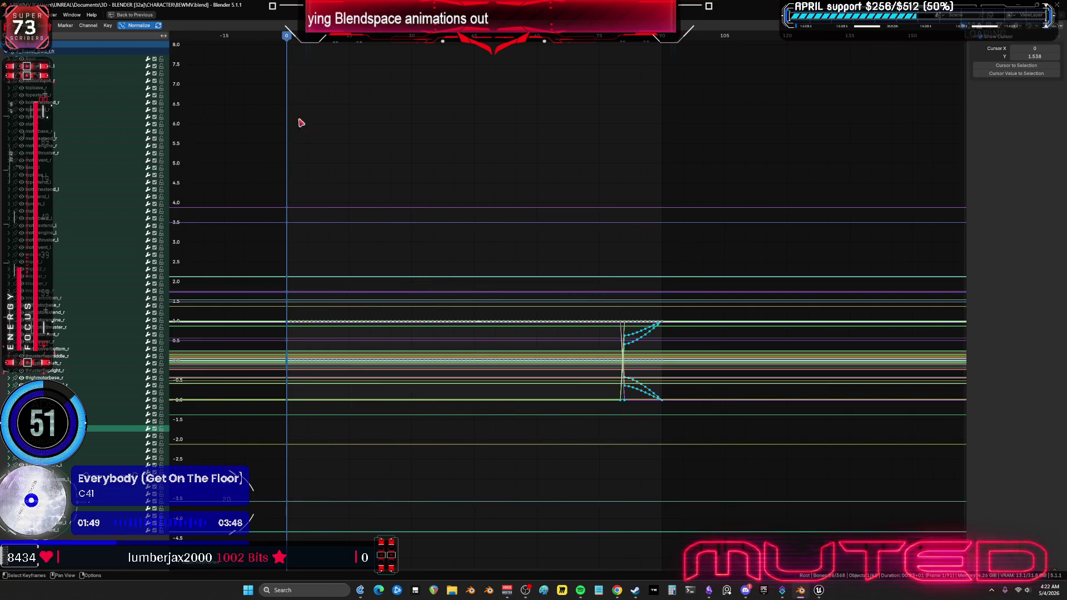
Step: Paste the copied keys at frame 30, then replace the frame-0 keys with a pasted set
left_click(412, 43)
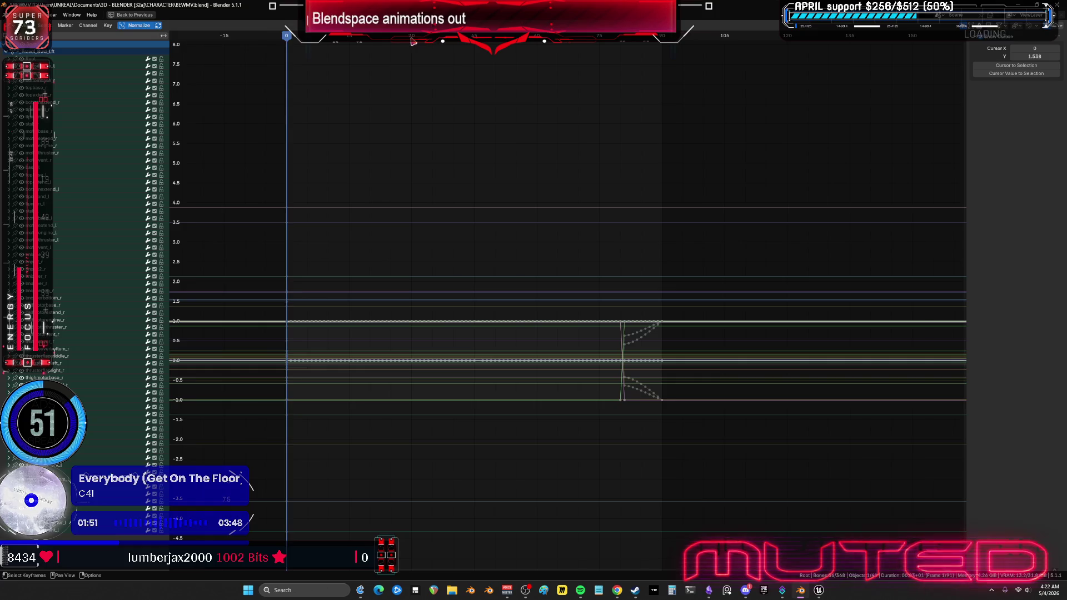
left_click(412, 42)
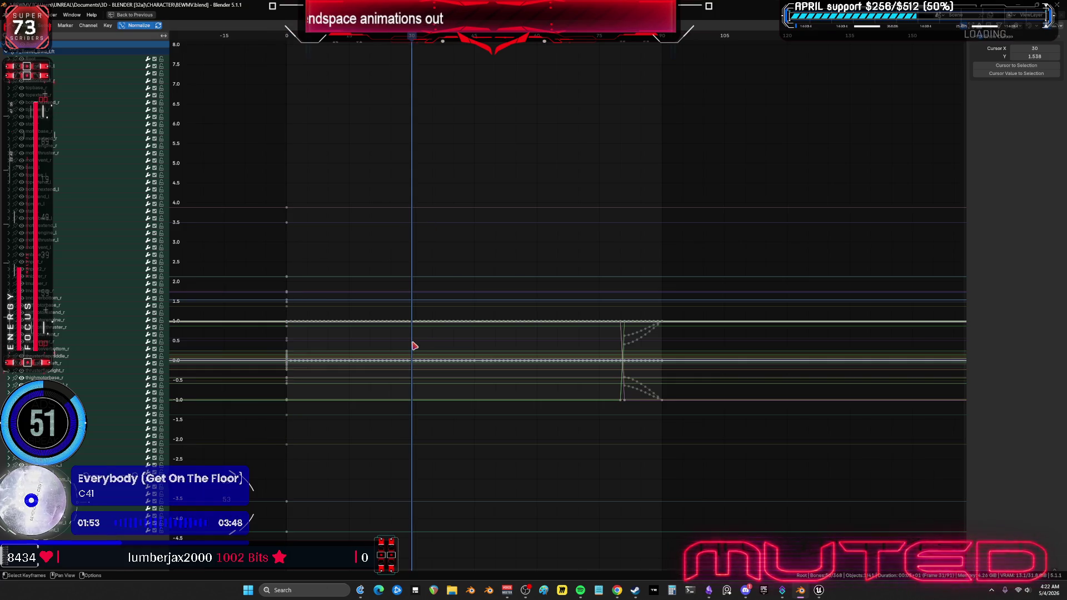
key("a")
key("ctrl+v")
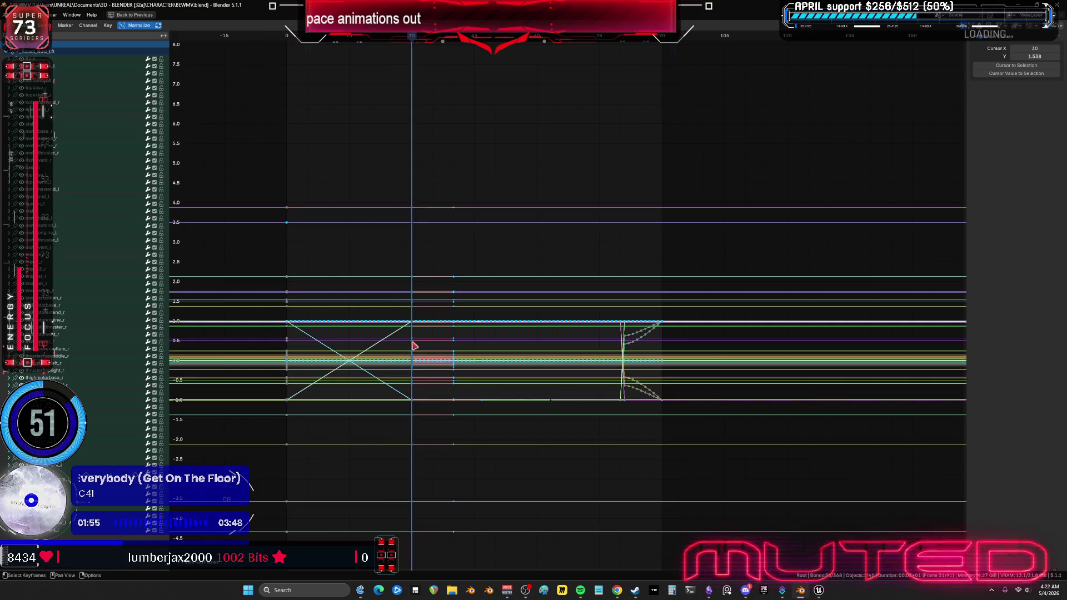
mouse_move(257, 148)
left_mouse_down()
mouse_move(393, 561)
mouse_move(410, 562)
left_mouse_up()
key("x")
left_click(287, 34)
key("ctrl+v")
Step: Delete the keys from frame 20 onward and paste the copied keys at frame 90
left_click_drag(761, 125, 358, 564)
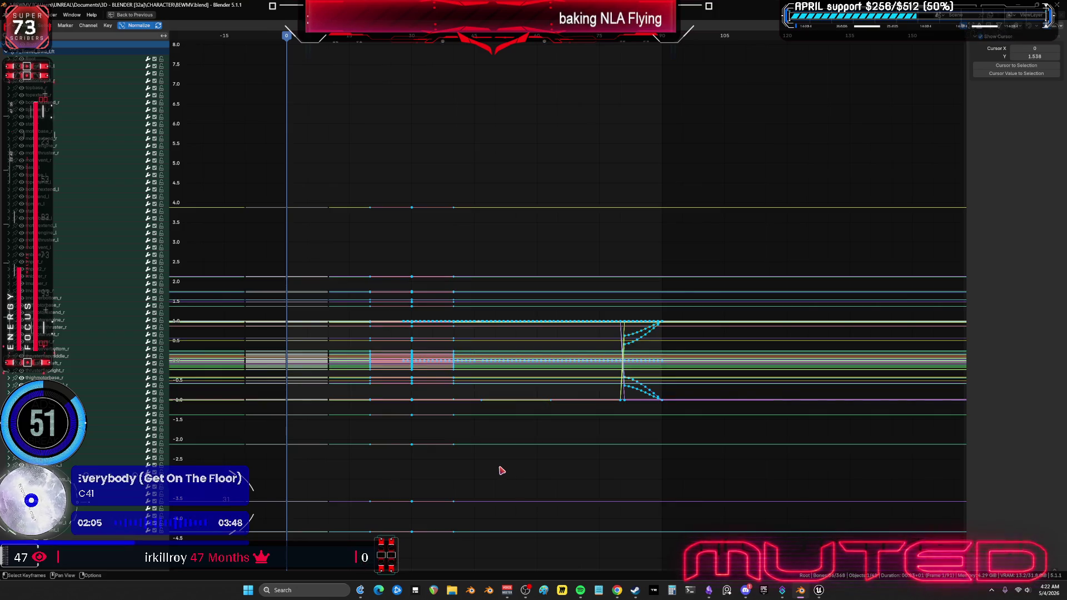
key("x")
left_click(662, 37)
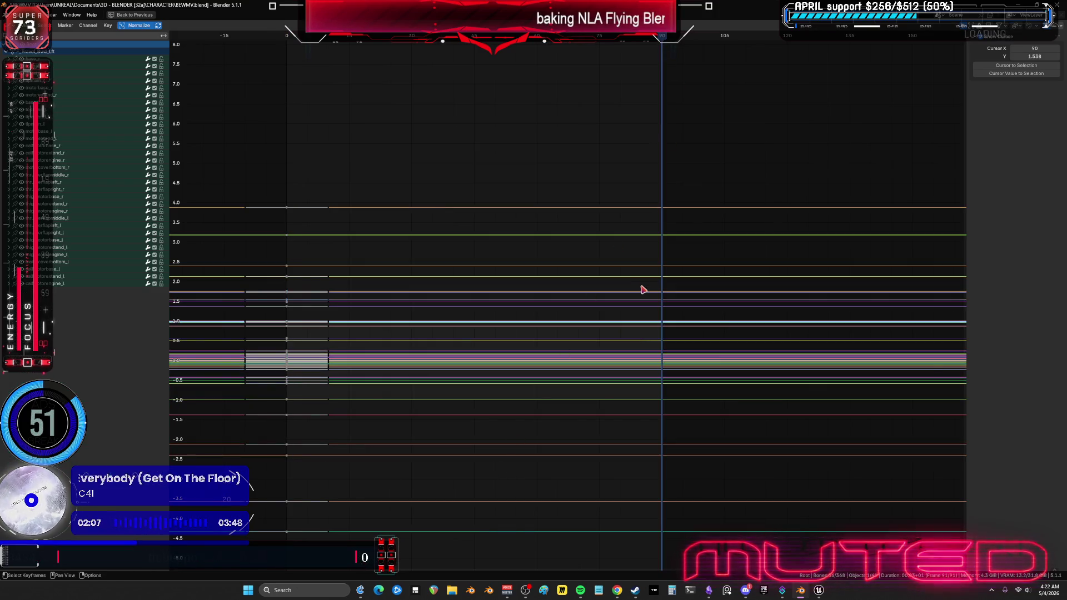
key("ctrl+v")
key("ctrl+space")
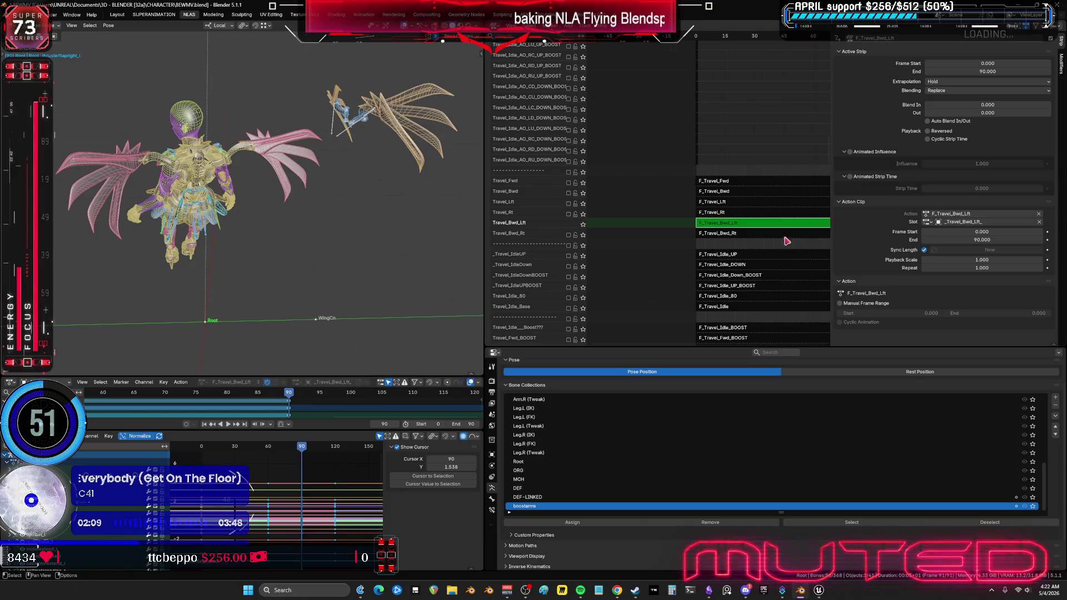
Step: Select and solo the F_Travel_Bwd_Rt strip, edit its action, and frame all curves in the maximized Graph Editor
key("Tab")
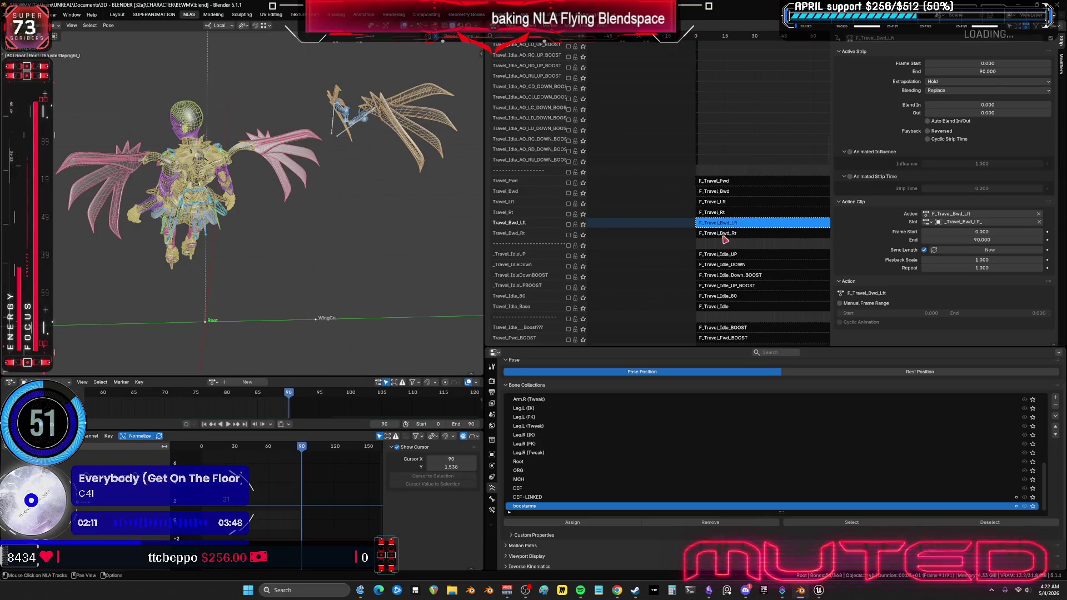
left_click(722, 234)
left_click(569, 235)
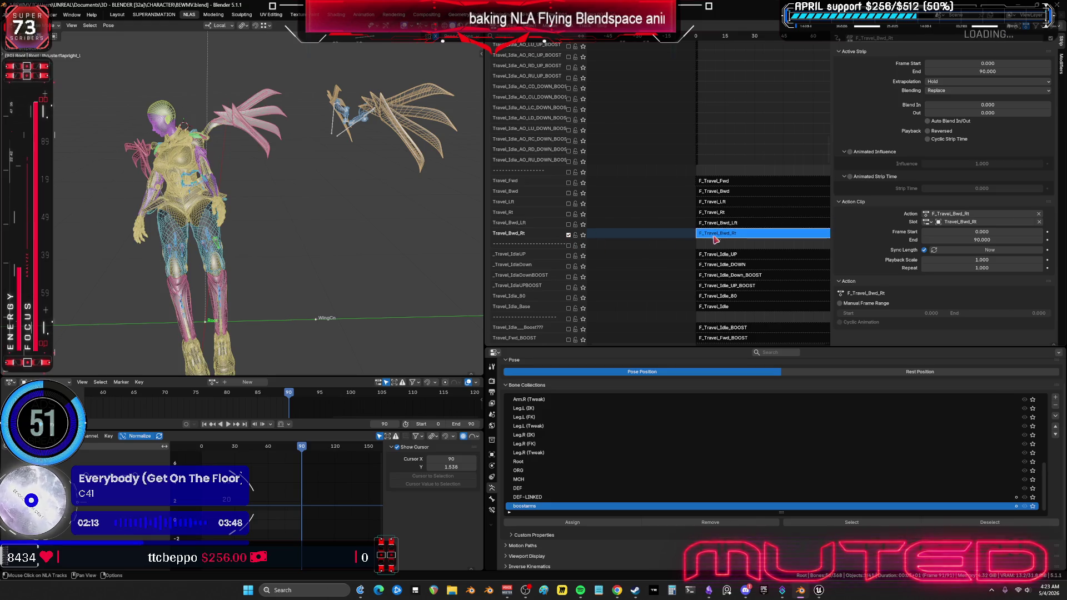
key("Tab")
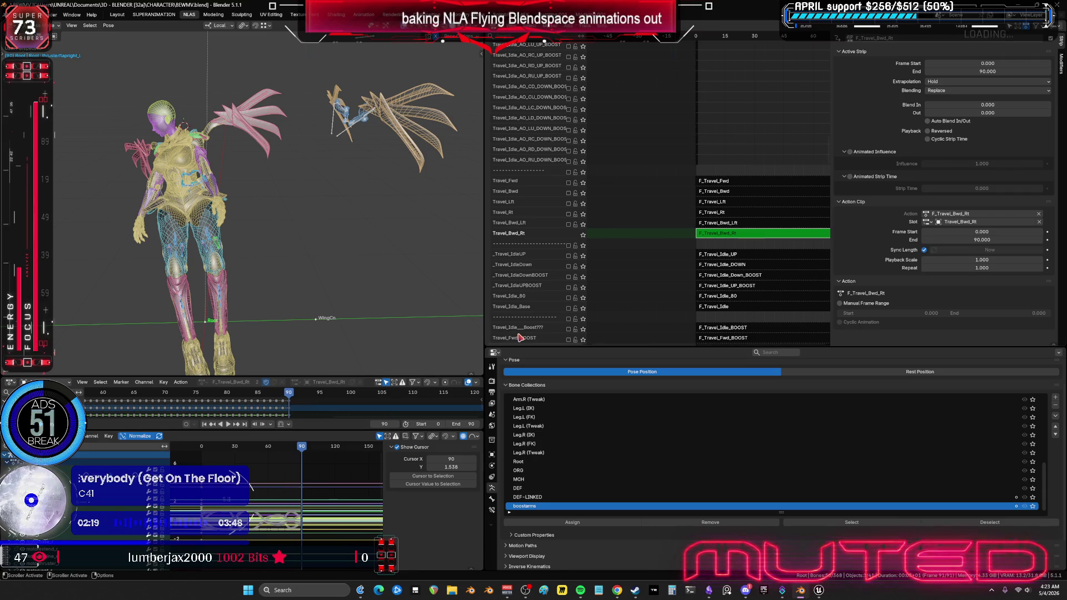
middle_click_drag(364, 456, 394, 475)
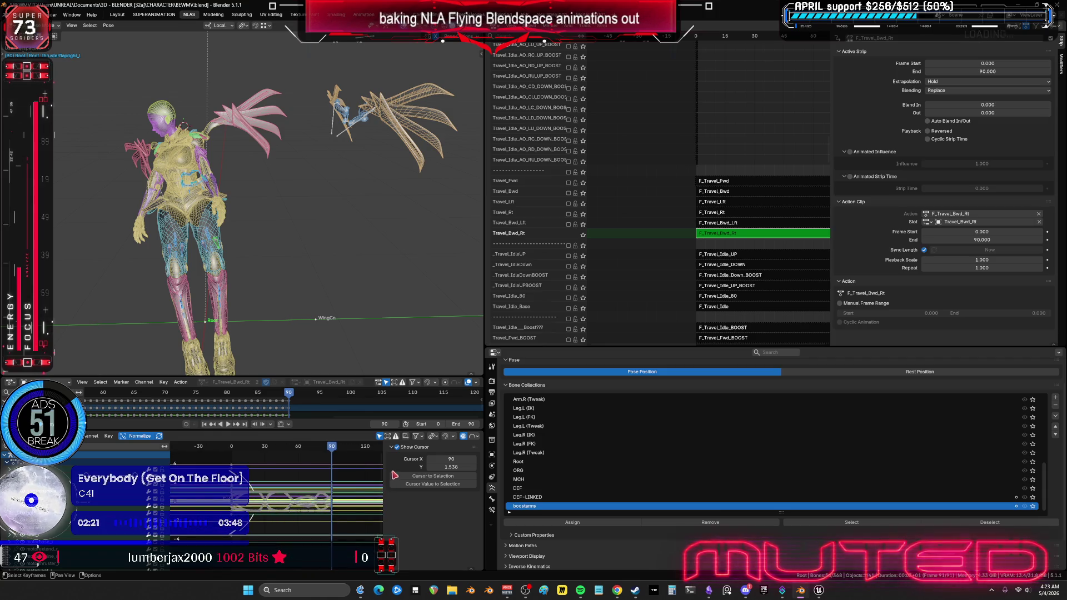
key("ctrl+space")
key("Home")
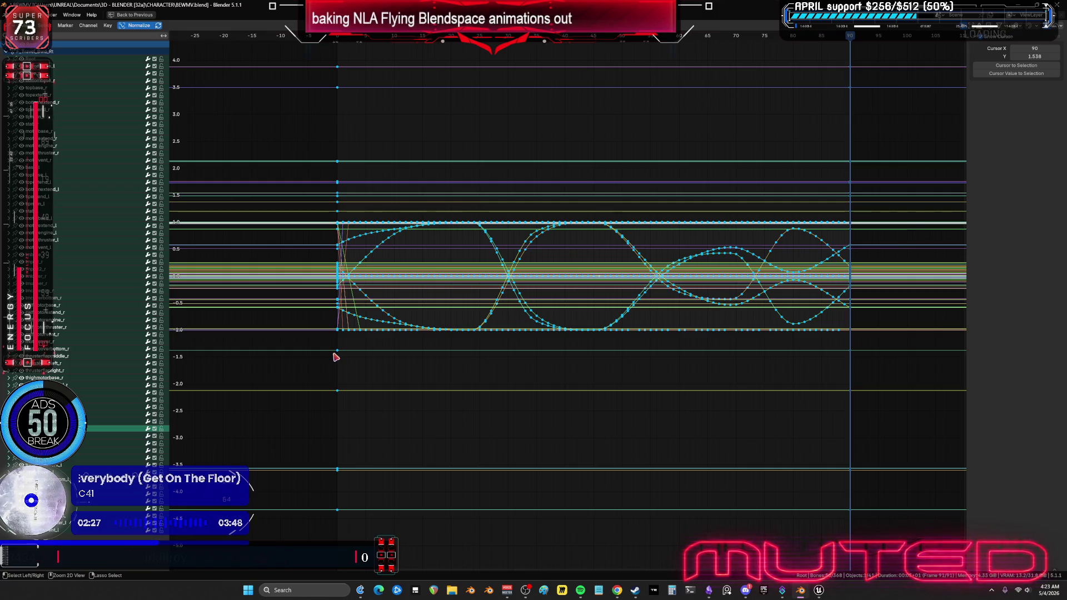
Step: Preview the F_Travel_Bwd_Rt animation from 90 to 0 and inspect one curve's keyframe details
key("ctrl+space")
mouse_move(349, 449)
left_mouse_down()
mouse_move(206, 467)
mouse_move(274, 485)
left_mouse_up()
key("ctrl+space")
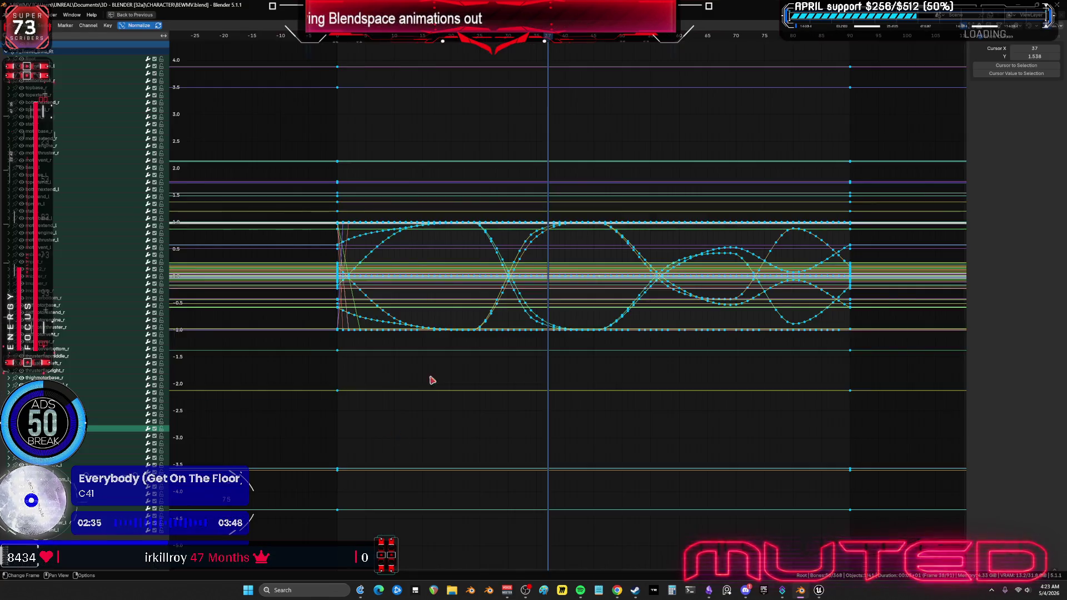
key("Home")
left_click(512, 248)
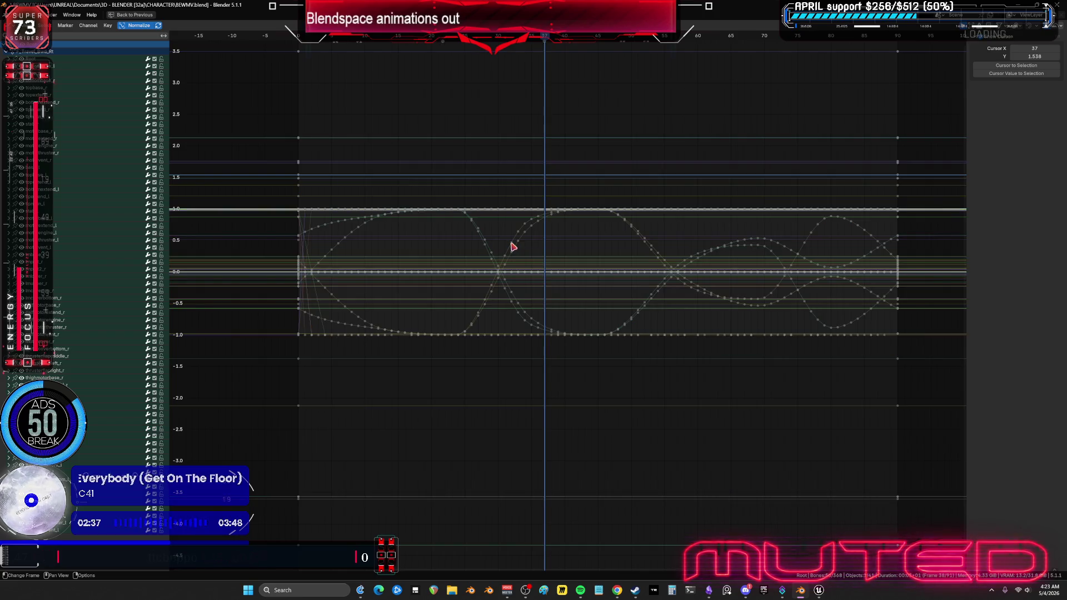
left_click(1063, 47)
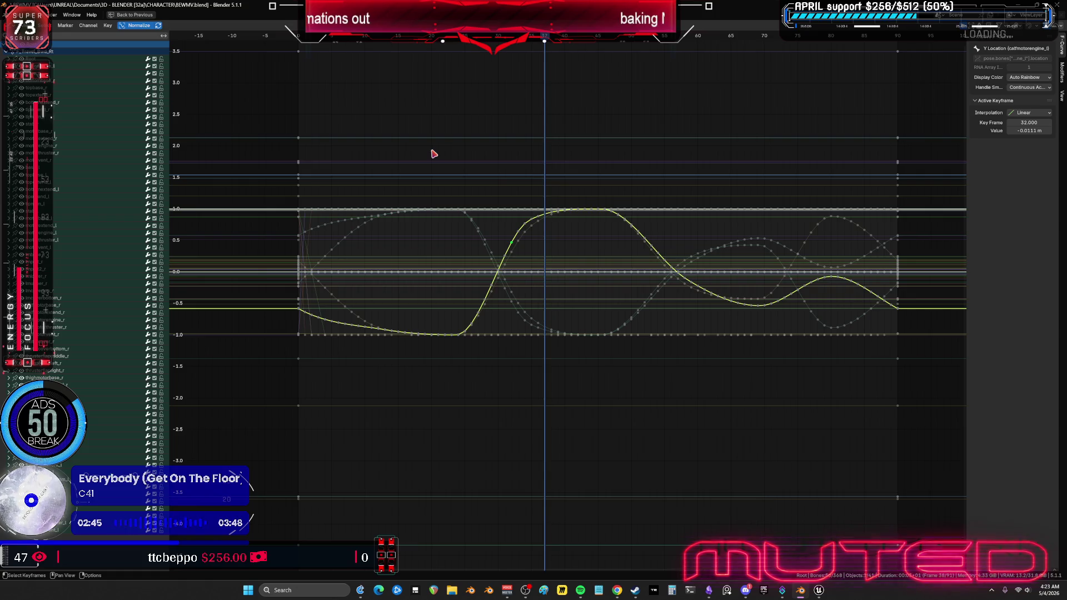
Step: Delete the middle-span keyframes and paste keys on all curves at frame 30
key("a")
mouse_move(433, 112)
left_mouse_down()
mouse_move(572, 543)
mouse_move(585, 476)
mouse_move(569, 383)
left_mouse_up()
key("Delete")
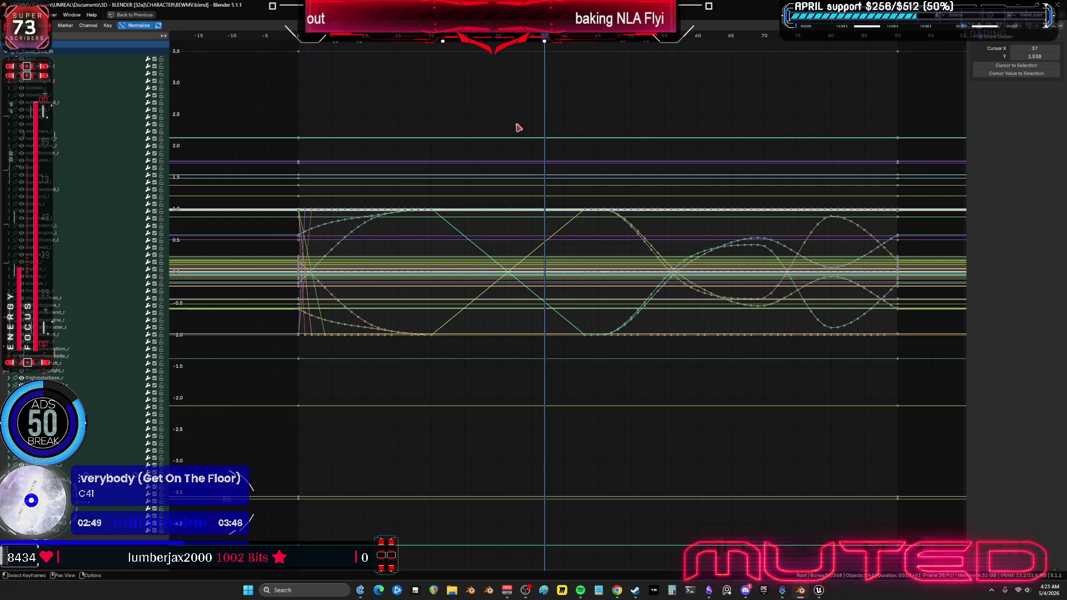
left_click(498, 42)
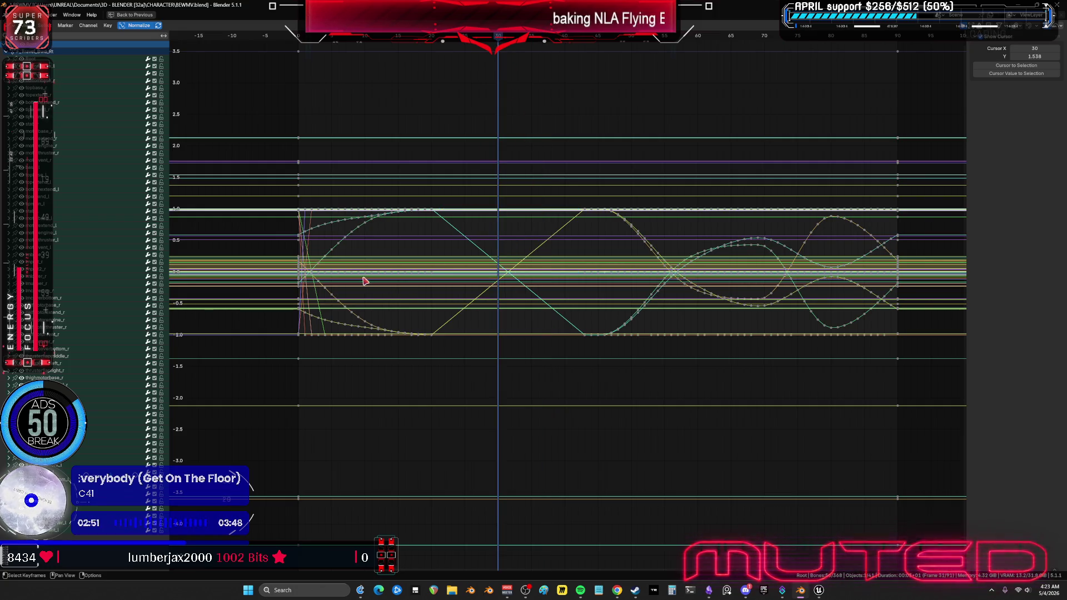
key("ctrl+v")
key("Home")
Step: Delete the keyframes between frames 0 and 20 and those after frame 30
mouse_move(255, 99)
left_mouse_down()
mouse_move(335, 376)
mouse_move(505, 490)
mouse_move(467, 417)
mouse_move(466, 449)
left_mouse_up()
key("Delete")
key("Home")
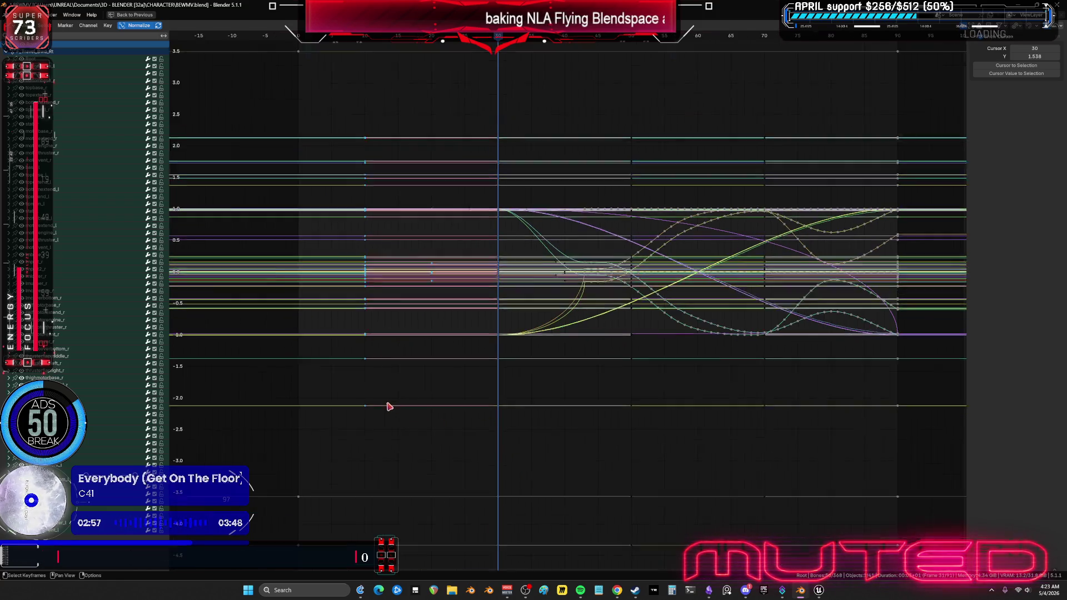
mouse_move(349, 86)
left_mouse_down()
mouse_move(467, 521)
mouse_move(496, 534)
left_mouse_up()
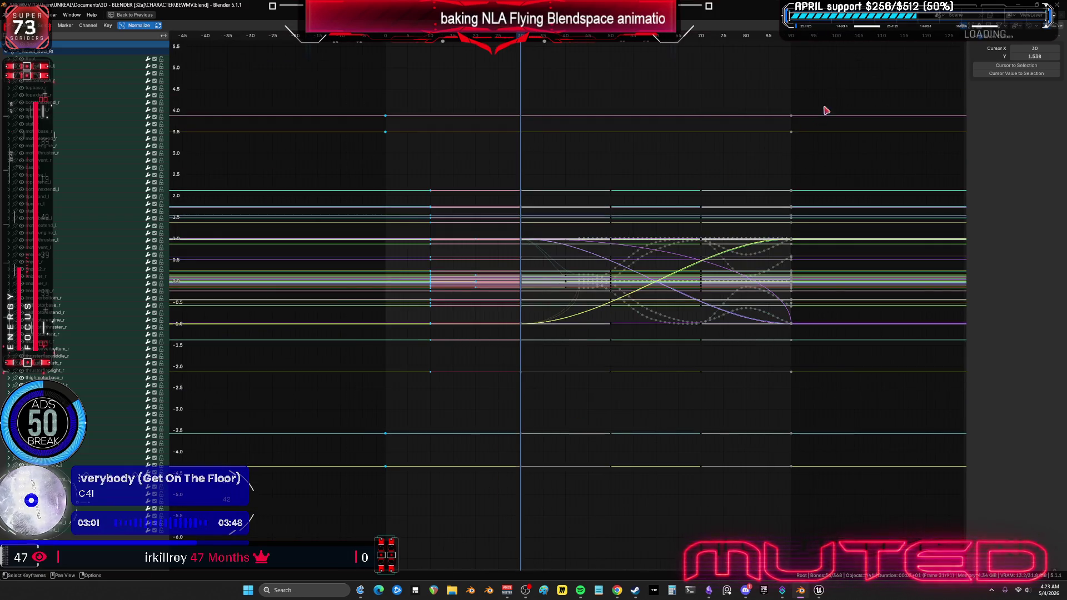
left_click_drag(835, 86, 545, 510)
key("Delete")
Step: Paste the copied keys at frames 0 and 90, then select the keys around frame 30
left_click(387, 38)
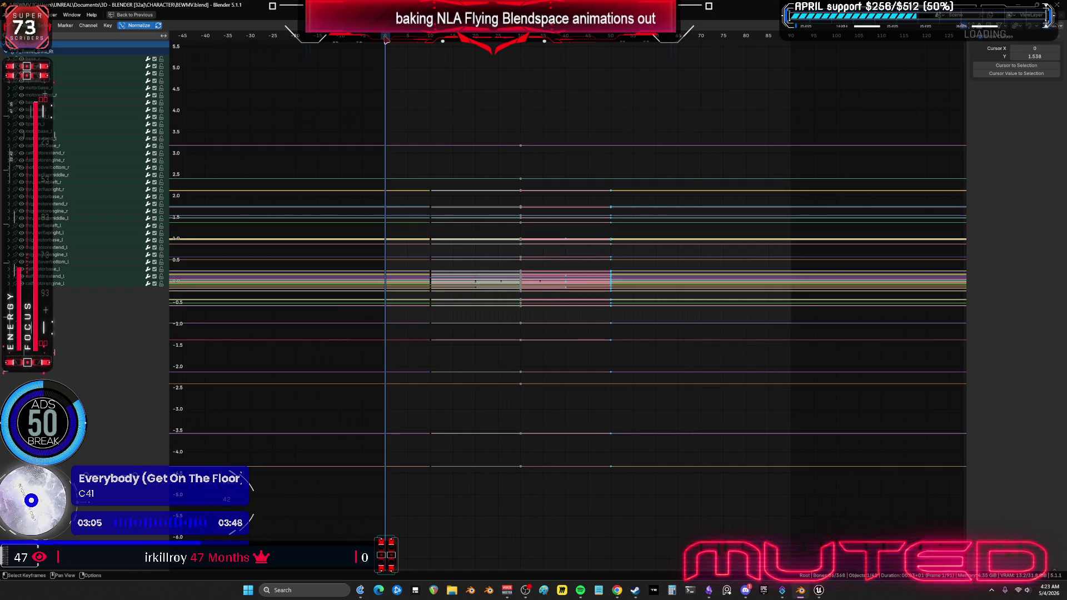
key("ctrl+v")
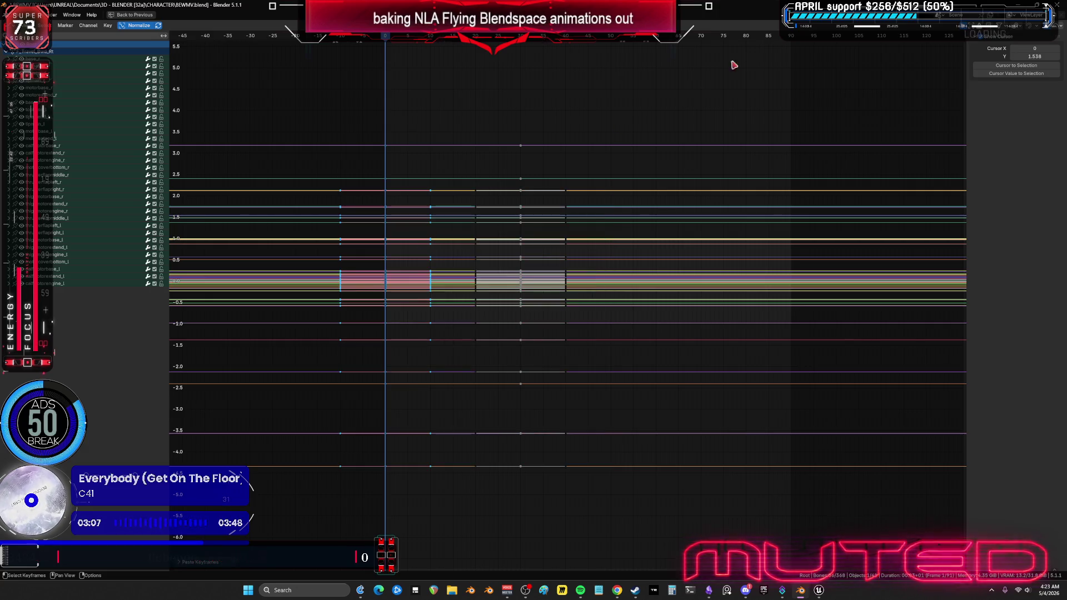
left_click_drag(733, 35, 761, 261)
key("ctrl+v")
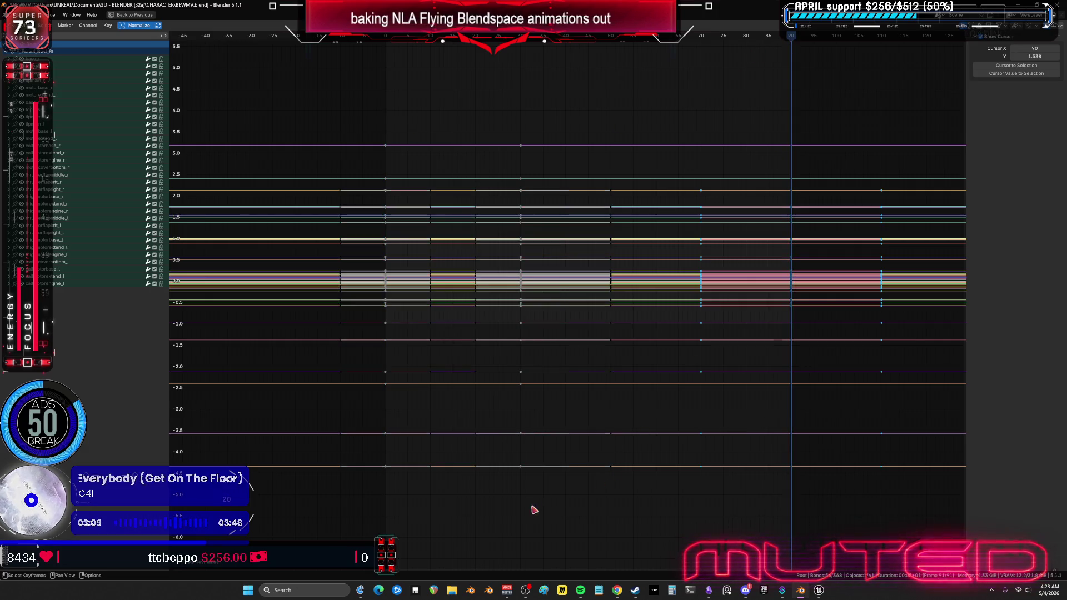
left_click(500, 124)
key("b")
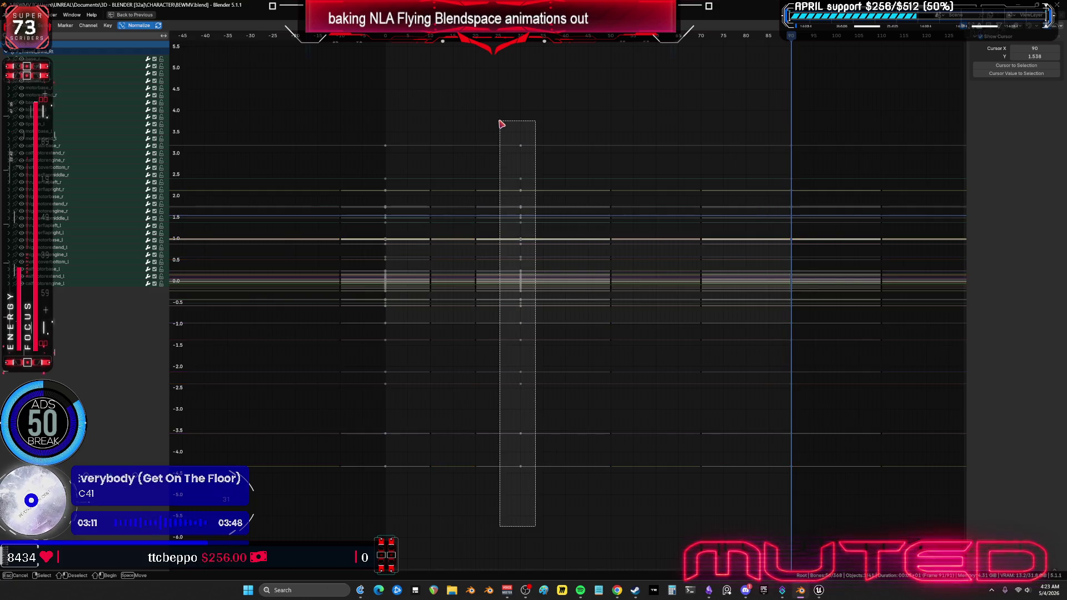
left_click_drag(504, 121, 505, 122)
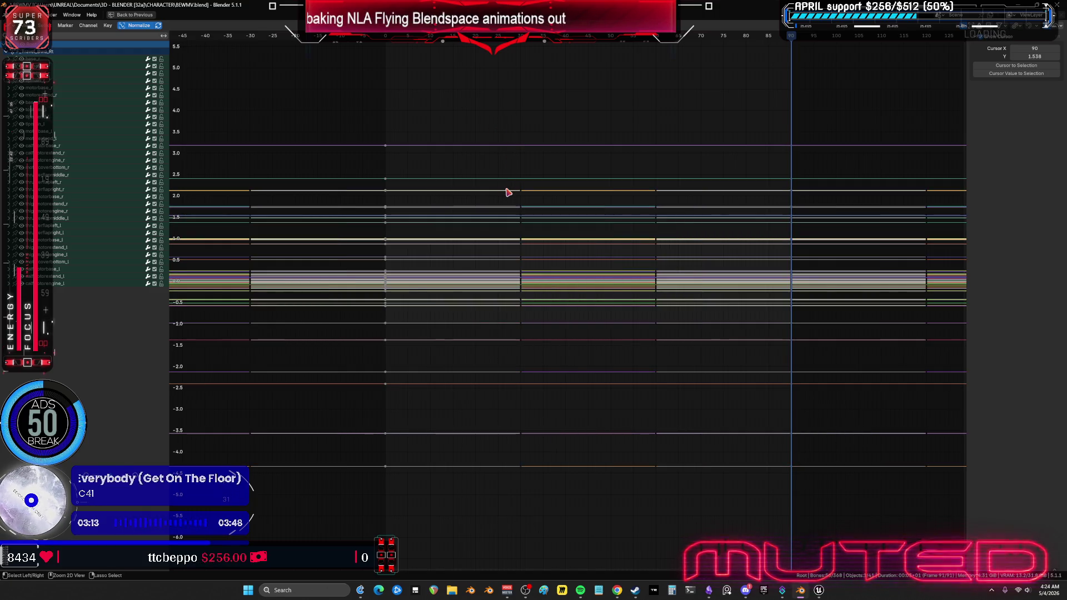
key("ctrl+space")
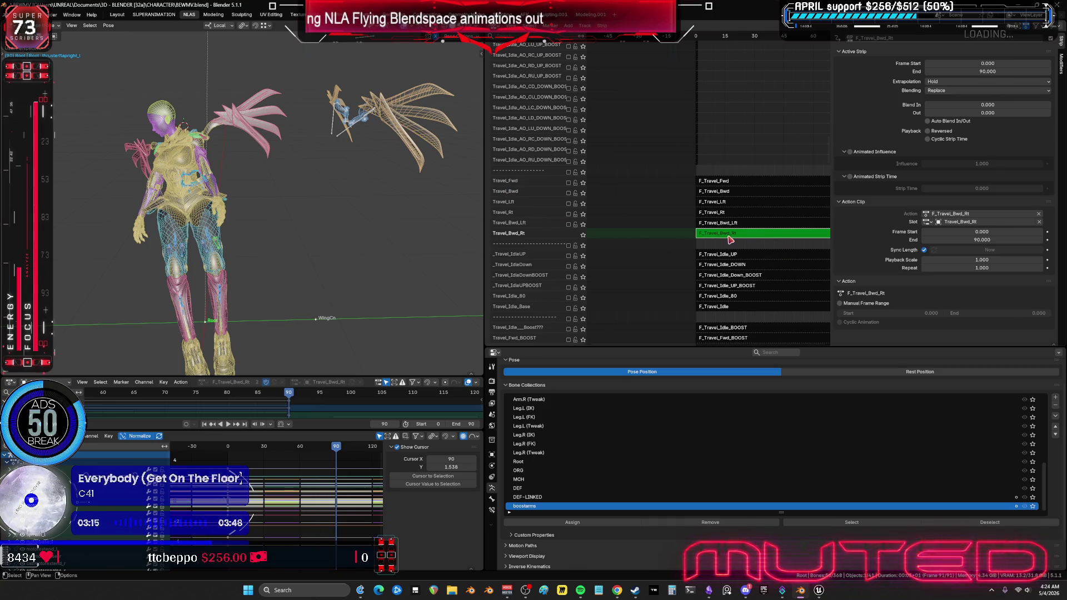
Step: Exit tweak mode, solo Travel_Bwd_Rt, and play the flight through to frame 90
key("Tab")
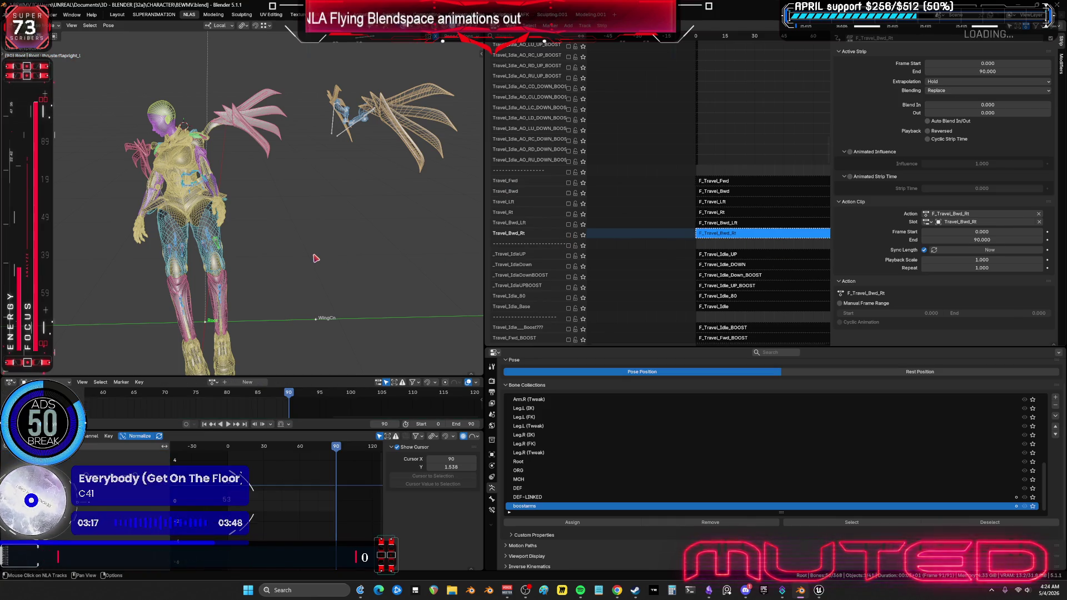
left_click(583, 234)
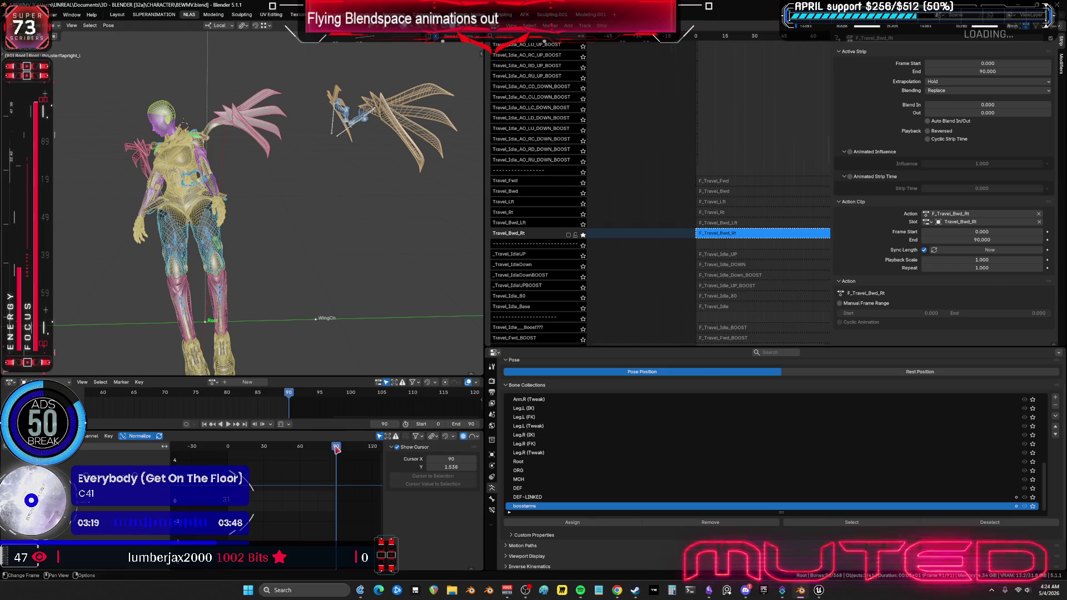
key("space")
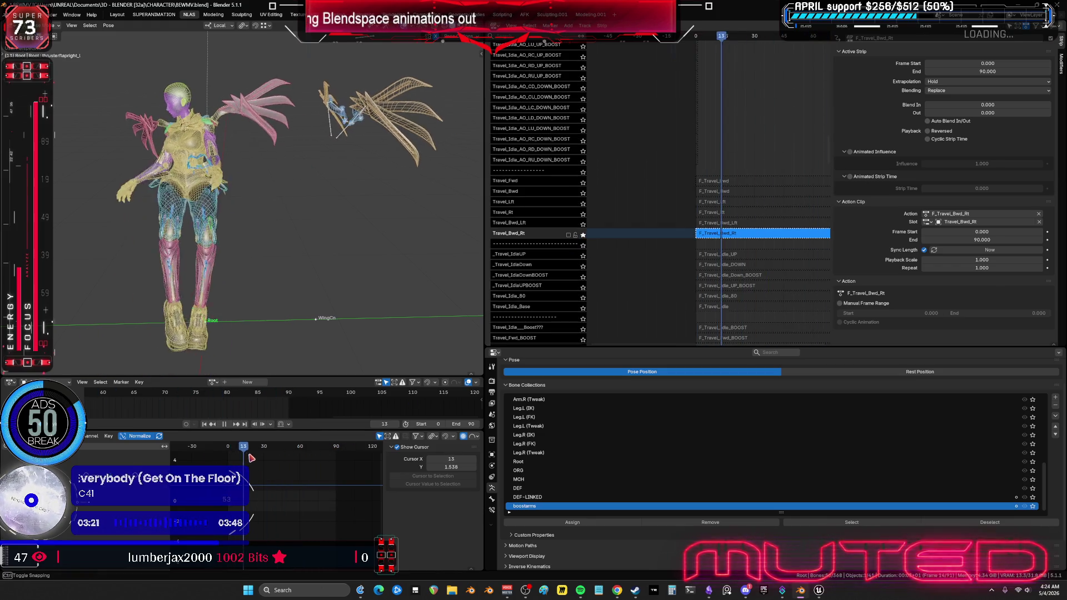
left_click_drag(296, 459, 339, 458)
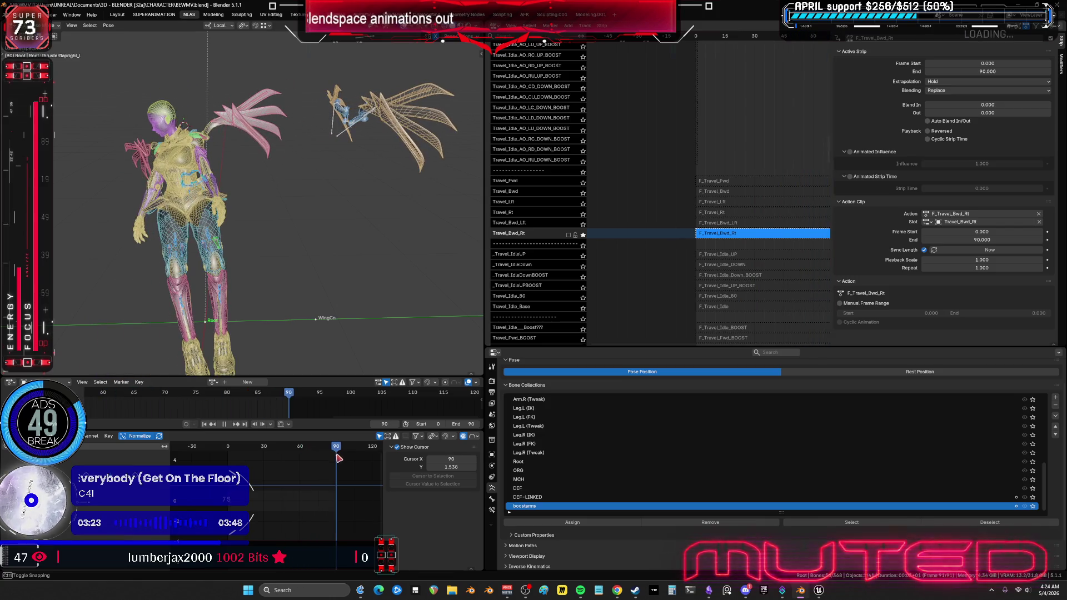
key("space")
Step: Play the backward-right flight again while orbiting to look down on the character
middle_click_drag(677, 239, 668, 243)
scroll(572, 119, "up", 10)
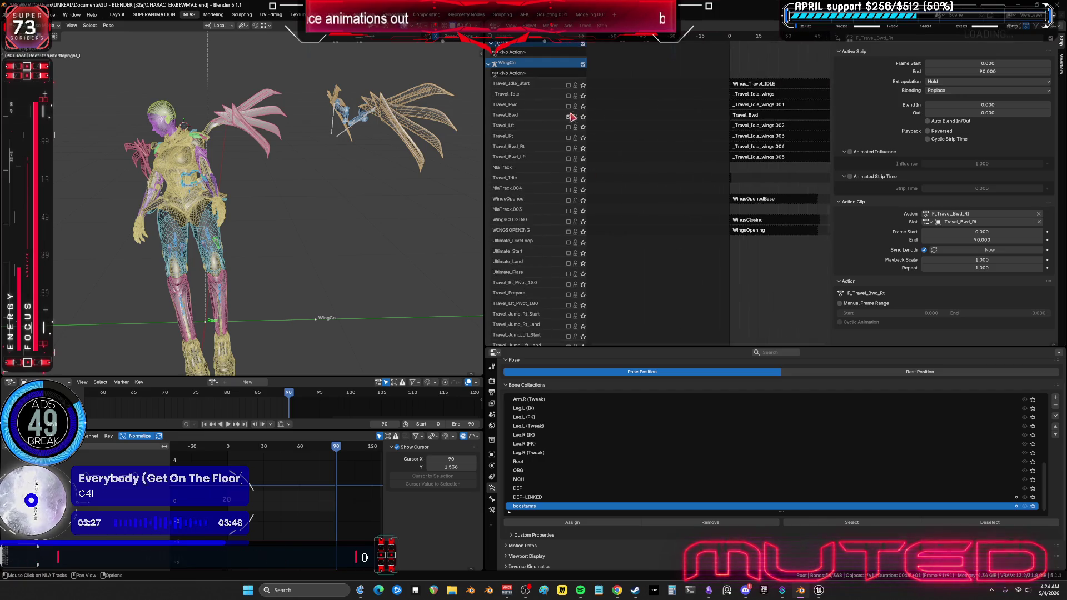
mouse_move(328, 188)
middle_mouse_down()
mouse_move(339, 178)
mouse_move(355, 200)
middle_mouse_up()
key("space")
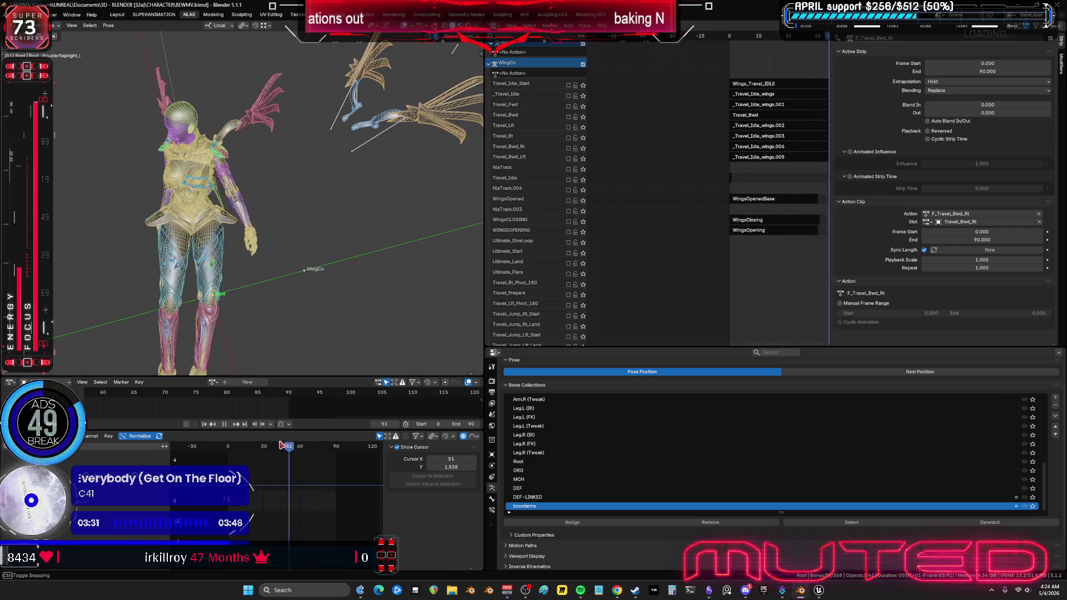
mouse_move(261, 165)
middle_mouse_down()
mouse_move(278, 171)
mouse_move(282, 160)
middle_mouse_up()
key("space")
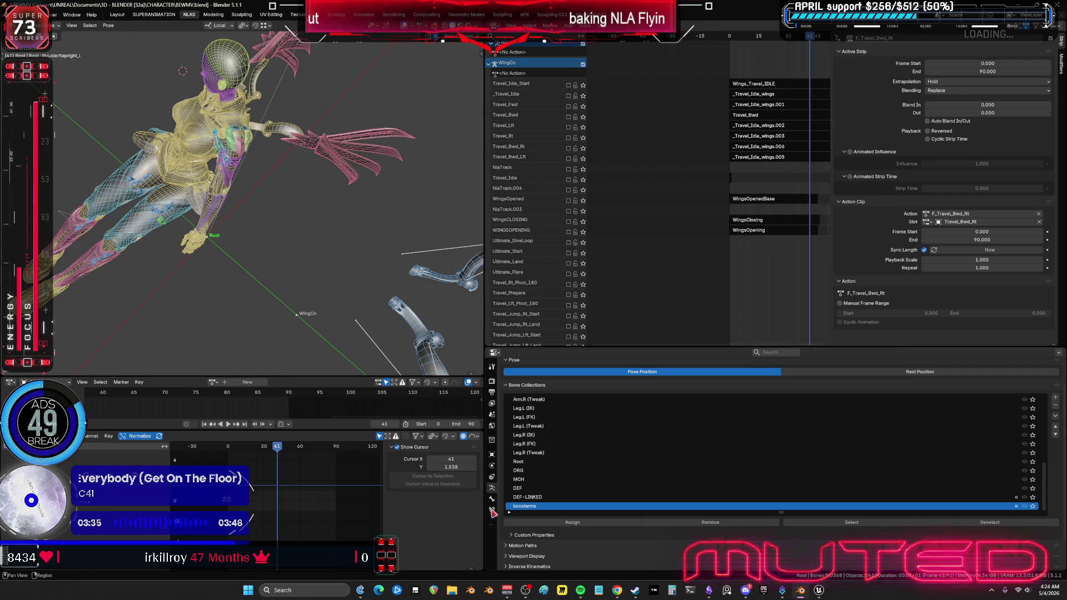
Step: Unhide the hidden bone collections in Armature Data, then return to pose mode and select every bone
left_click(492, 499)
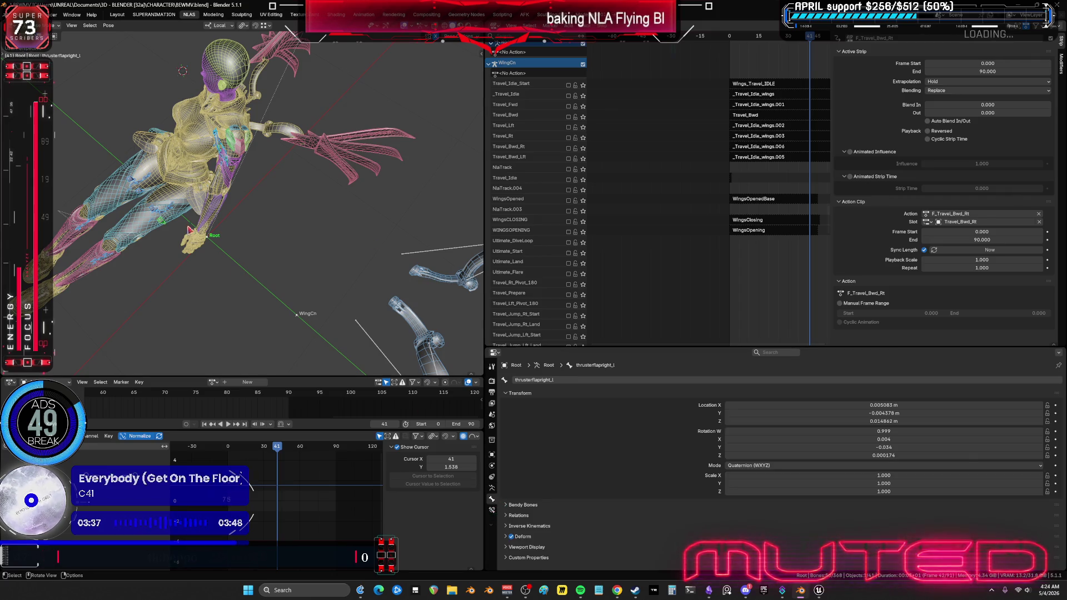
key("ctrl+Tab")
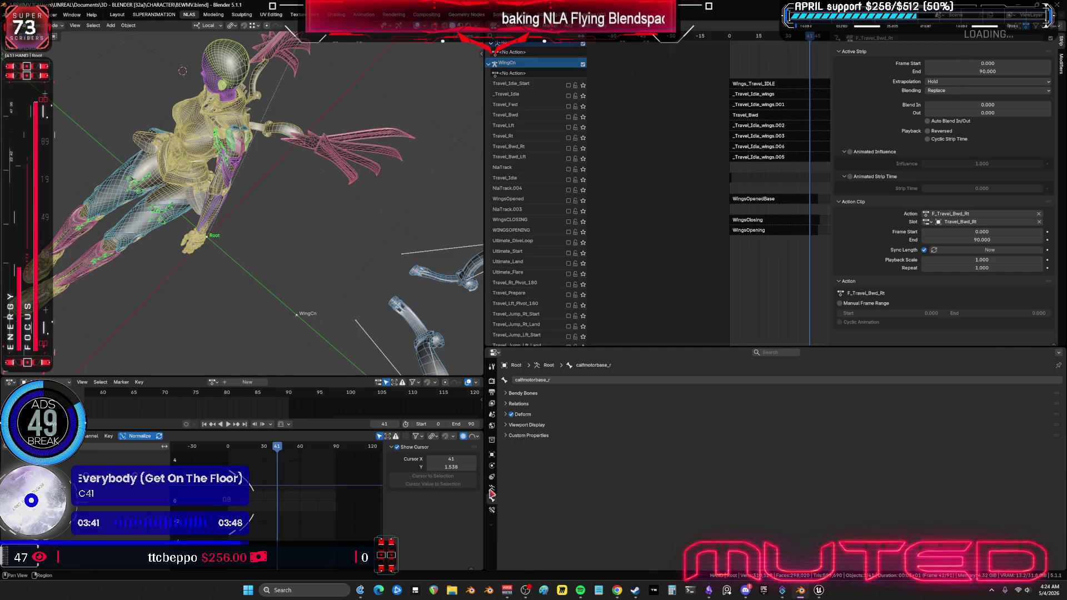
left_click(492, 489)
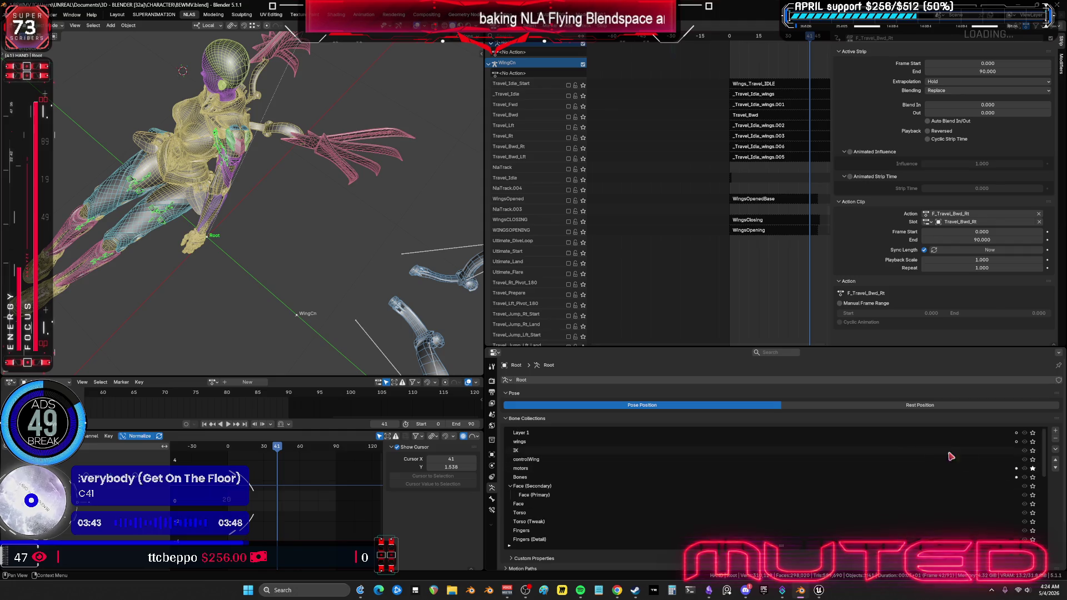
left_click(1033, 469)
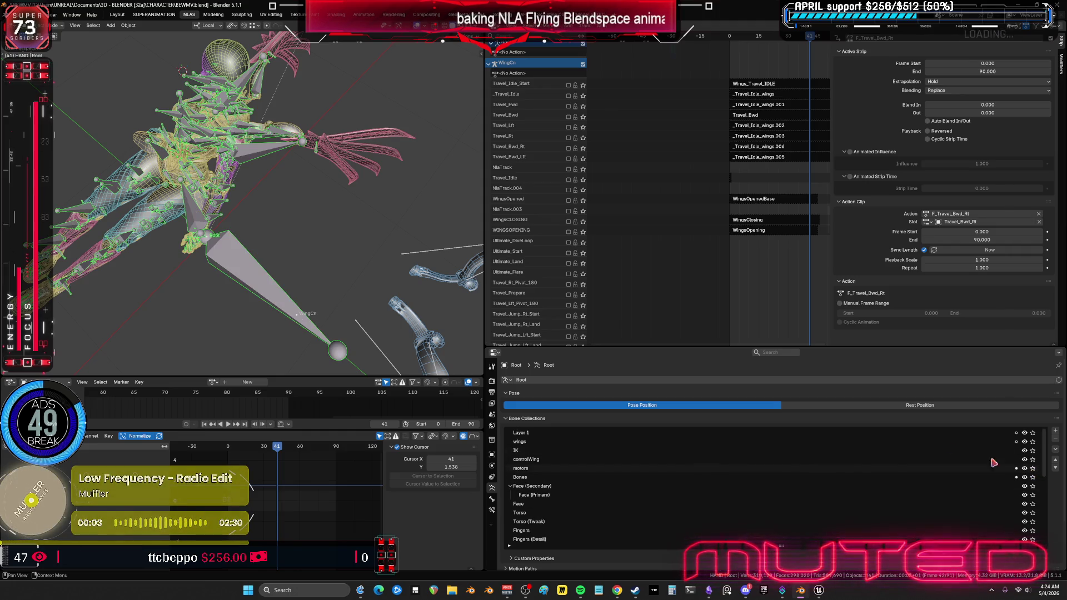
middle_click_drag(252, 233, 246, 300)
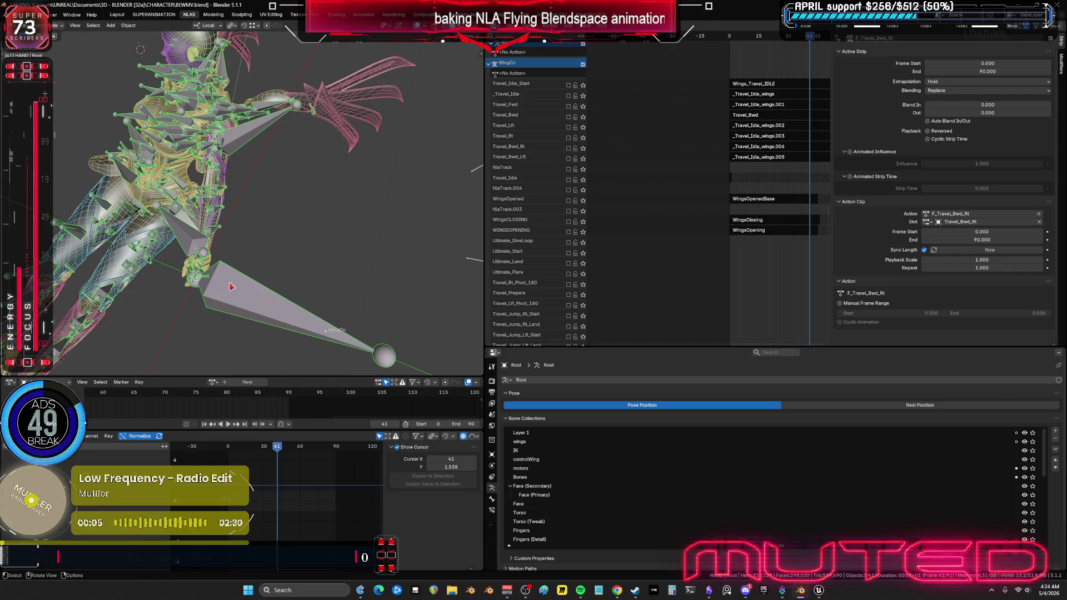
key("ctrl+Tab")
key("a")
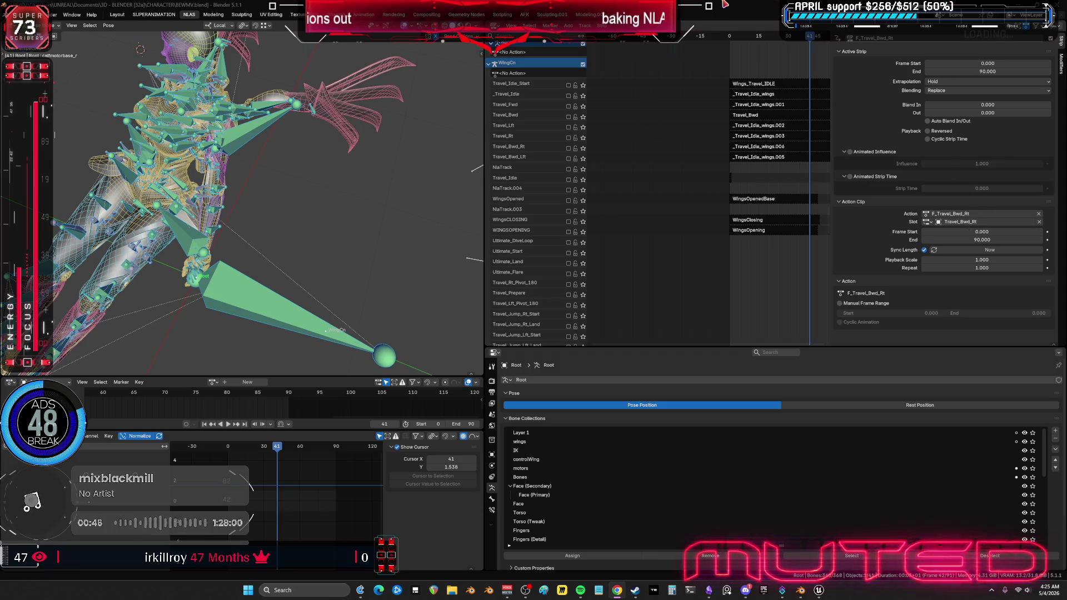
Step: Scroll through the Bone Collections list, then switch to the Obsidian canvas of flight states
mouse_move(905, 521)
middle_mouse_down()
mouse_move(878, 377)
mouse_move(900, 438)
middle_mouse_up()
scroll(1050, 504, "down", 5)
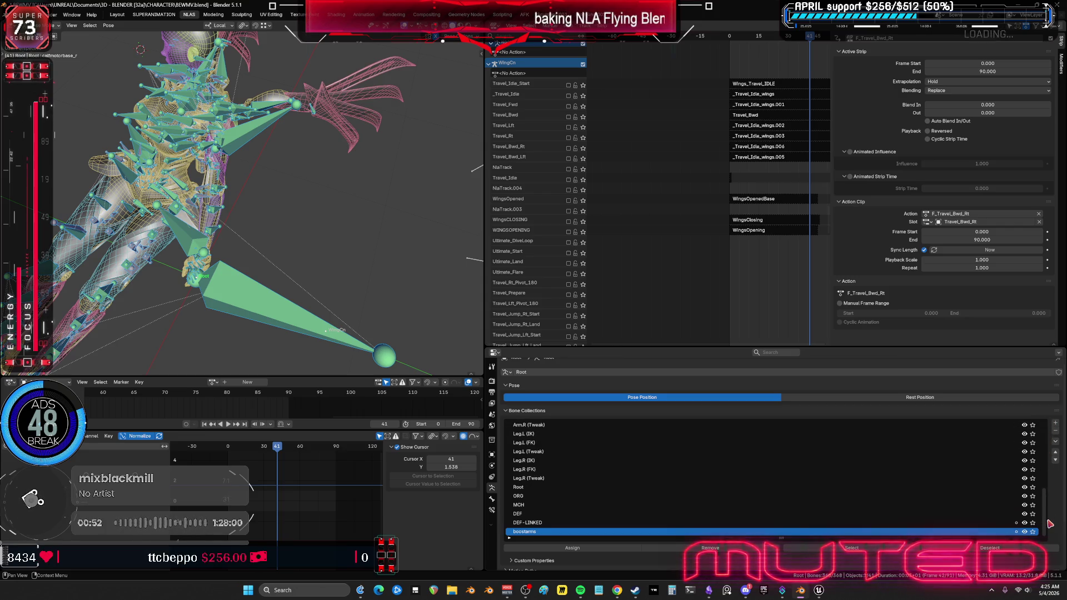
scroll(1045, 500, "up", 10)
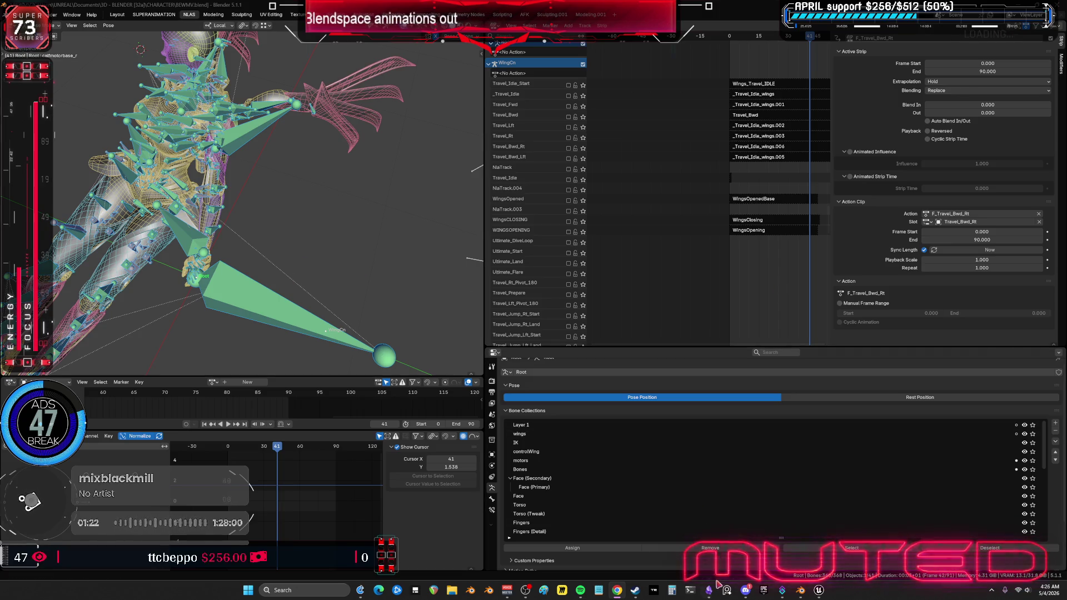
key("alt+Tab")
scroll(530, 422, "down", 3, "ctrl")
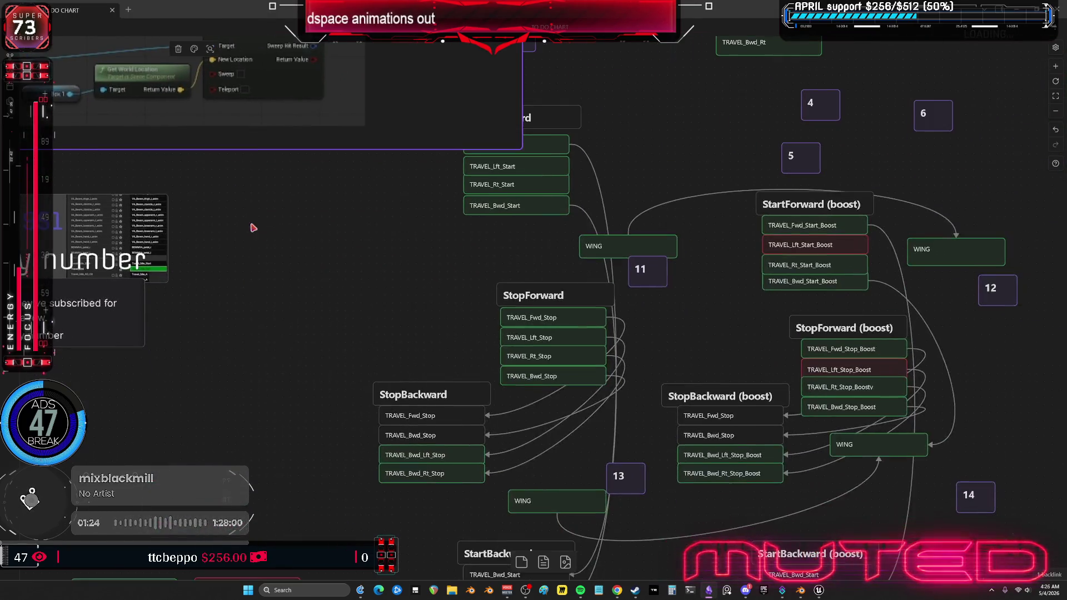
Step: Delete the screenshot image card from the Obsidian canvas
scroll(417, 345, "up", 2, "ctrl")
scroll(454, 236, "up", 1, "ctrl")
key("Delete")
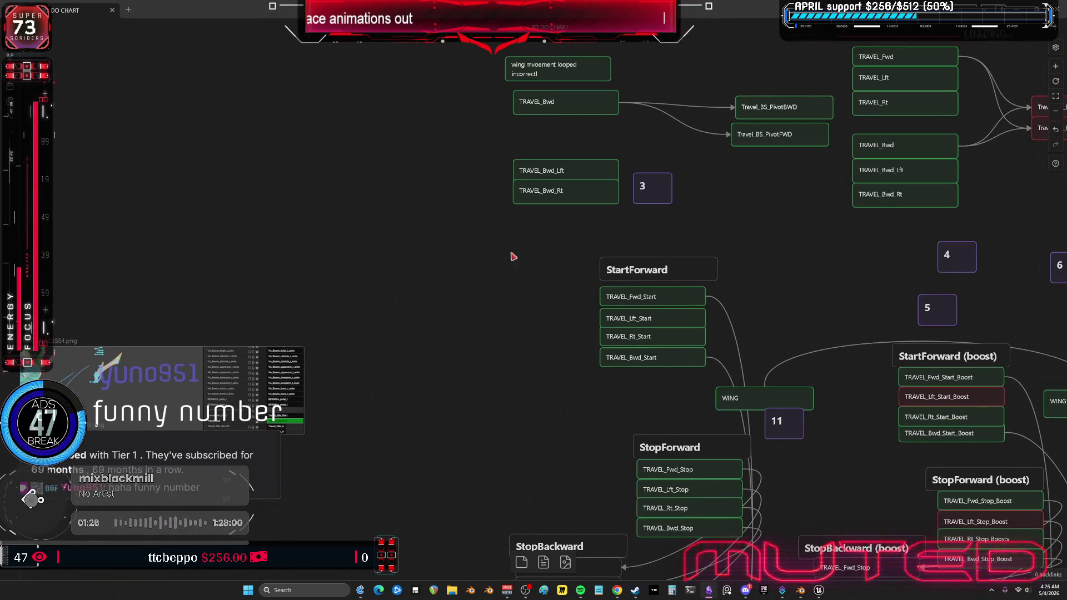
Step: Stack TRAVEL_Bwd_Lft and TRAVEL_Bwd_Rt beneath TRAVEL_Bwd, then go back to Blender
mouse_move(594, 276)
middle_mouse_down()
mouse_move(434, 391)
mouse_move(367, 410)
middle_mouse_up()
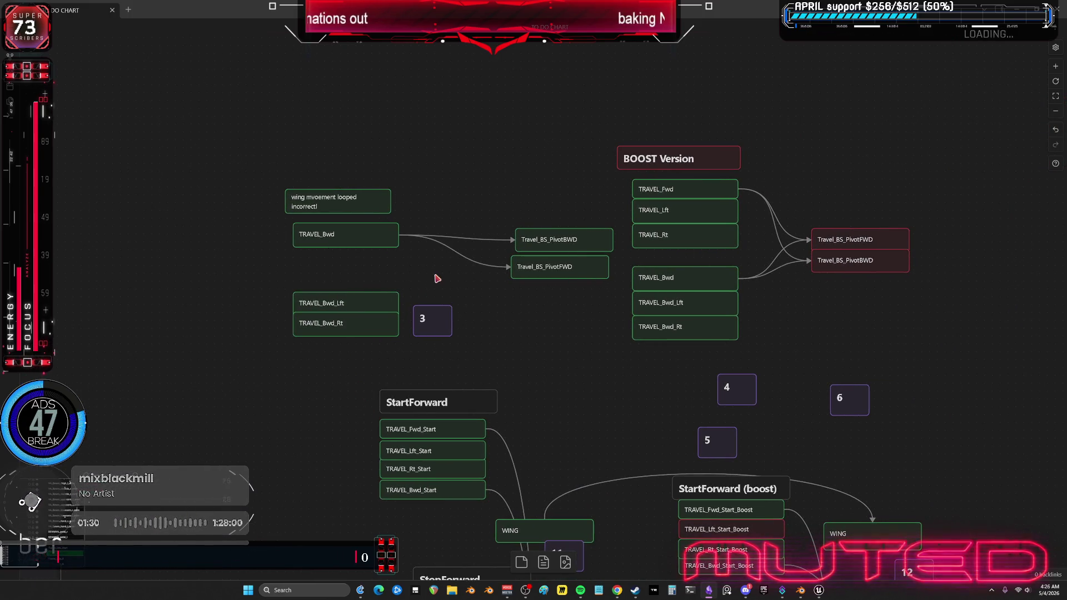
left_click_drag(317, 241, 309, 233)
left_click_drag(329, 304, 321, 253)
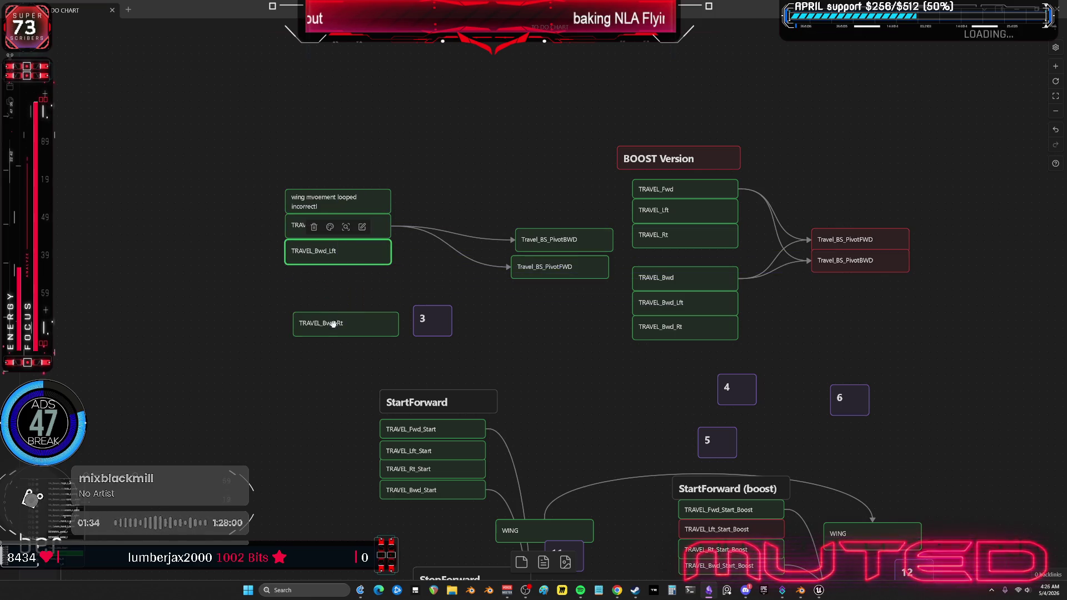
left_click_drag(328, 324, 324, 277)
left_click(818, 591)
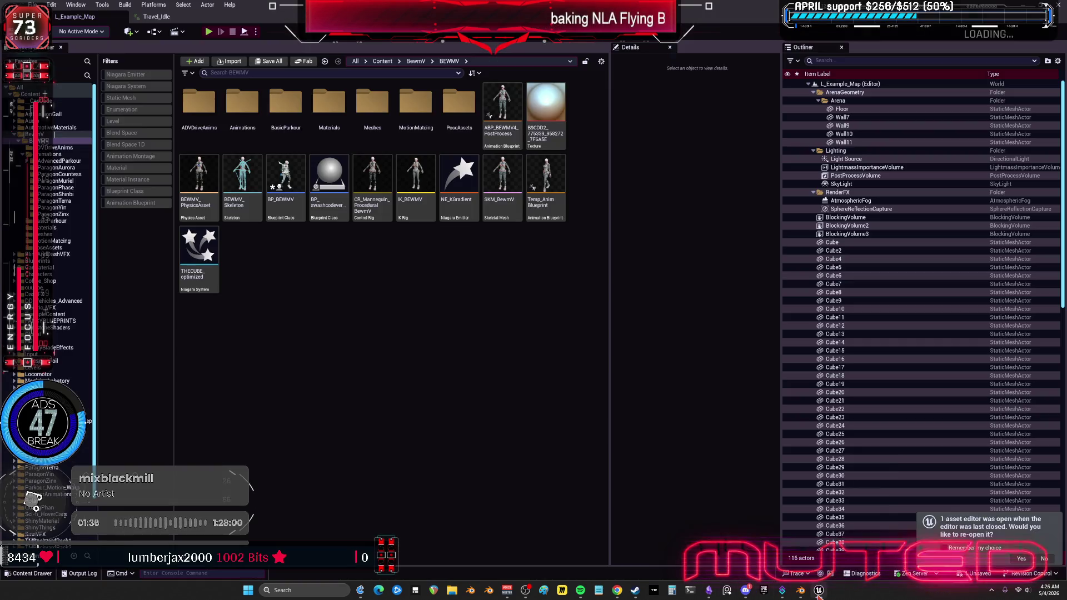
left_click(805, 591)
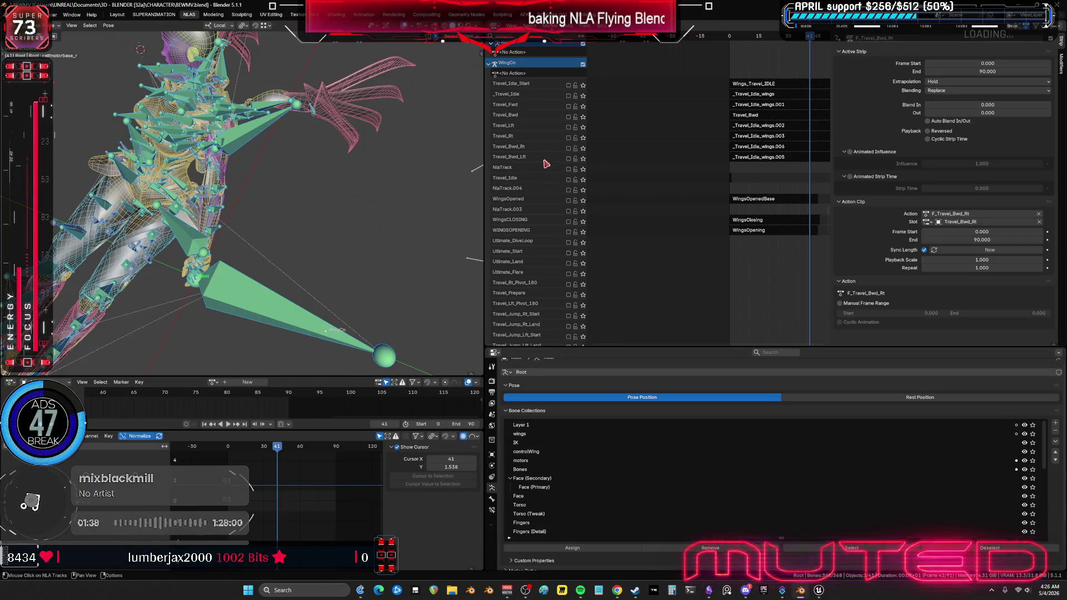
Step: Select wing_track_l, solo the controlWing bone collection, and isolate it in local view
left_click(251, 139)
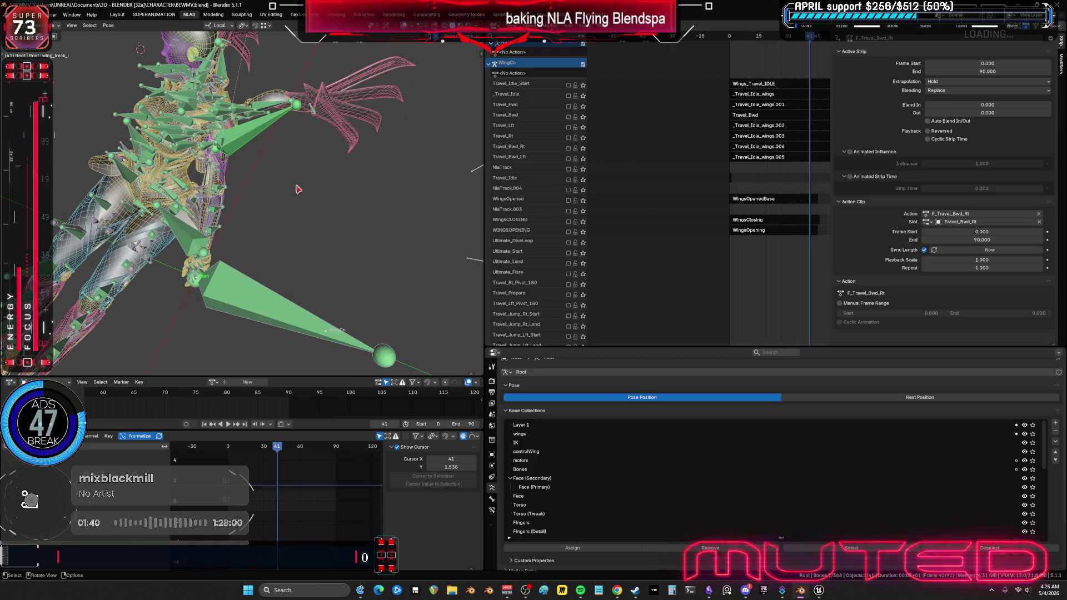
left_click(1033, 452)
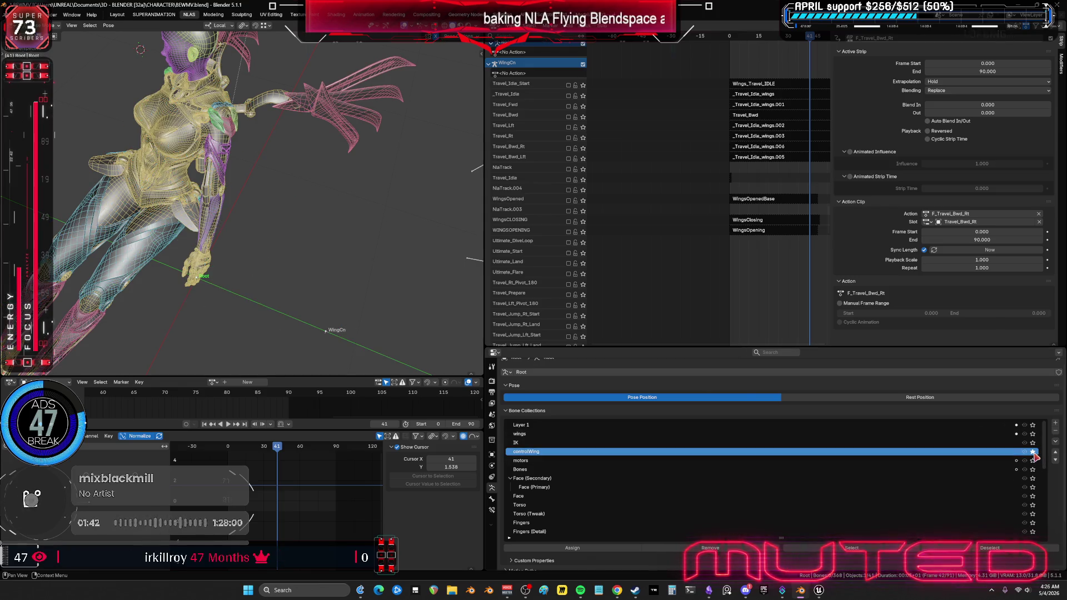
middle_click_drag(279, 128, 279, 289)
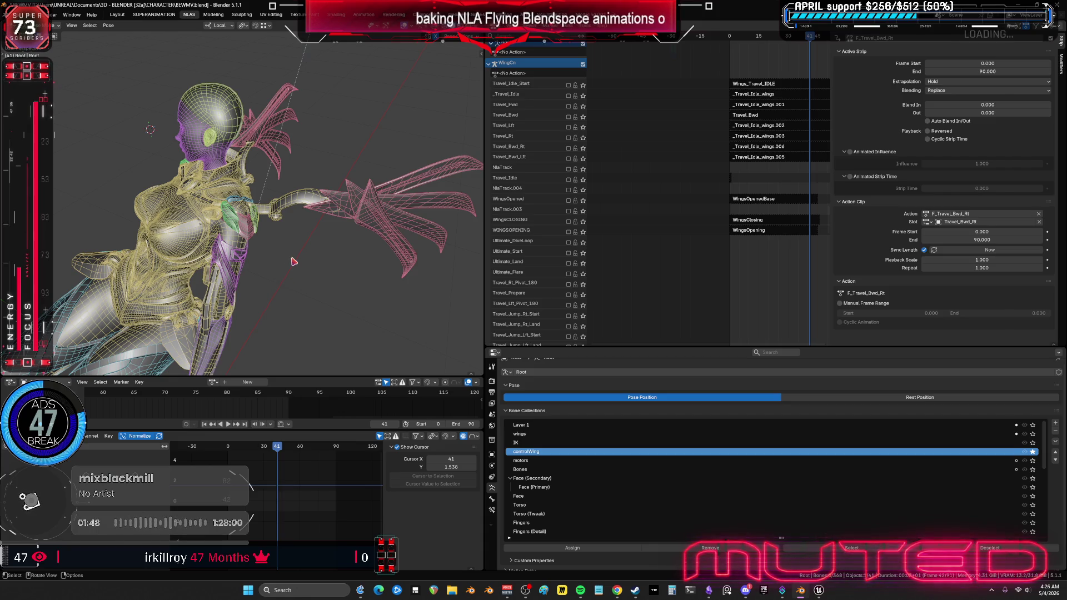
key("alt")
mouse_move(294, 262)
middle_mouse_down()
mouse_move(259, 248)
mouse_move(279, 261)
middle_mouse_up()
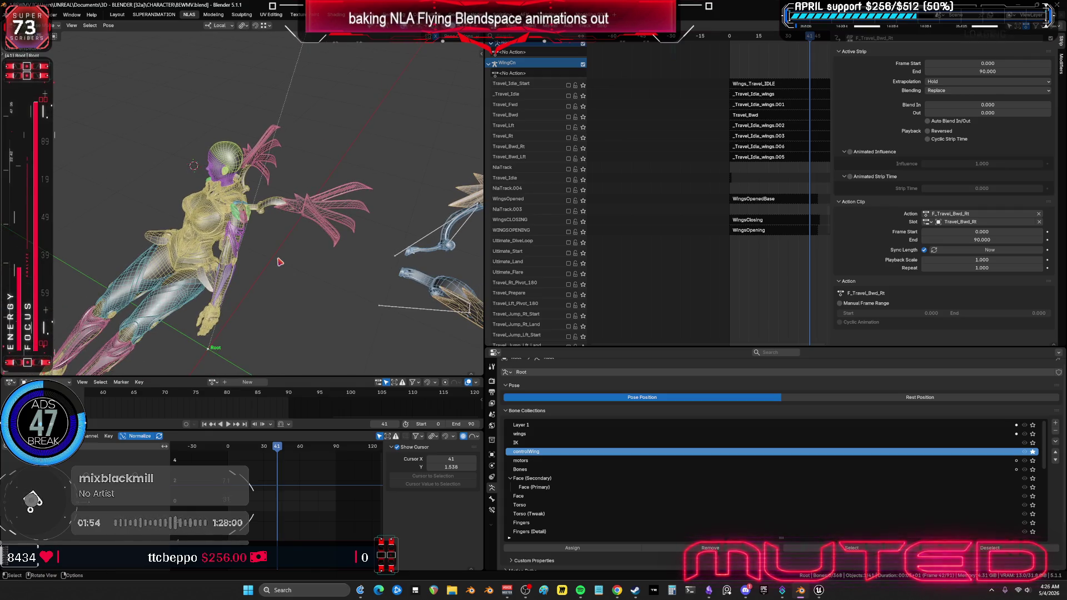
key("KP_Divide")
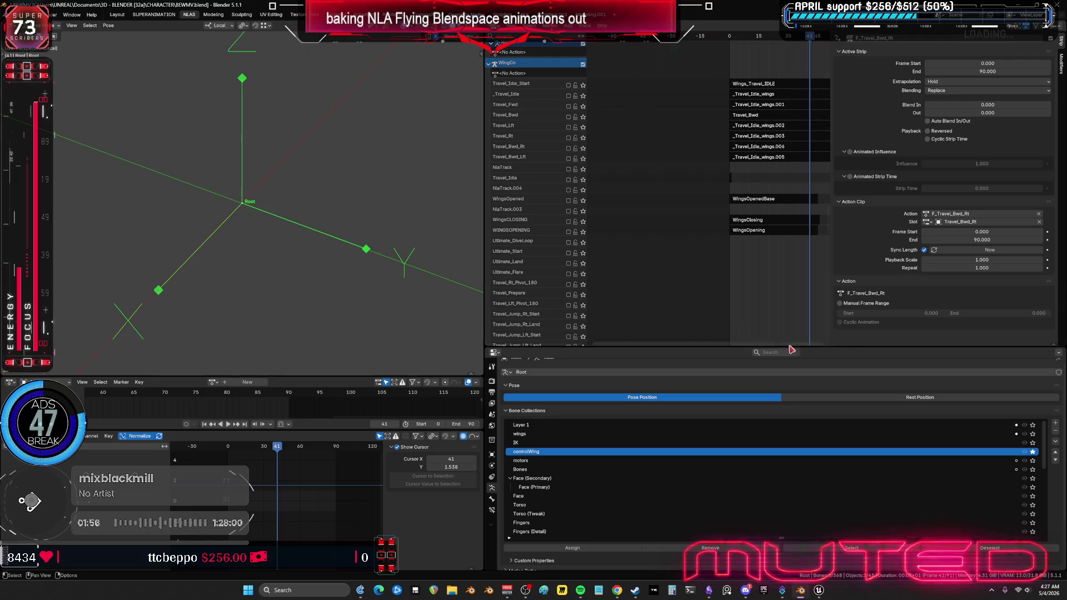
Step: Show all bone collections again, toggling the controlWing solo on and off while orbiting the rig
left_click(1032, 451)
scroll(288, 268, "down", 10)
middle_click_drag(212, 227, 242, 222)
scroll(245, 223, "up", 4)
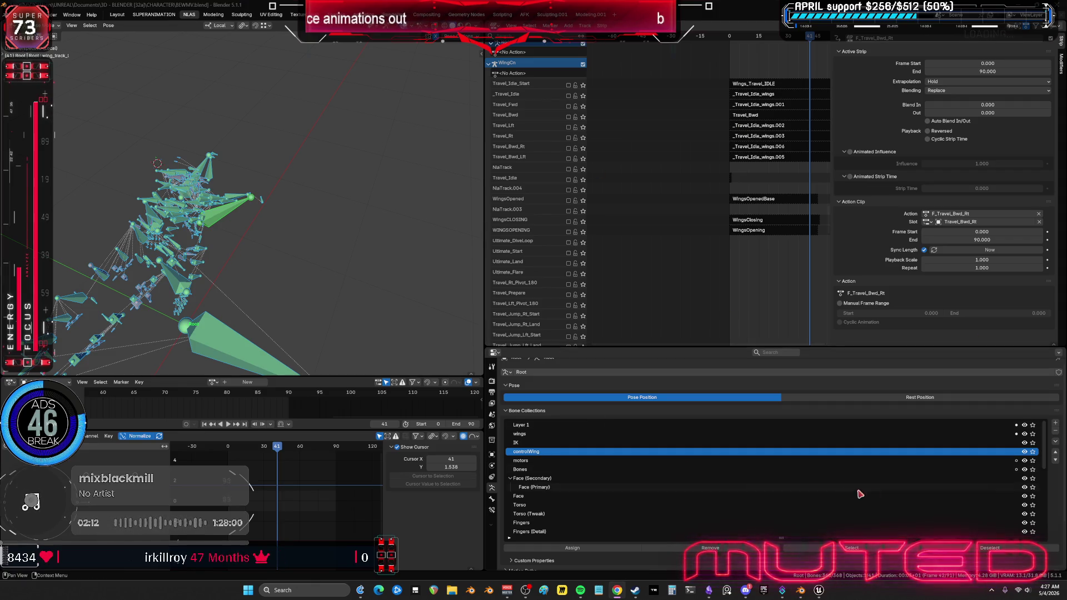
left_click(1033, 452)
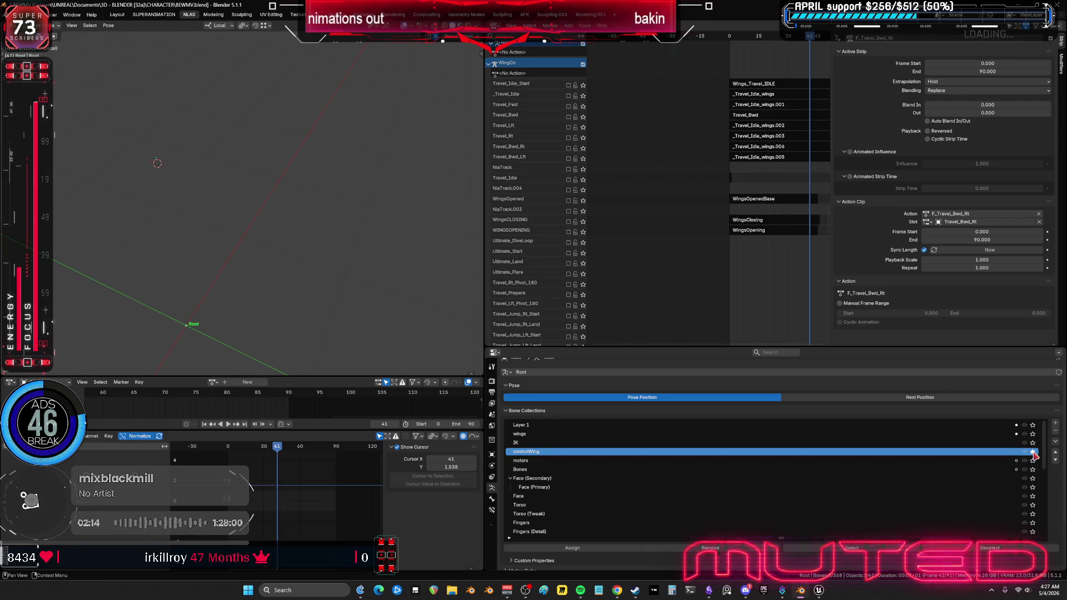
left_click(1032, 452)
middle_click_drag(217, 308, 194, 272)
middle_click_drag(162, 204, 251, 198)
Step: Make 'wings' the active, soloed bone collection and show wing_track_l's bone constraints
left_click(267, 177)
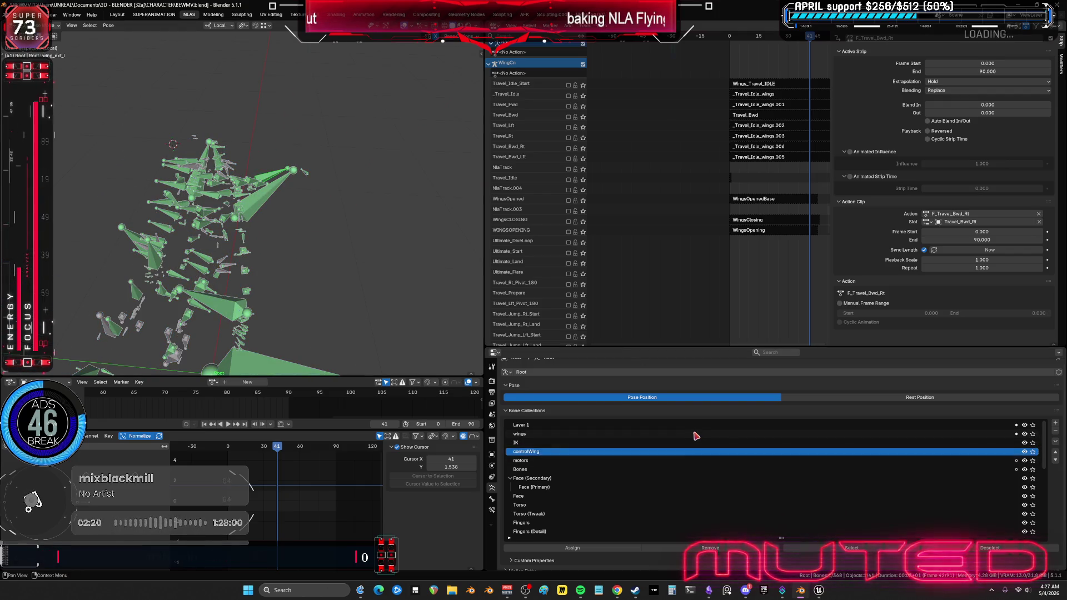
left_click(1035, 435)
left_click(1033, 435)
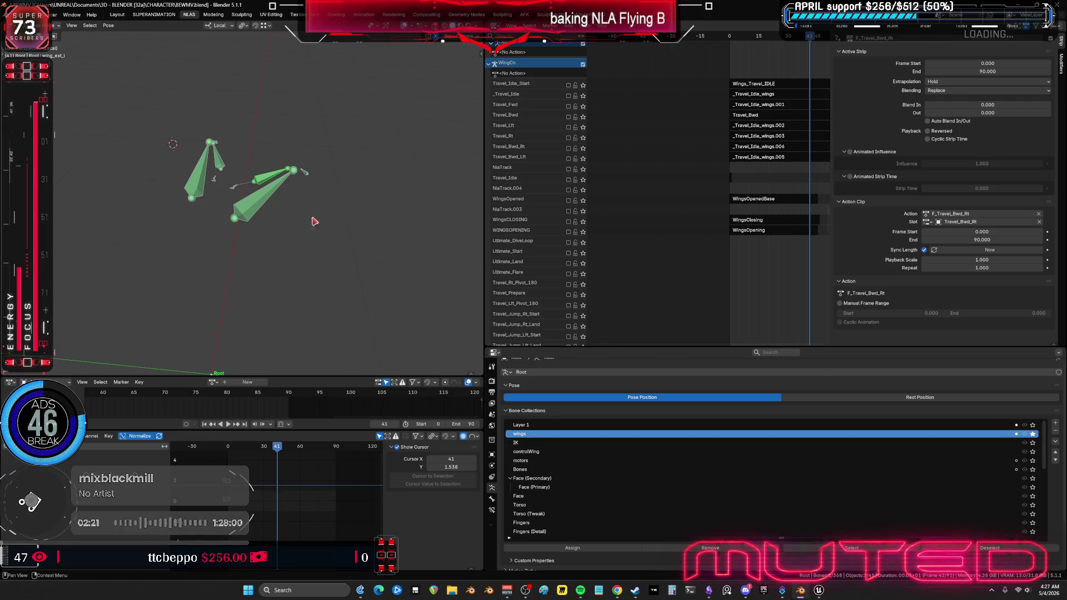
left_click(268, 205)
left_click(491, 510)
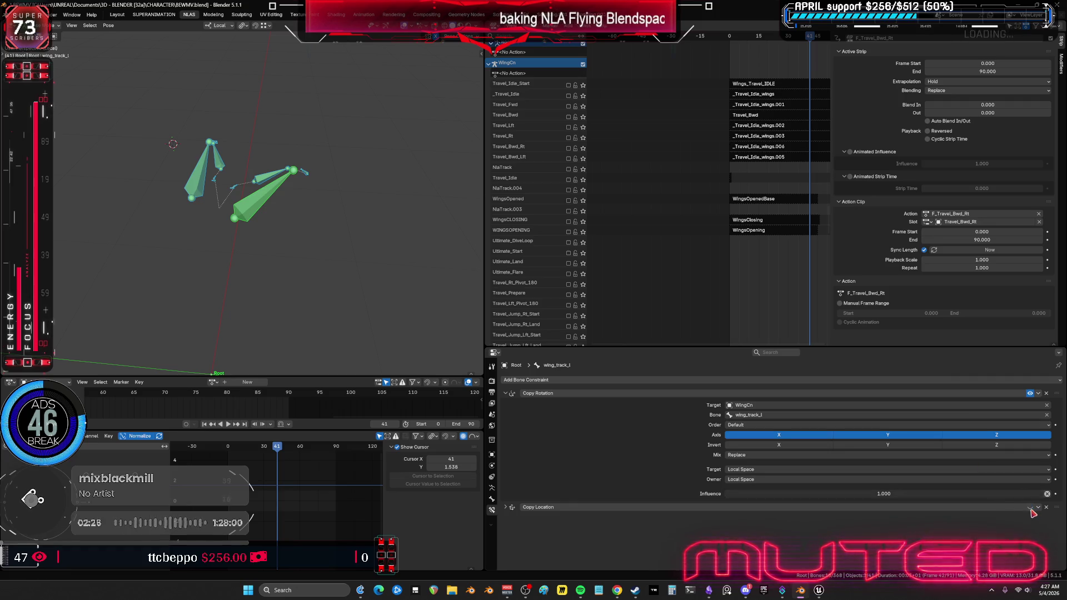
Step: Disable wing_track_l's Copy Rotation constraint, rewind to frame 20, and play the wing animation
left_click(1029, 393)
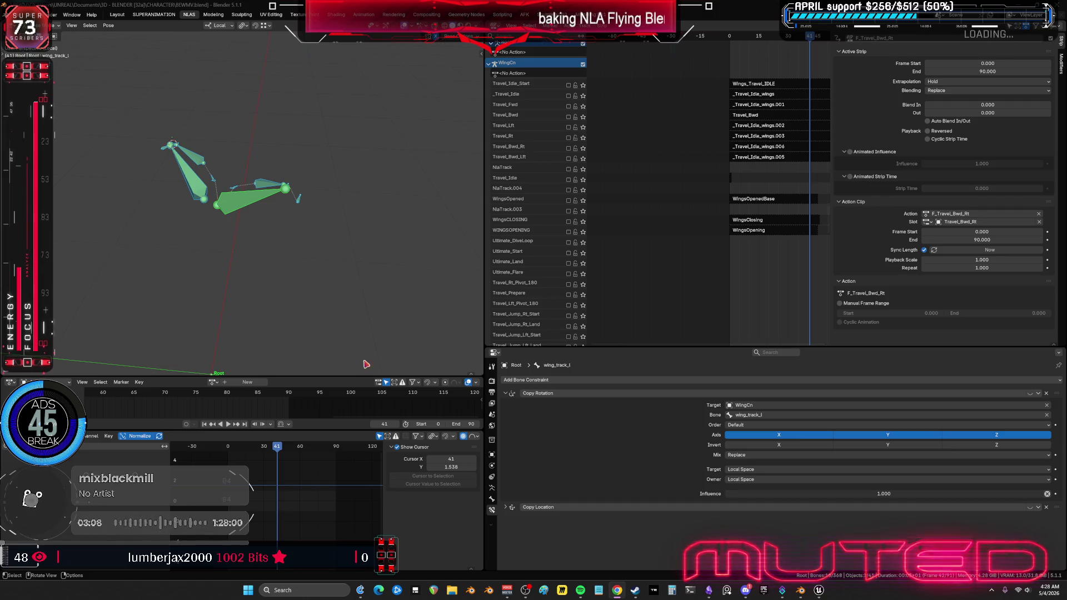
left_click_drag(280, 448, 222, 462)
key("alt+Tab")
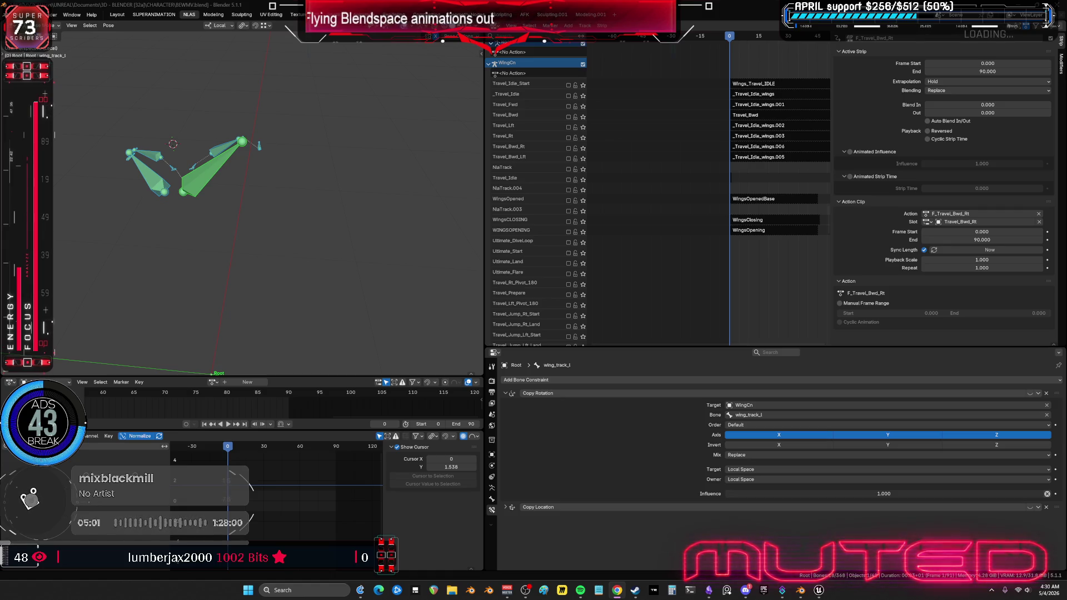
middle_click_drag(648, 258, 597, 252)
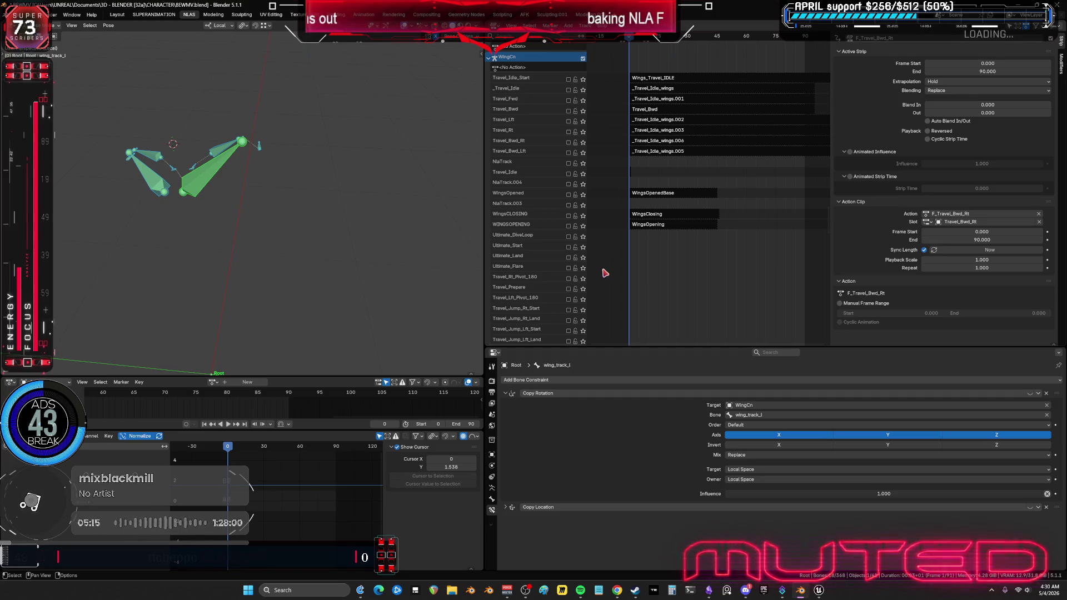
scroll(267, 203, "down", 3)
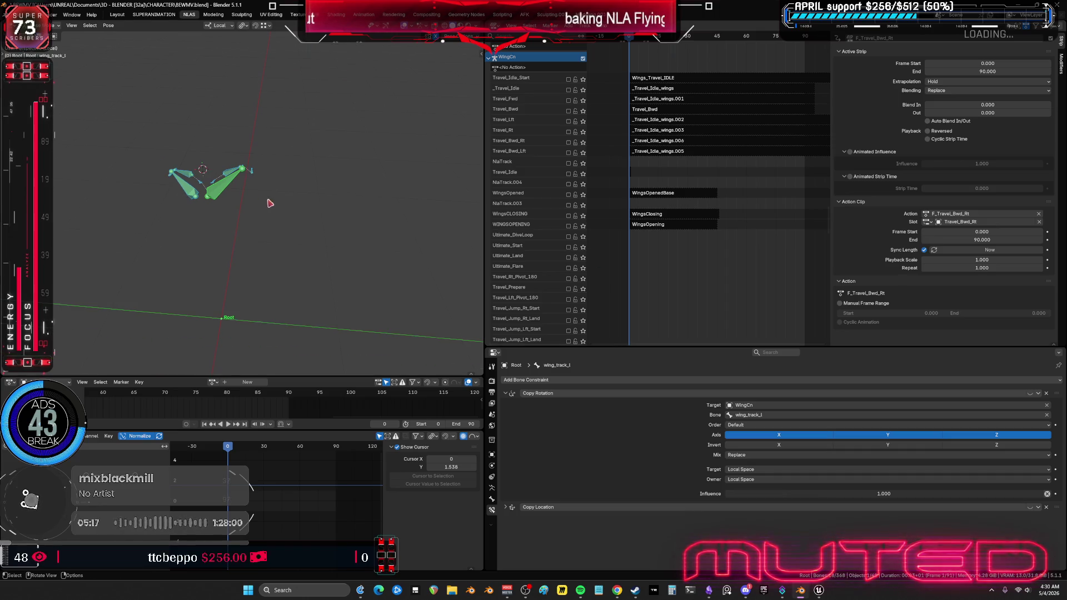
Step: Exit local view with numpad /, orbit around the whole winged character, and stop playback
key("KP_Divide")
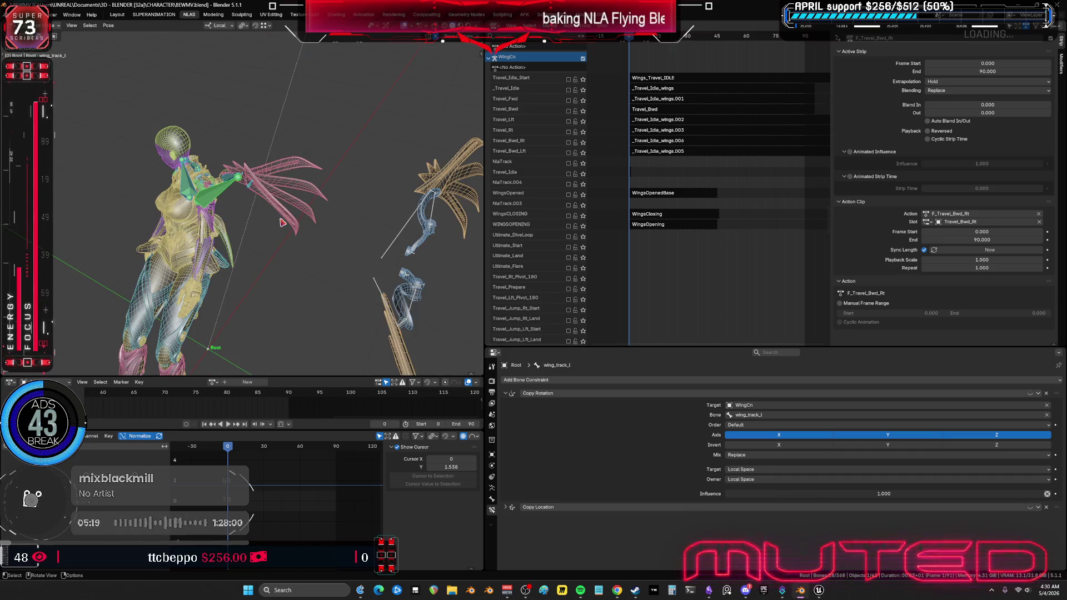
middle_click_drag(282, 223, 332, 196)
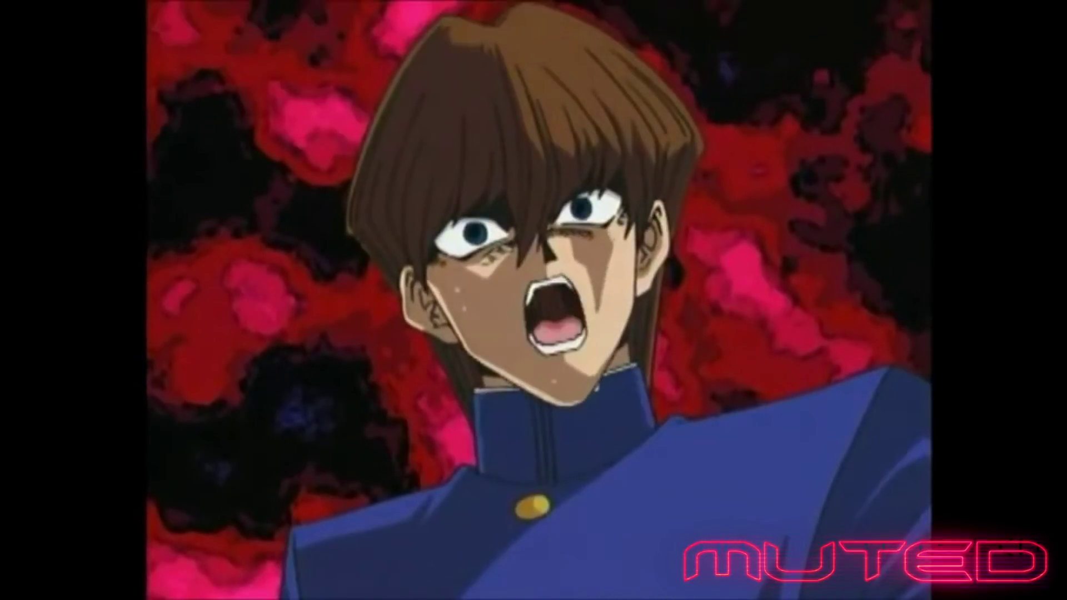
key("space")
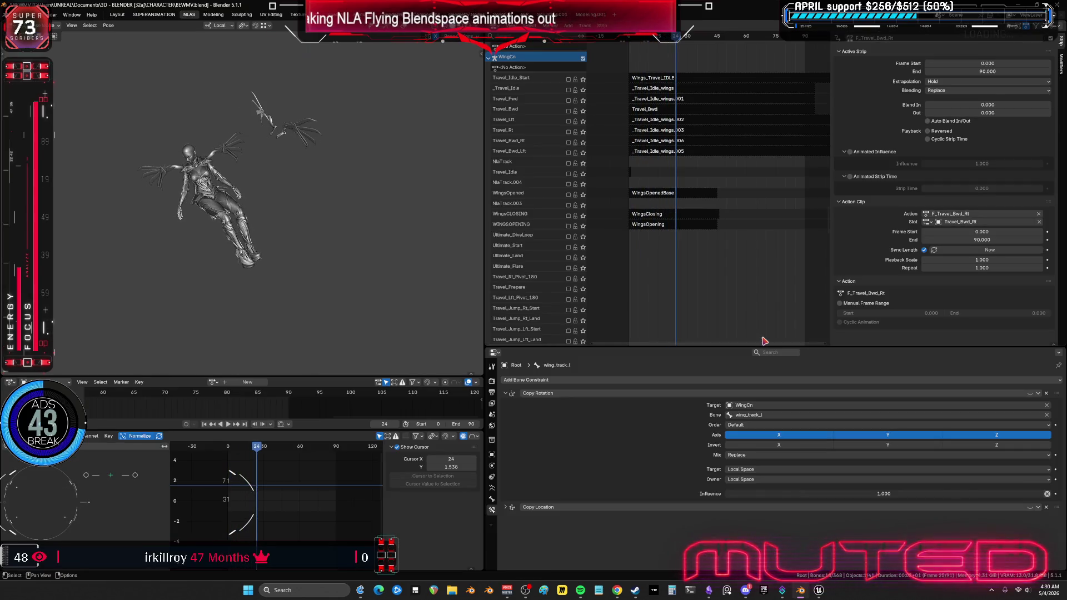
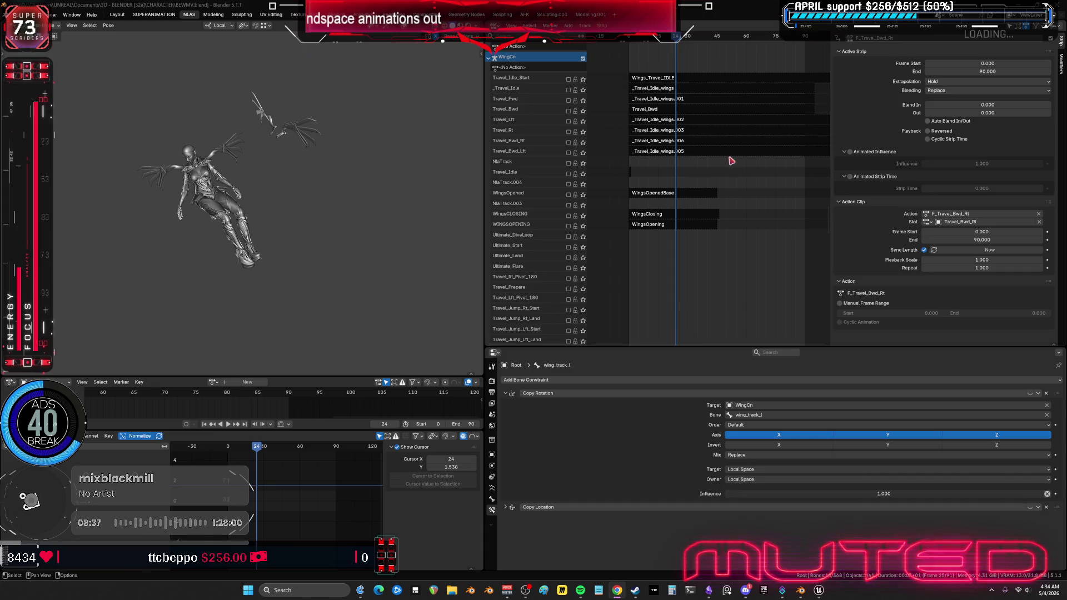
Step: Browse the Forward, Backward, Start/Stop, Idle and BOOST NLA tracks, then zoom and orbit above the rig
scroll(690, 293, "down", 1)
scroll(689, 278, "down", 10)
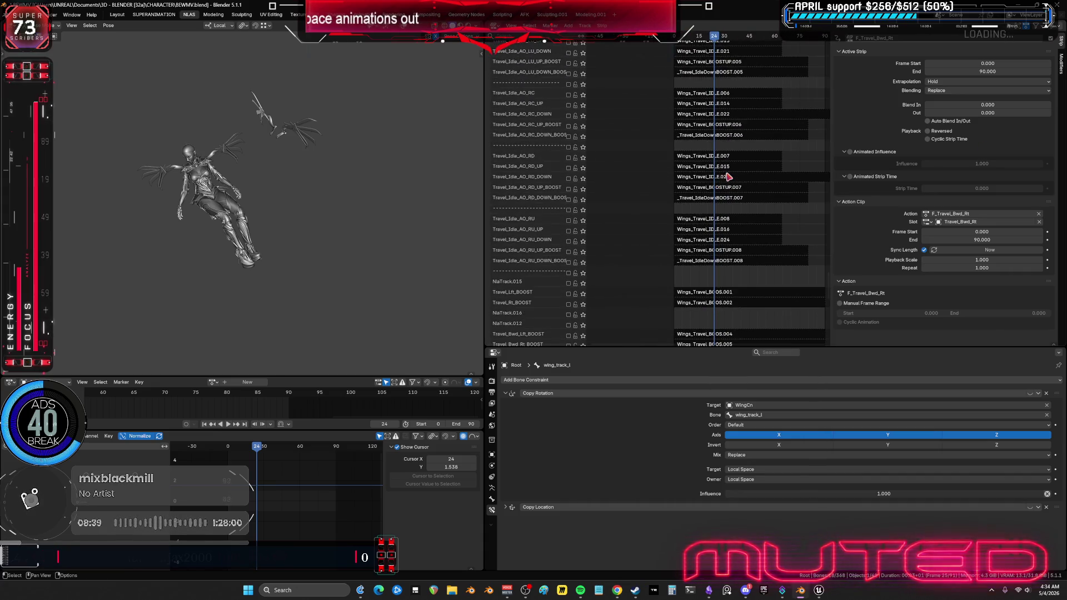
scroll(682, 194, "down", 10)
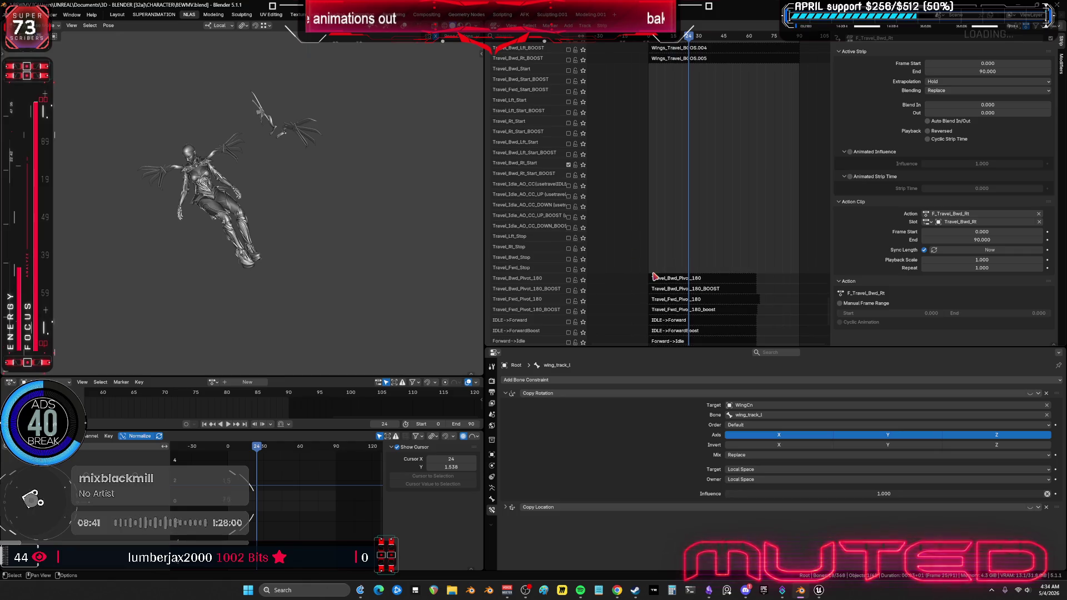
middle_click_drag(726, 224, 724, 3)
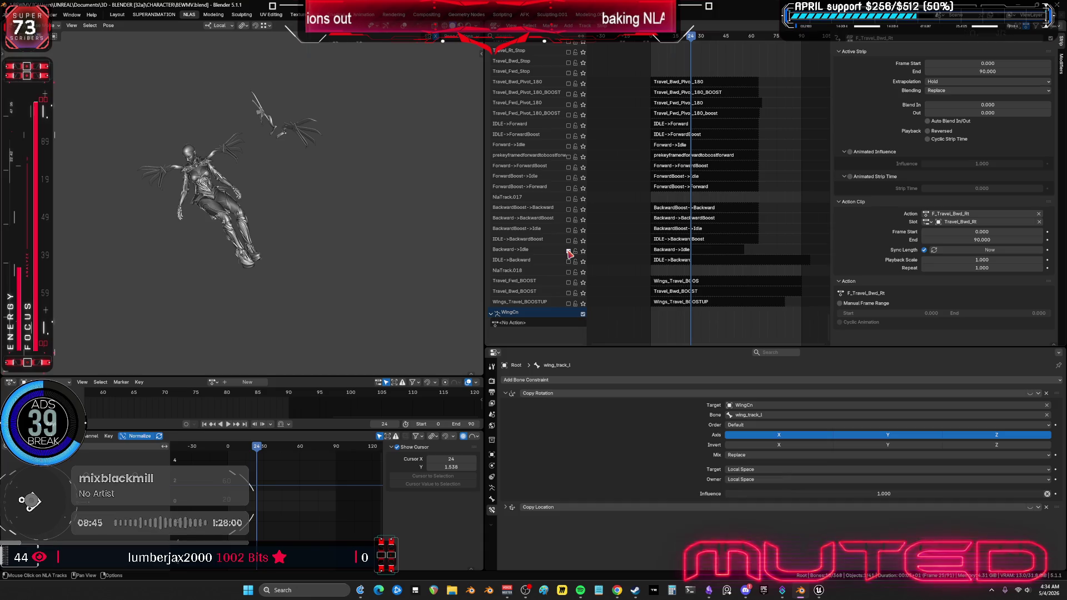
mouse_move(757, 61)
middle_mouse_down()
mouse_move(741, 328)
mouse_move(769, 81)
mouse_move(727, 133)
mouse_move(706, 221)
middle_mouse_up()
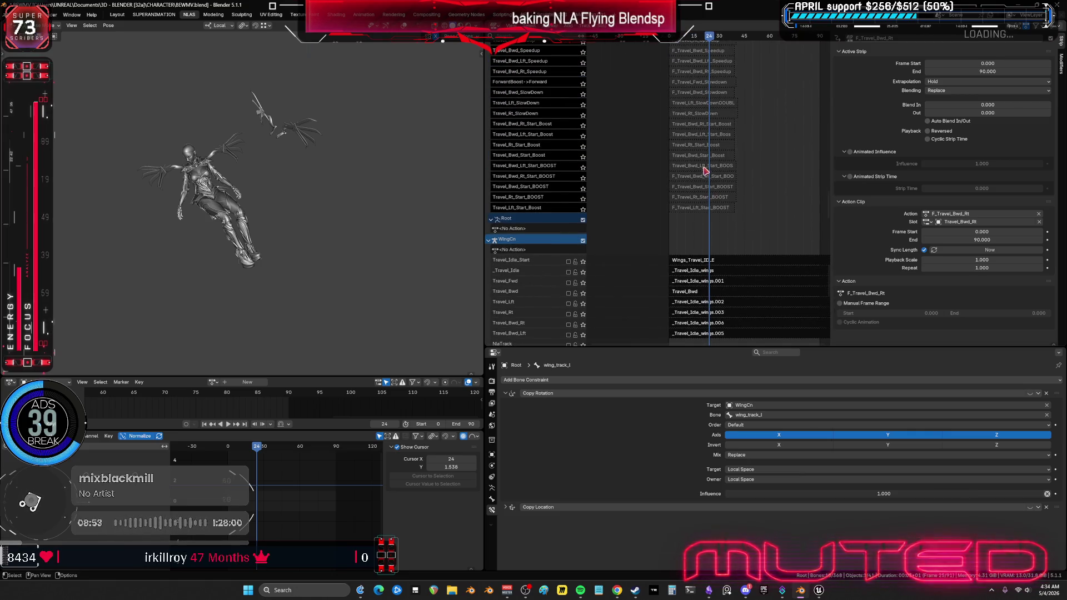
middle_click_drag(707, 166, 734, 5)
middle_click_drag(714, 107, 705, 238)
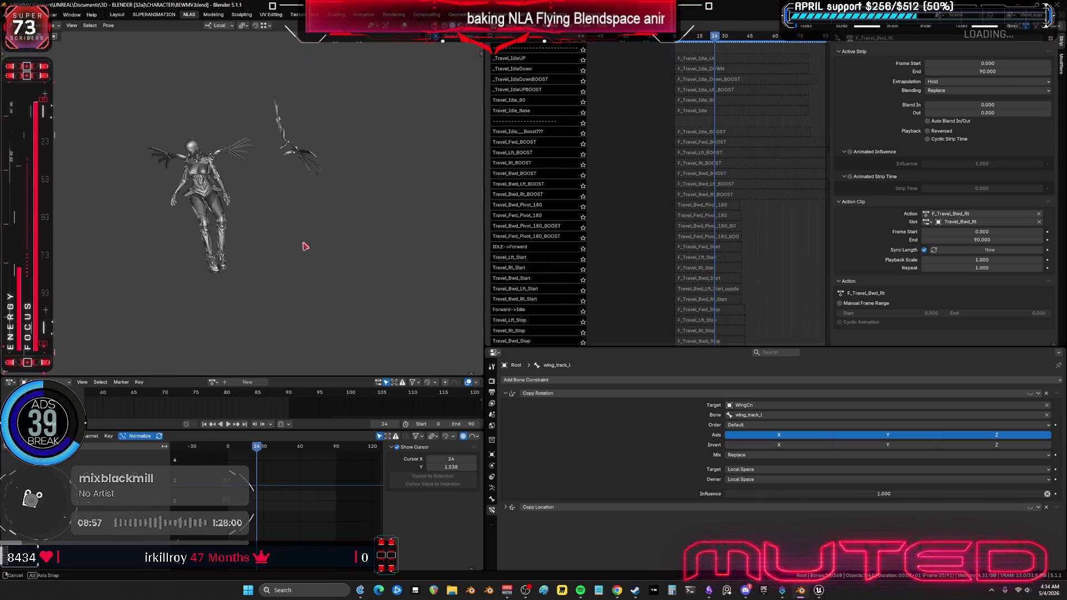
scroll(276, 202, "up", 5)
middle_click_drag(201, 149, 226, 203)
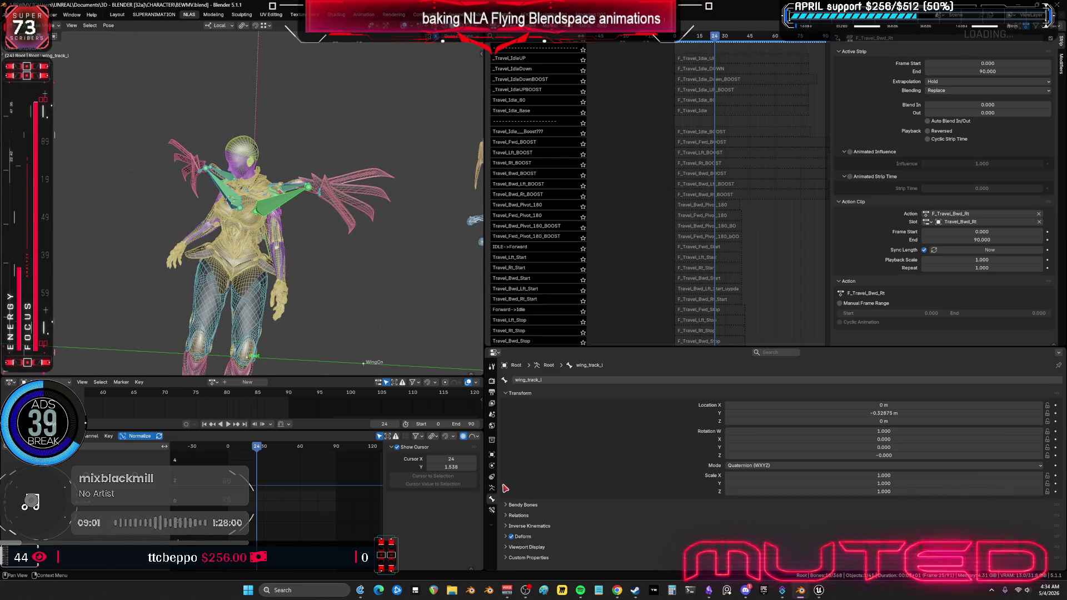
Step: Unsolo the wings bone collection in Armature data and frame the F_Travel_Bwd_Rt strip
left_click(492, 488)
left_click(1033, 441)
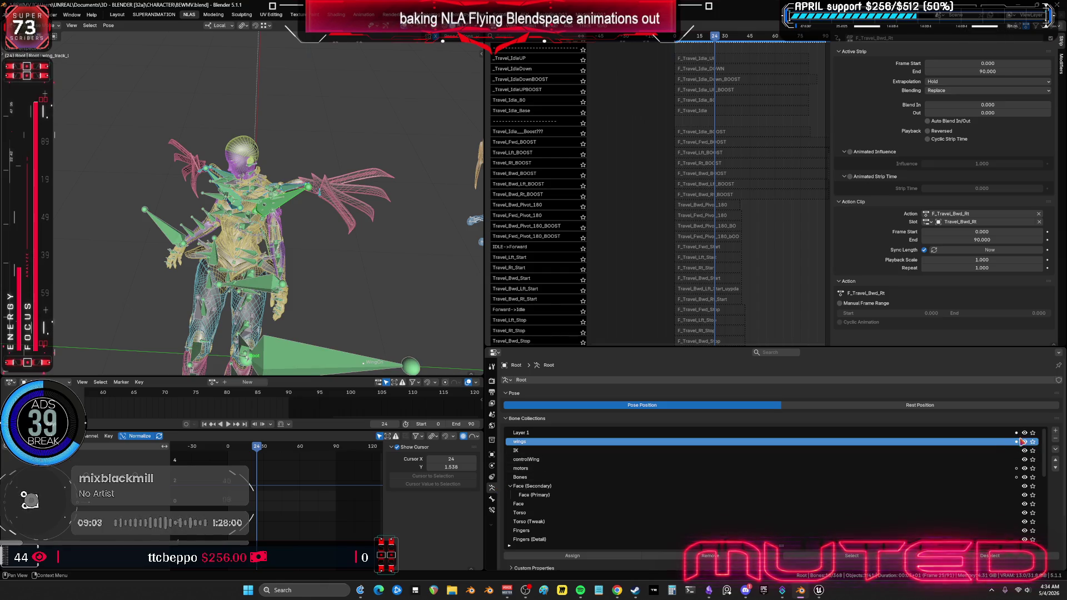
key("KP_Decimal")
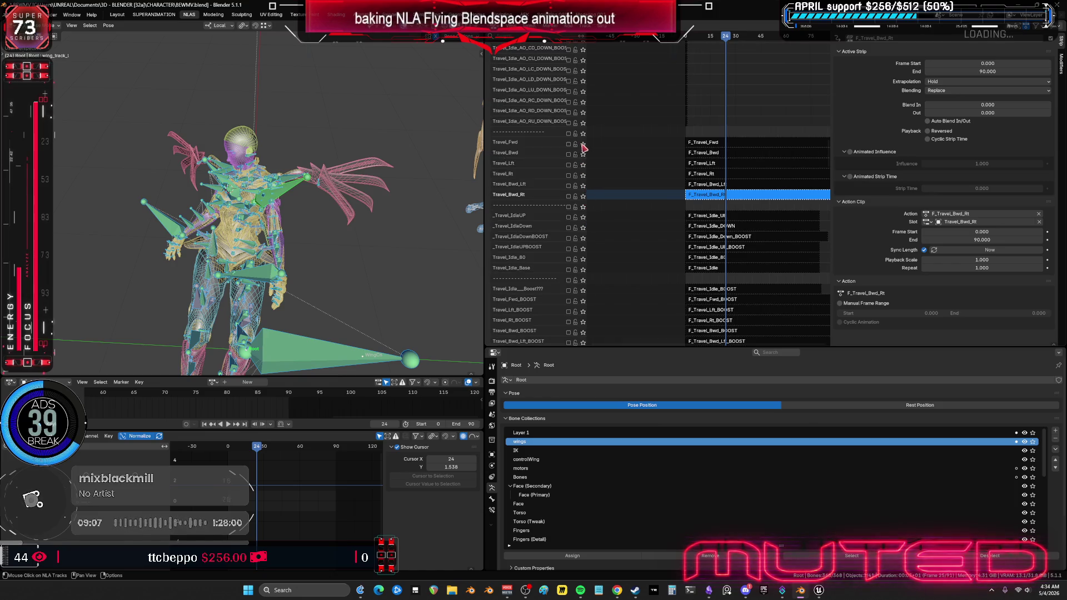
Step: Solo Travel_Fwd, hide overlays, and play the forward flight in a widened viewport
left_click(583, 144)
key("shift+alt+z")
left_click_drag(256, 446, 307, 457)
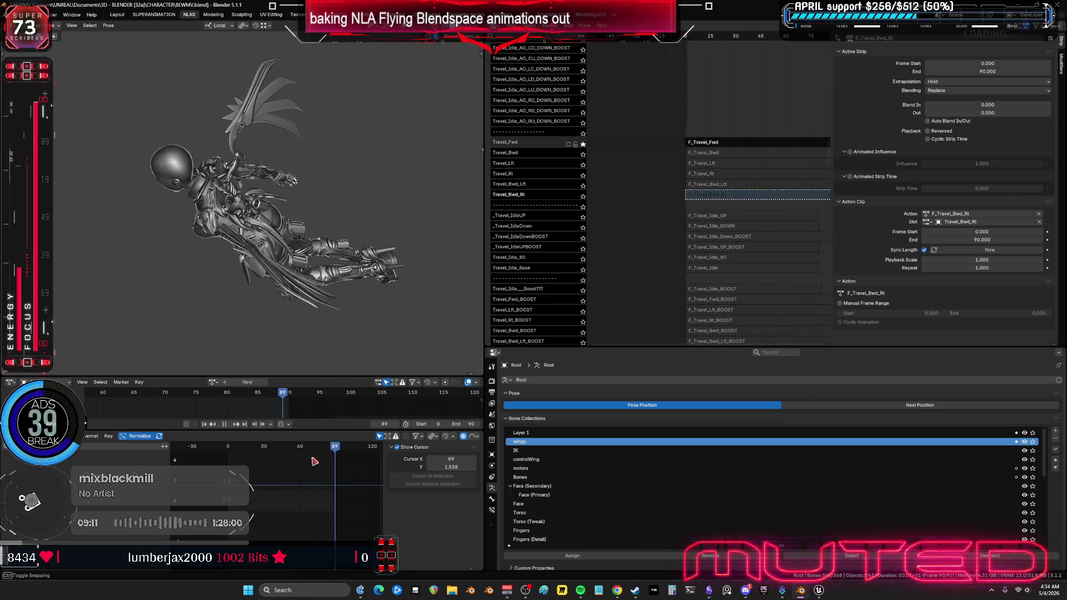
key("space")
left_click(228, 423)
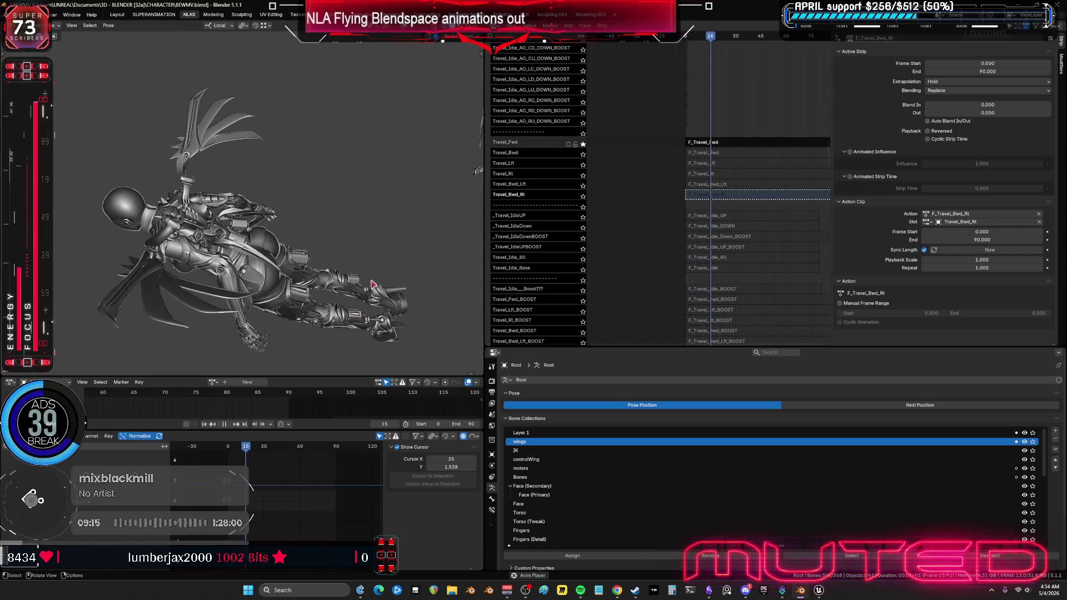
left_click_drag(482, 310, 861, 297)
mouse_move(500, 280)
middle_mouse_down()
mouse_move(430, 274)
mouse_move(508, 229)
mouse_move(411, 263)
mouse_move(445, 250)
middle_mouse_up()
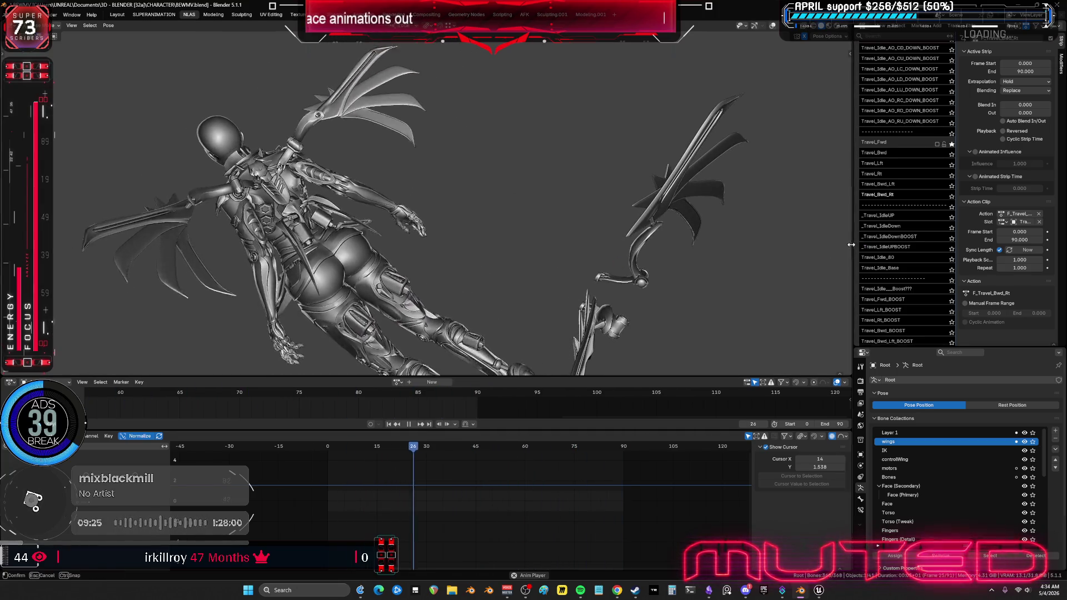
Step: Preview Travel_Bwd, Travel_Lft, Travel_Rt, Travel_Bwd_Lft and Travel_Bwd_Rt by soloing each in turn, then unsolo
left_click_drag(860, 247, 722, 253)
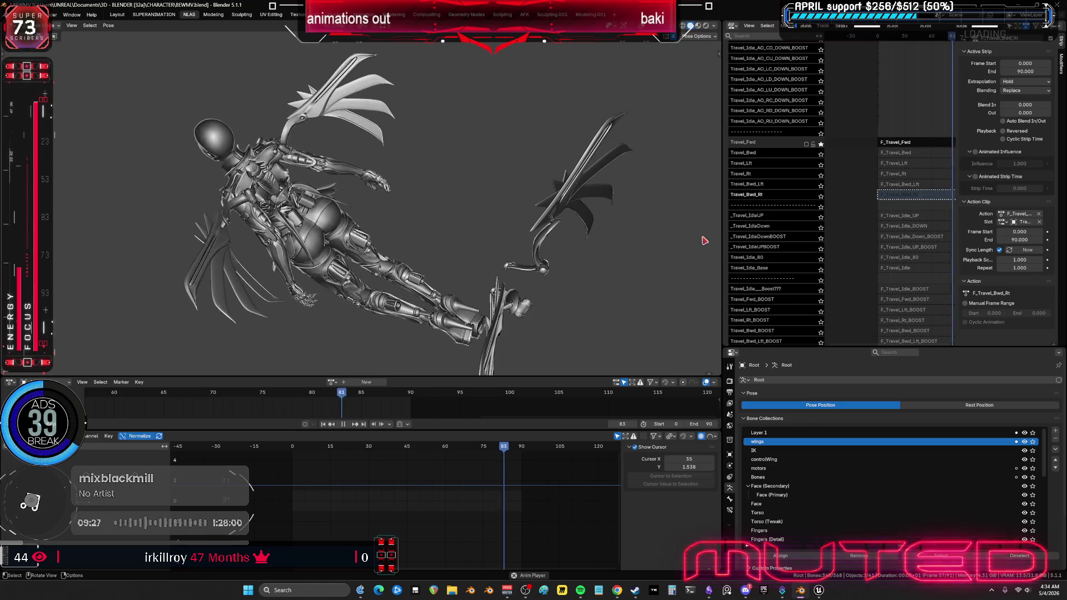
left_click(820, 155)
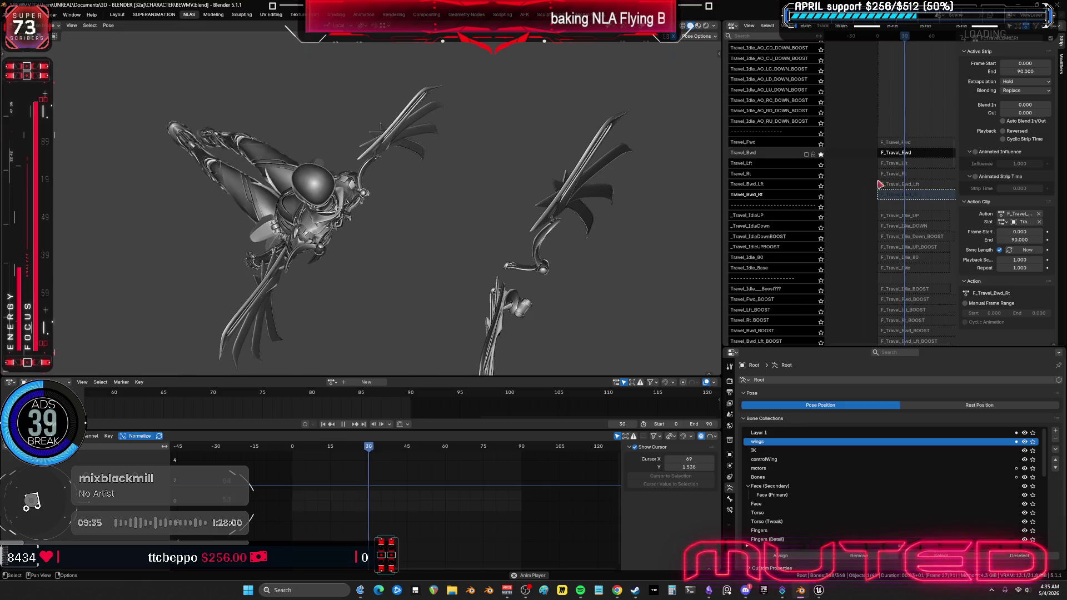
left_click(821, 166)
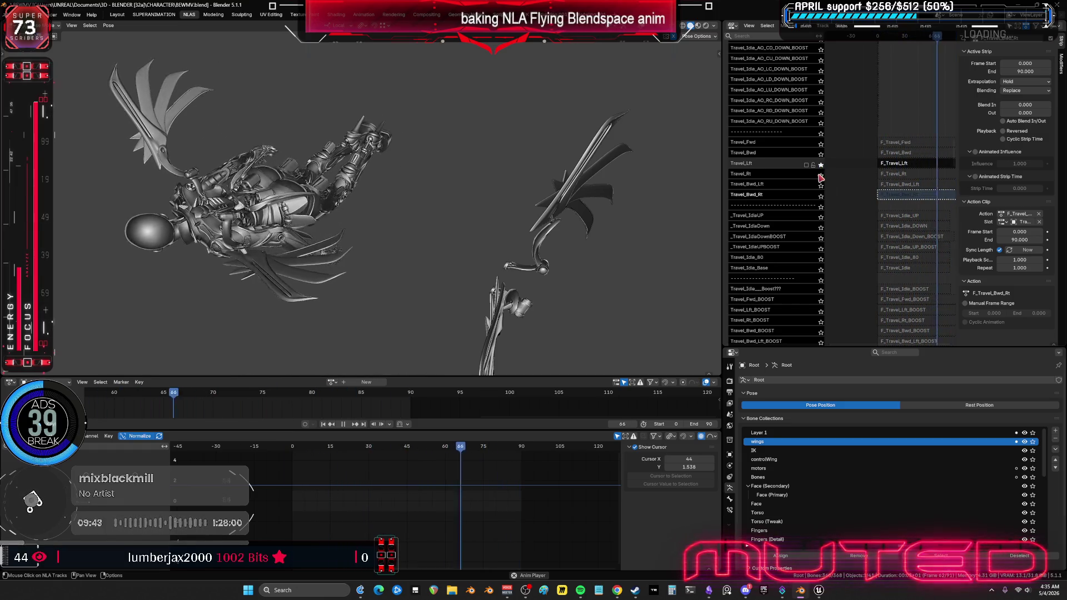
left_click(821, 175)
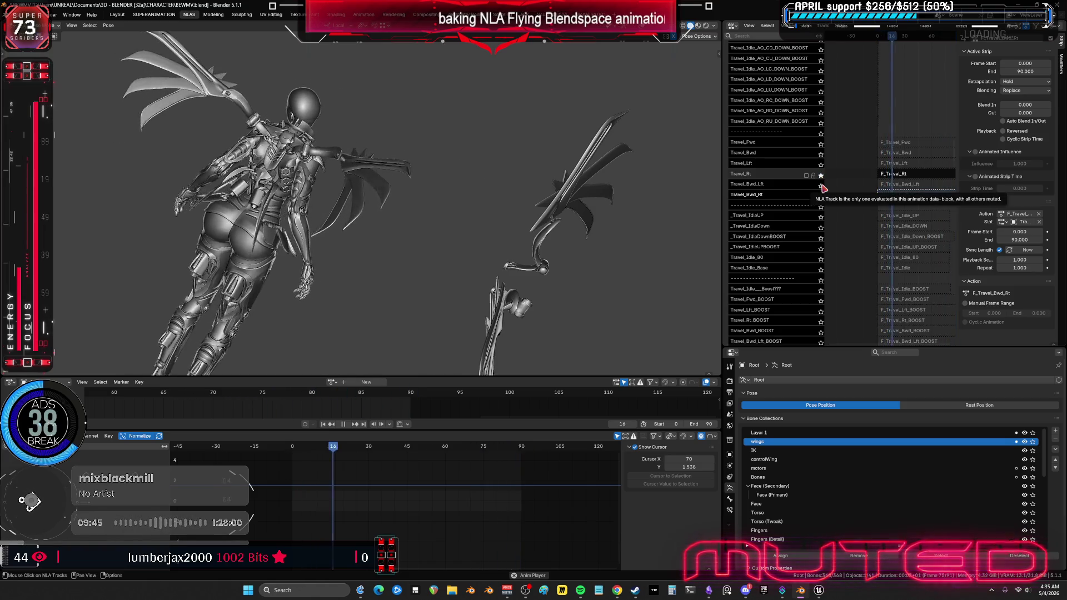
left_click(822, 187)
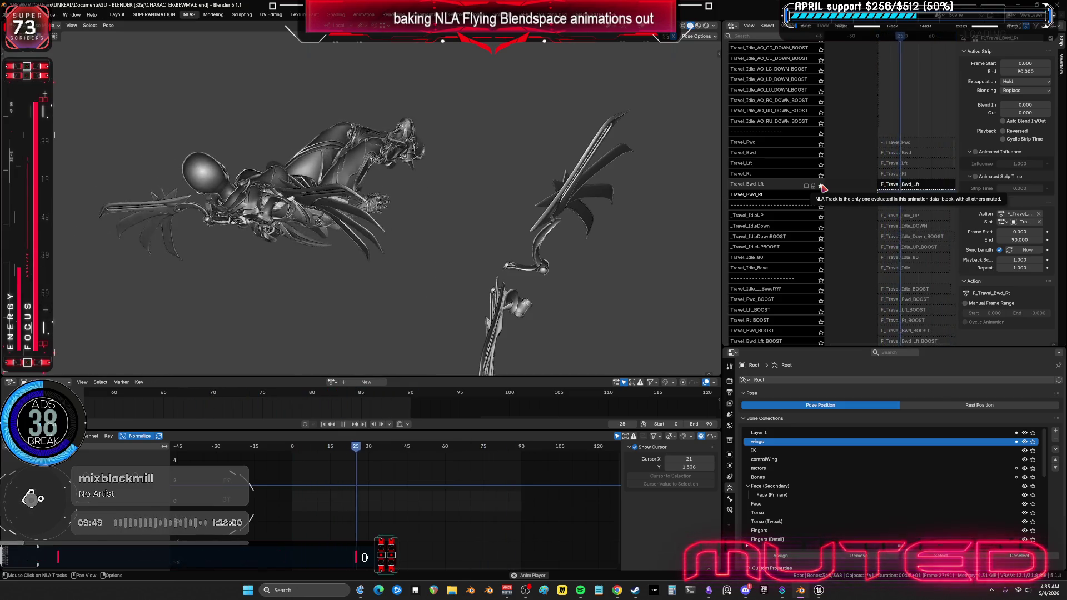
left_click(821, 196)
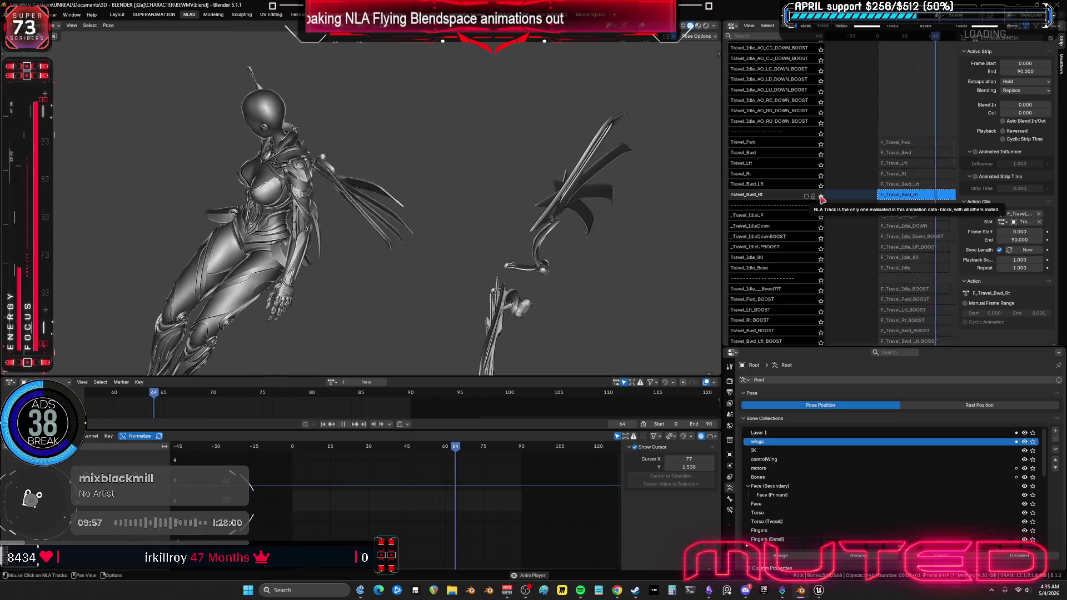
left_click(821, 197)
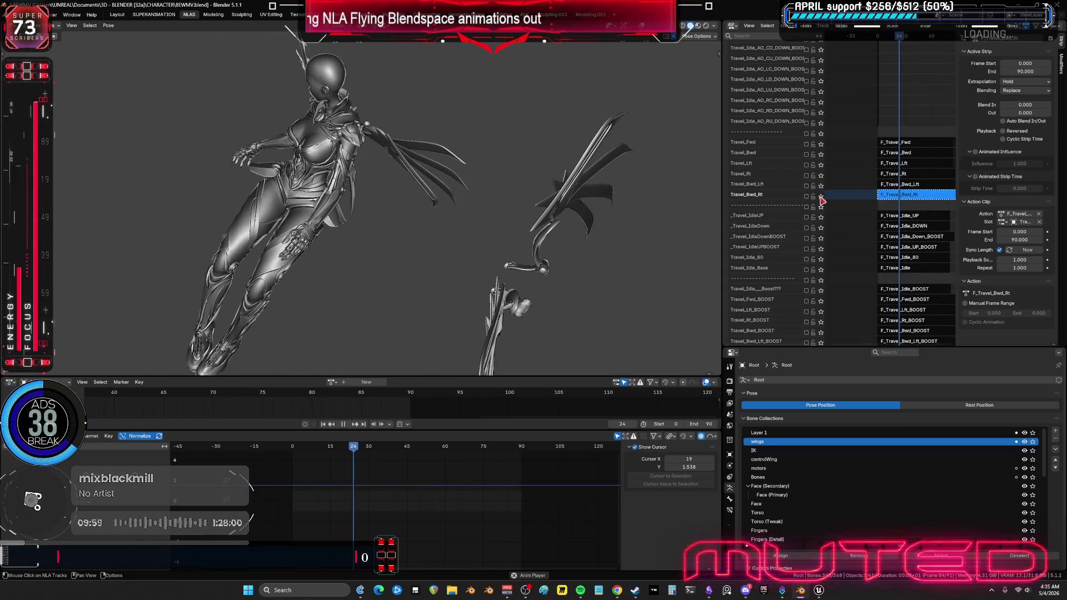
Step: At frame 88, solo the tracks again in turn up through Travel_Fwd, then turn soloing off
mouse_move(512, 255)
middle_mouse_down()
mouse_move(412, 229)
mouse_move(407, 162)
middle_mouse_up()
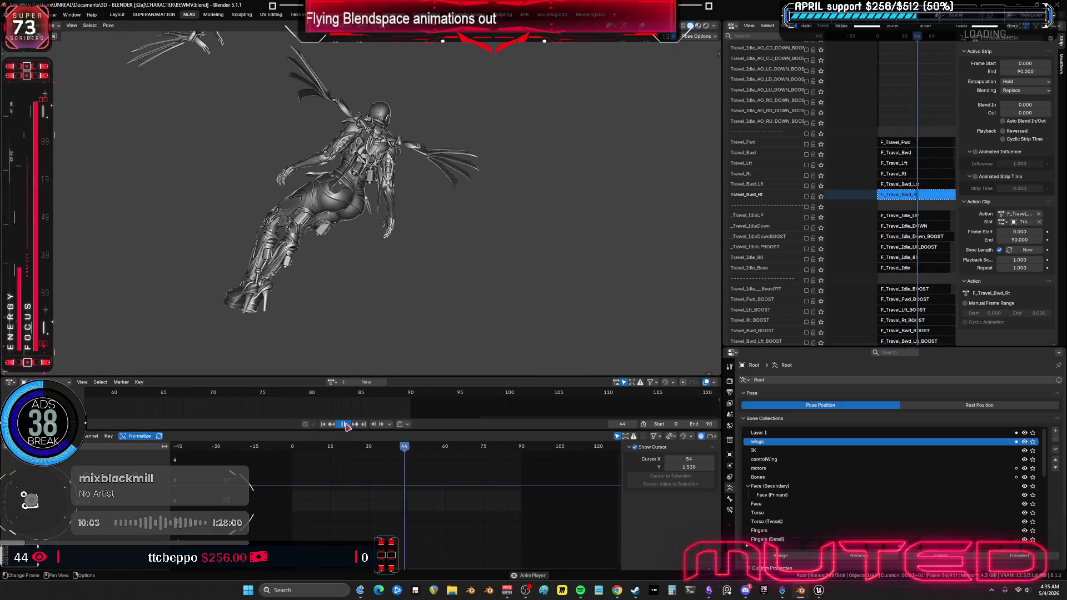
left_click_drag(509, 452, 516, 449)
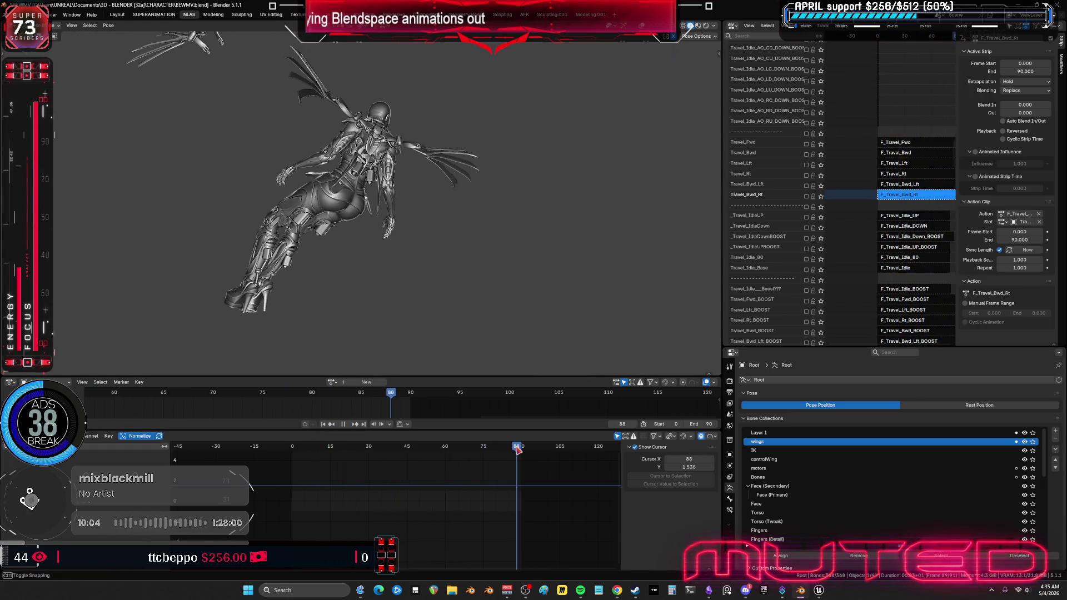
left_click(821, 195)
left_click(821, 186)
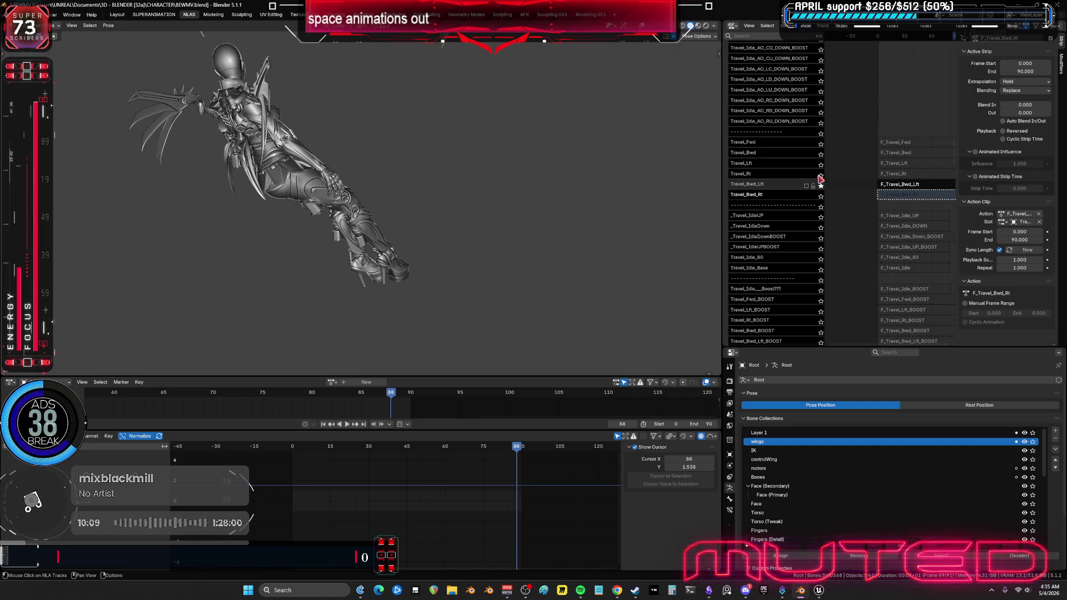
left_click(821, 176)
left_click(821, 165)
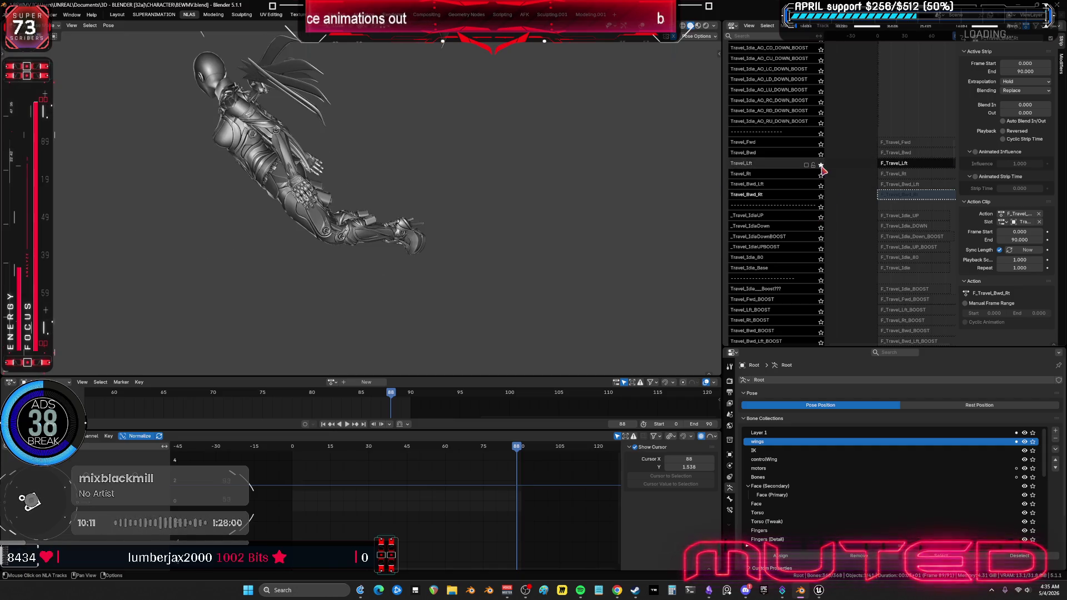
left_click(821, 155)
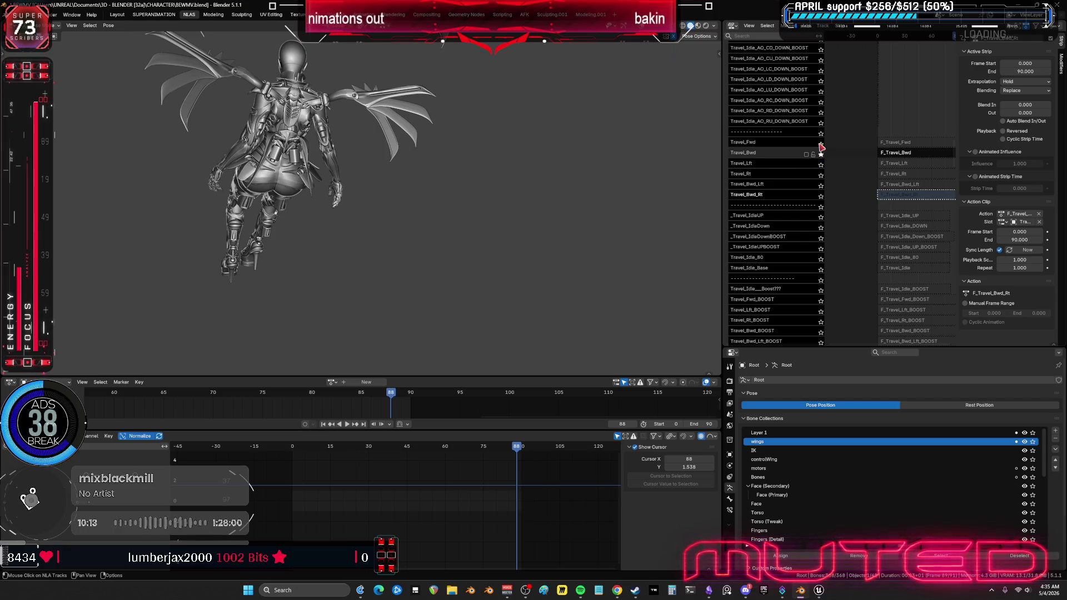
left_click(821, 145)
left_click(821, 145)
mouse_move(357, 230)
middle_mouse_down()
mouse_move(409, 232)
mouse_move(405, 176)
mouse_move(357, 155)
middle_mouse_up()
Step: Show the bones over wireframe shading and make clavicle_scap_r the active bone
key("shift+z")
key("shift+alt+z")
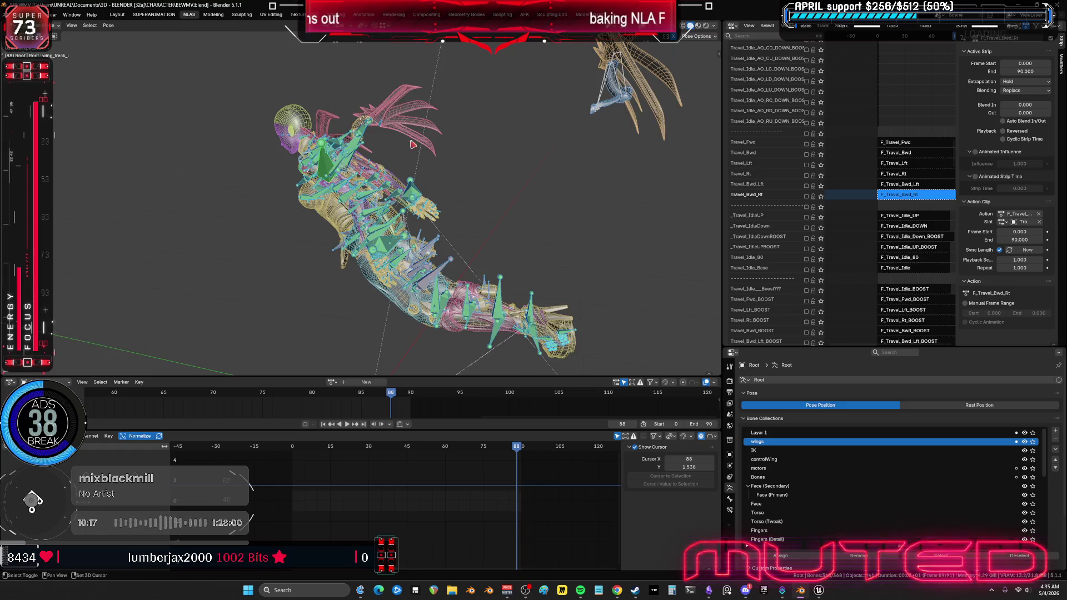
left_click(355, 149)
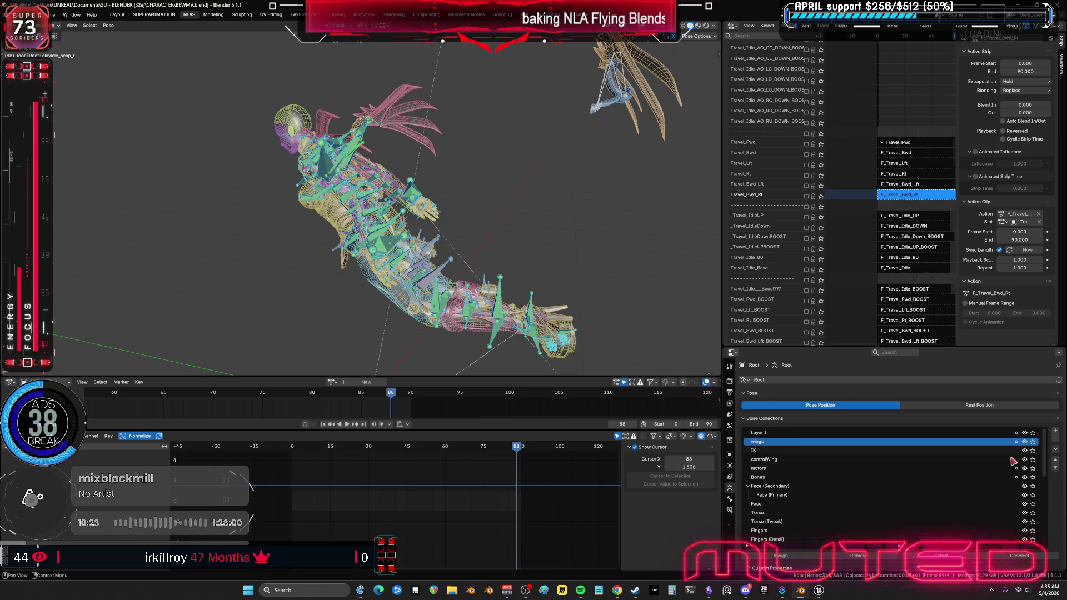
middle_click_drag(861, 266, 825, 210)
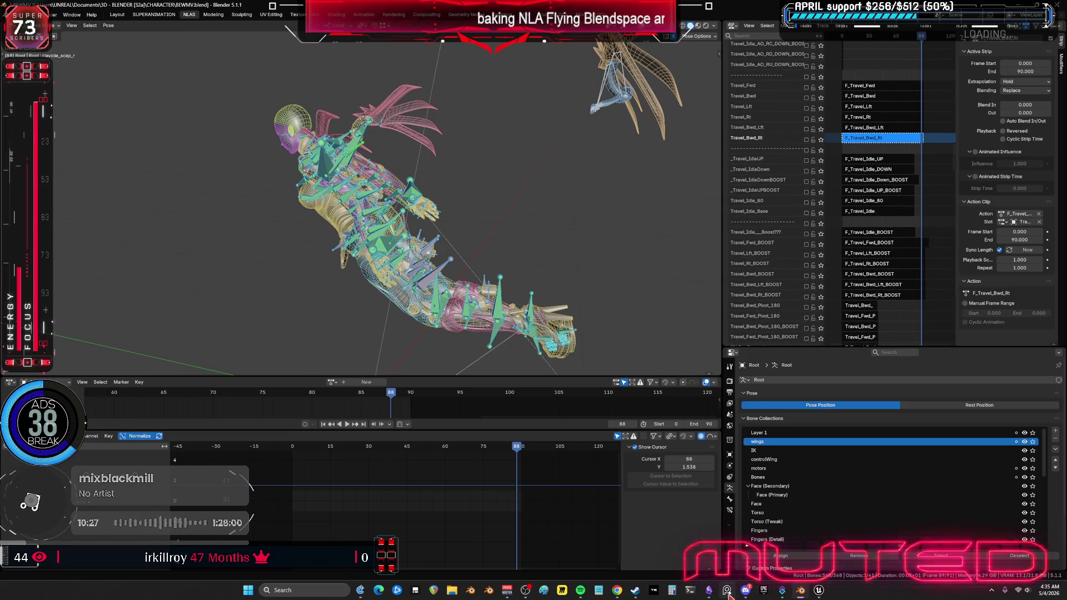
Step: In the flow chart canvas, box-select and delete the wing note card group
left_click(708, 590)
left_click_drag(333, 372, 333, 165)
key("Delete")
Step: Delete card 3 from the flow chart canvas
left_click(422, 311)
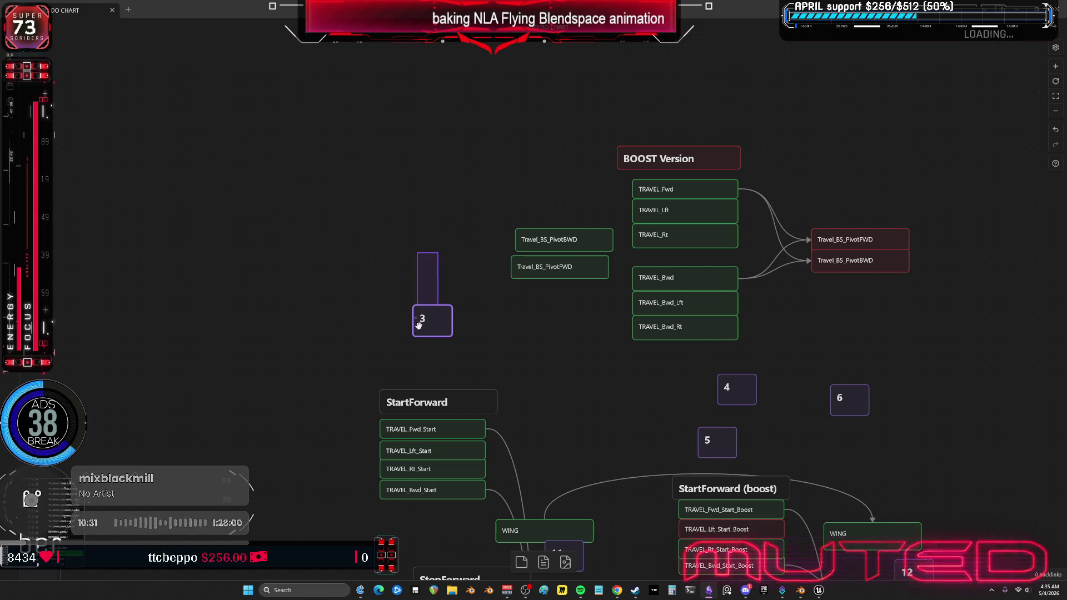
key("Delete")
mouse_move(455, 338)
middle_mouse_down()
mouse_move(478, 312)
mouse_move(424, 272)
mouse_move(303, 317)
middle_mouse_up()
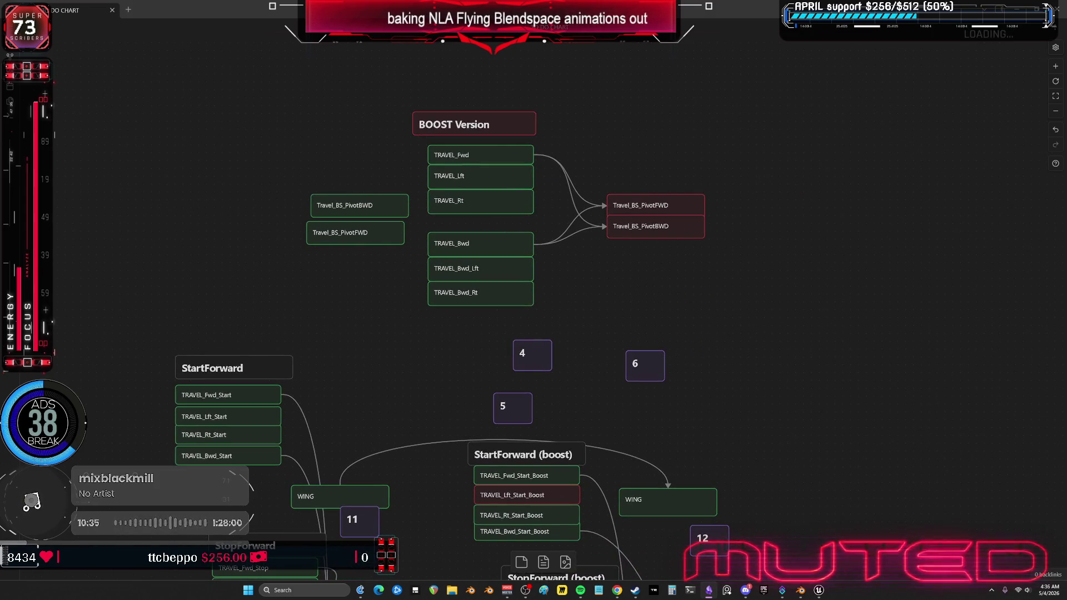
key("alt+Tab")
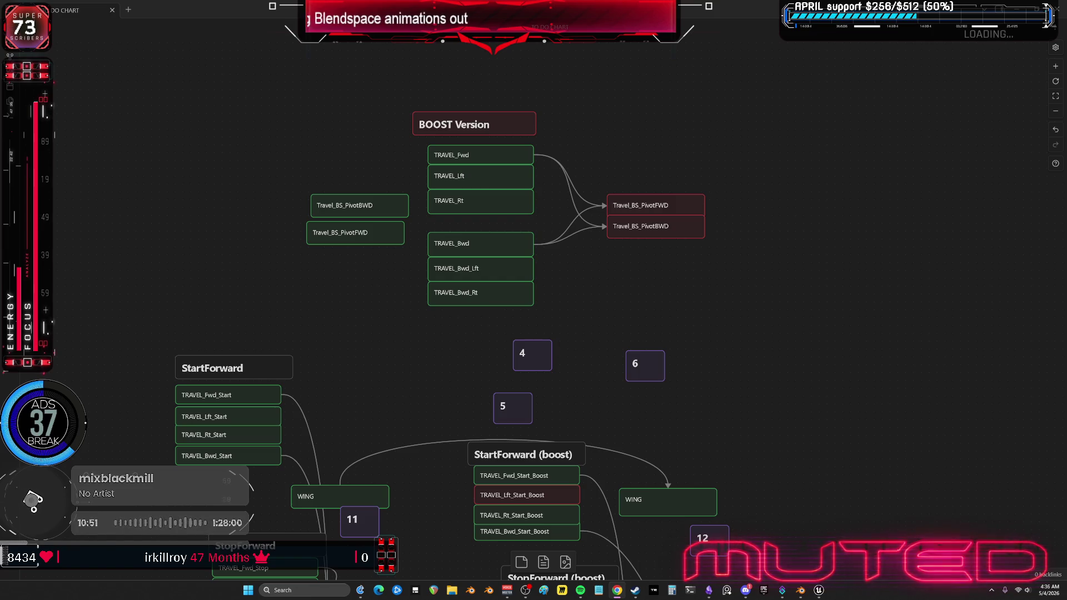
Step: Align Travel_BS_PivotBWD with PivotFWD and move the BOOST Version header and six TRAVEL nodes up
scroll(548, 364, "down", 8)
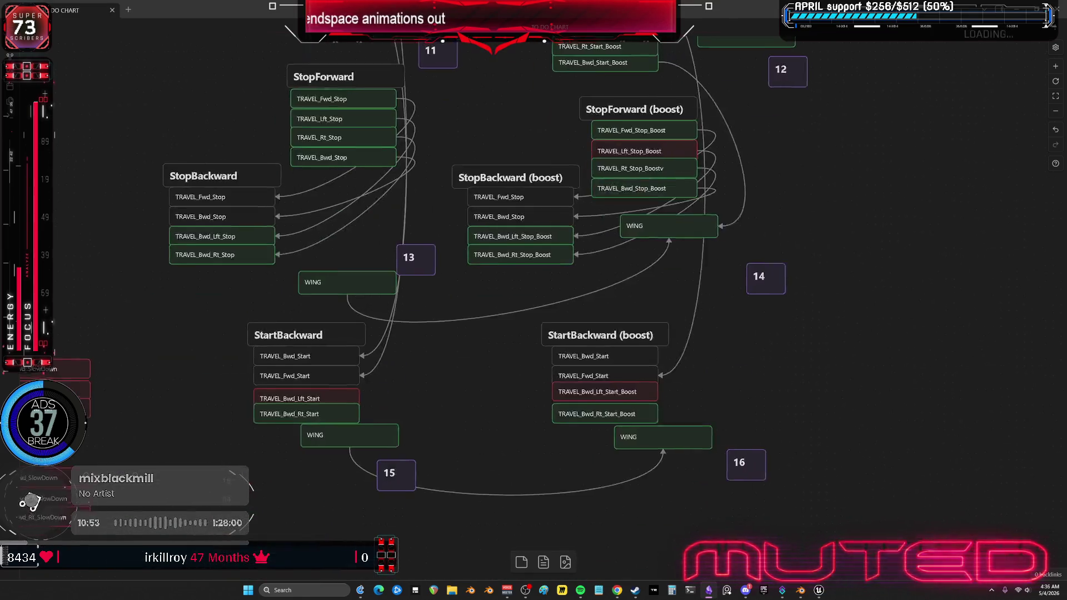
scroll(547, 364, "up", 8)
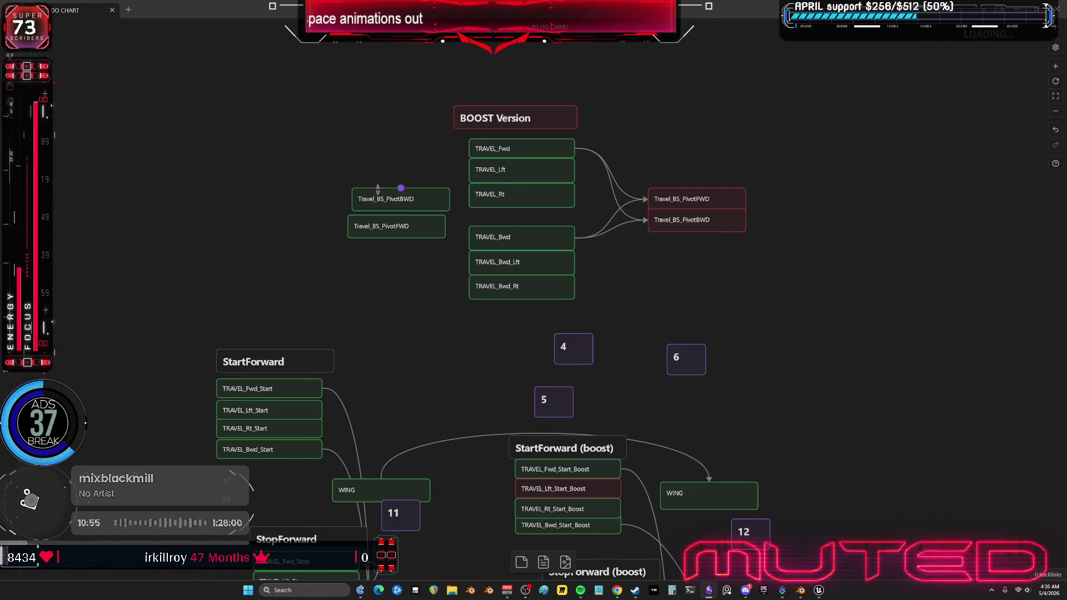
left_click_drag(379, 197, 383, 200)
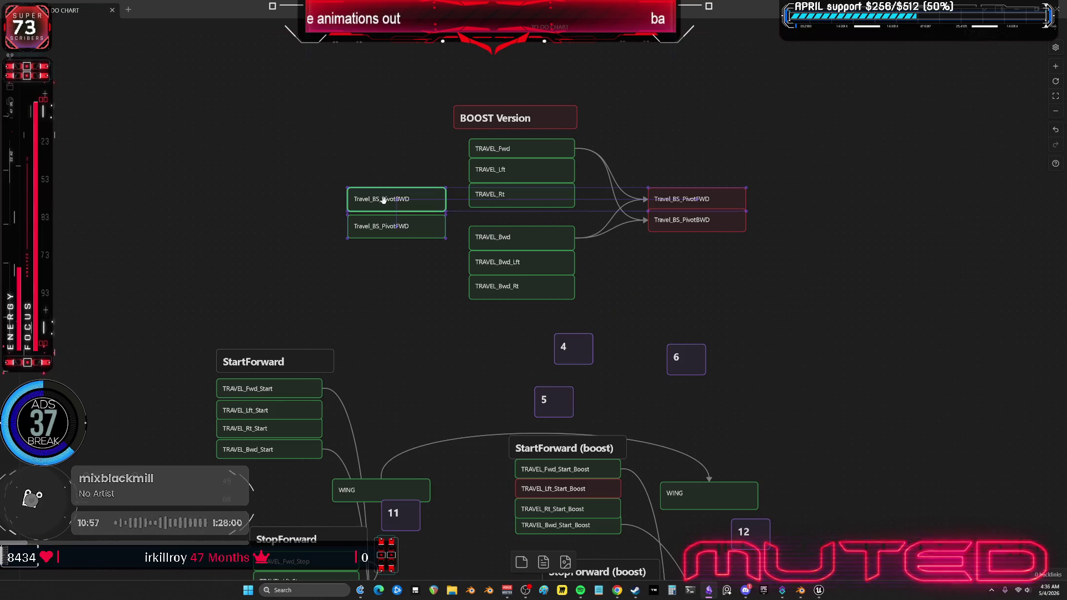
left_click_drag(520, 115, 519, 100)
mouse_move(521, 330)
left_mouse_down()
mouse_move(512, 139)
mouse_move(512, 164)
left_mouse_up()
left_click_drag(709, 202, 684, 207)
Step: Check the TRAVEL nodes' alignment one by one, down to TRAVEL_Bwd_Rt, and pan the canvas left
left_click(505, 140)
left_click(514, 185)
left_click(516, 227)
left_click(520, 278)
left_click(521, 300)
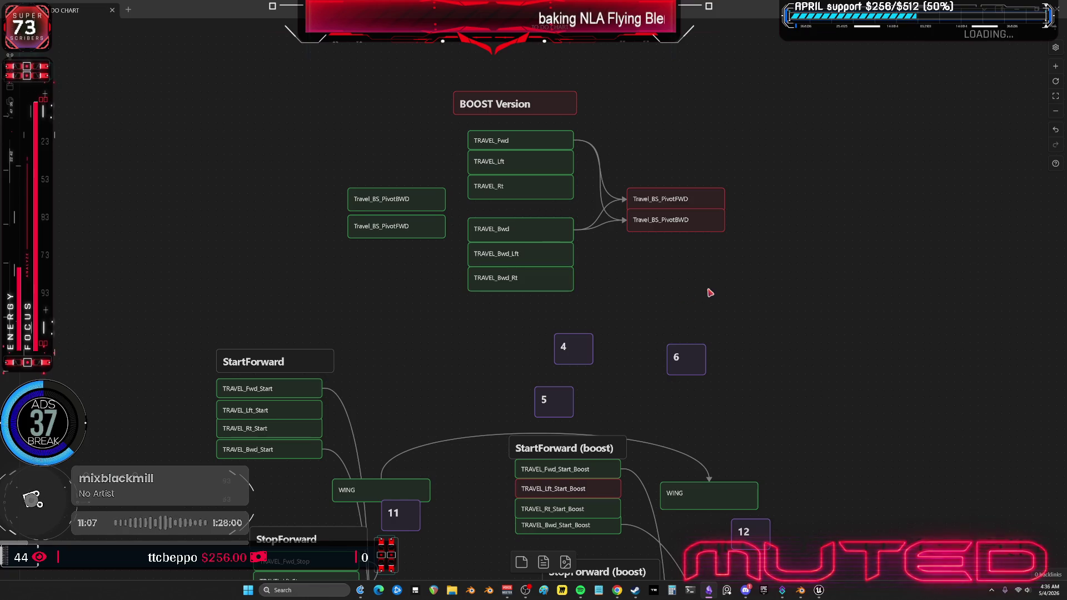
middle_click_drag(707, 291, 660, 291)
left_click(818, 590)
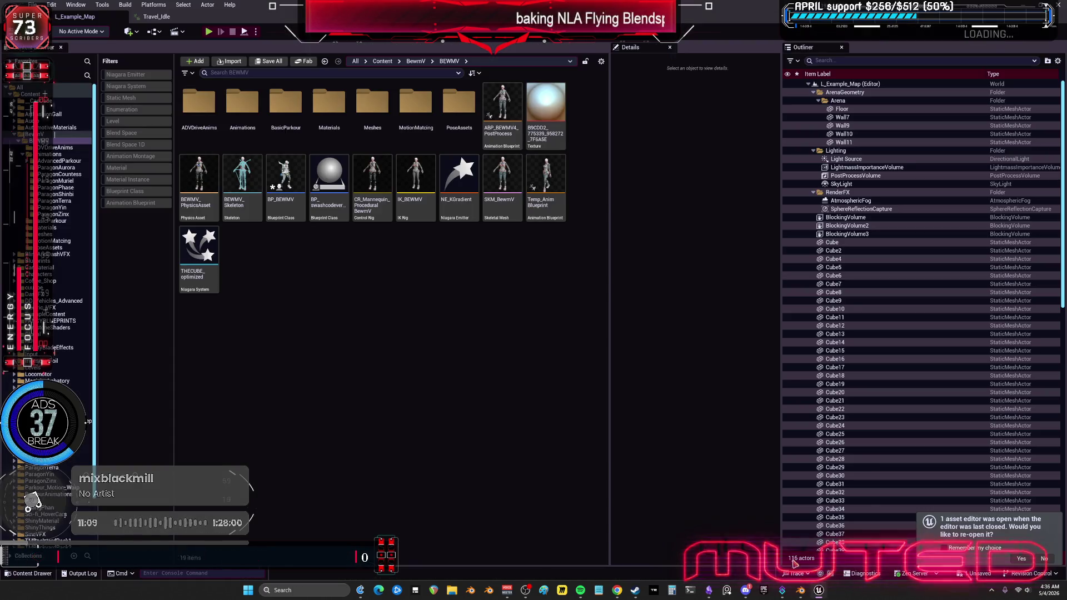
Step: Widen the NLA area and enter tweak mode on the F_Travel_Fwd_BOOST strip (frames 0–96)
left_click(800, 590)
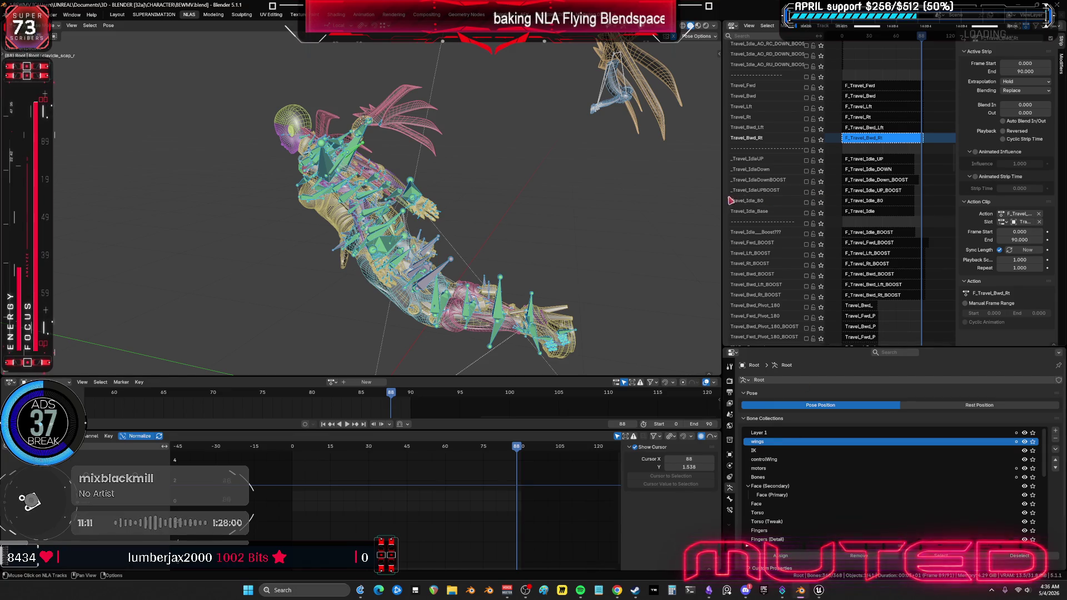
left_click_drag(723, 234, 475, 233)
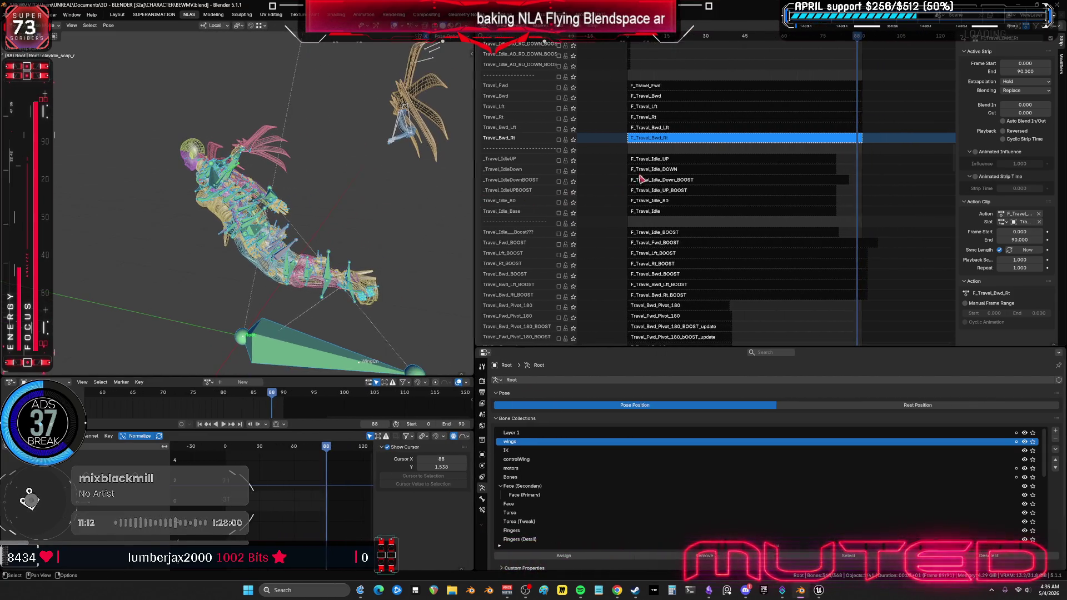
left_click(568, 244)
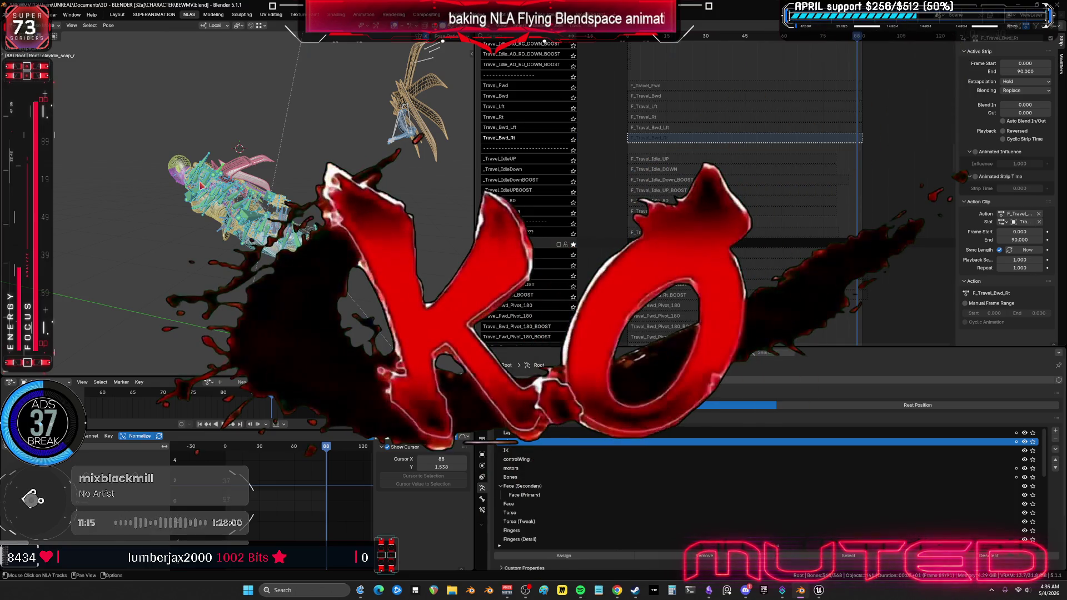
left_click(667, 246)
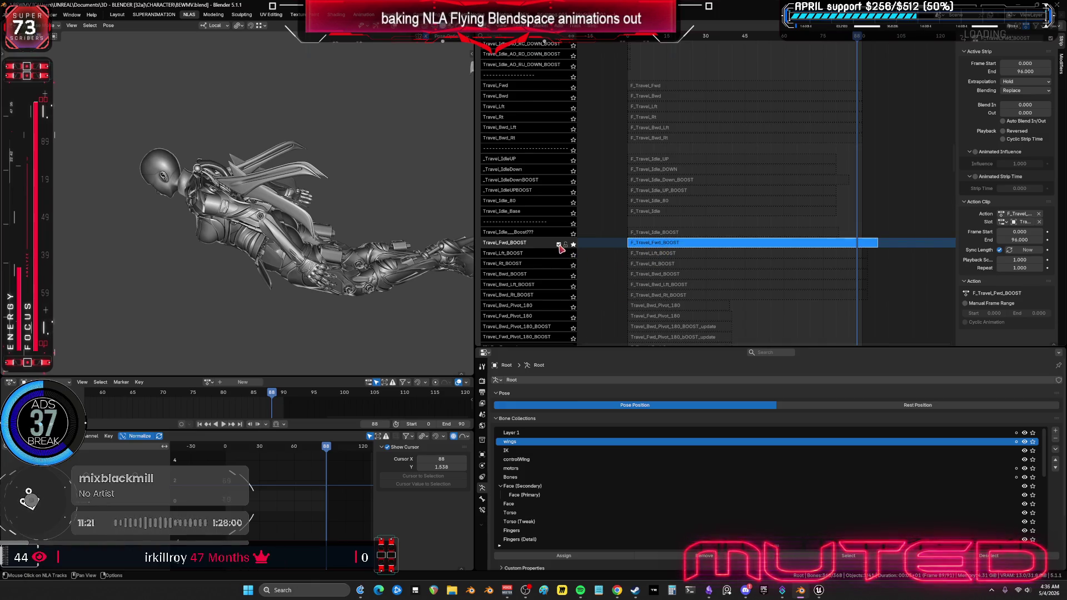
key("Tab")
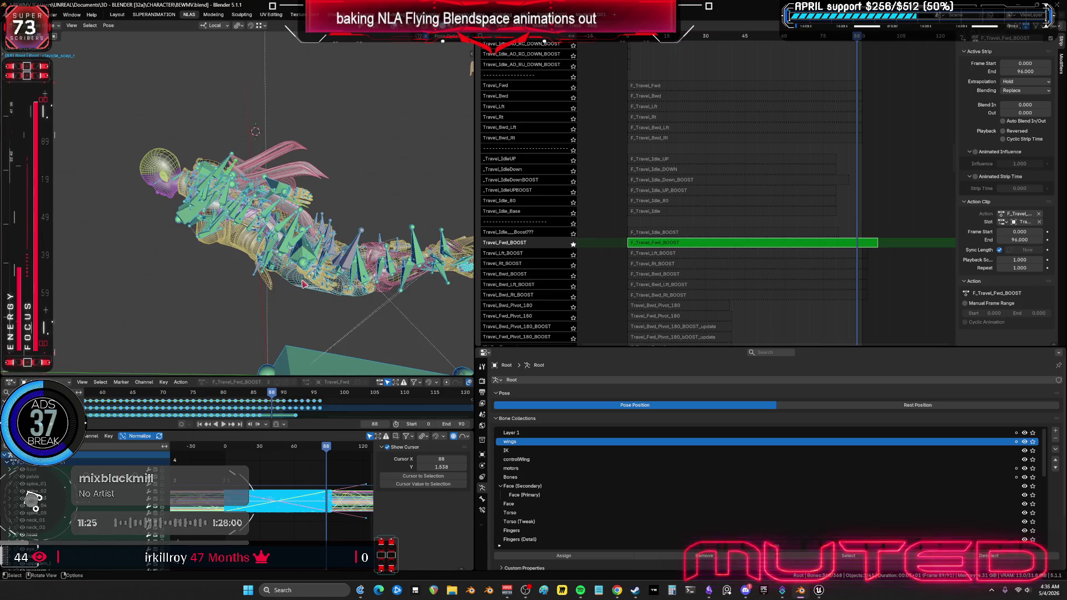
Step: Maximize the Graph Editor and zoom in on the F_Travel_Fwd_BOOST keyframe curves
key("ctrl+space")
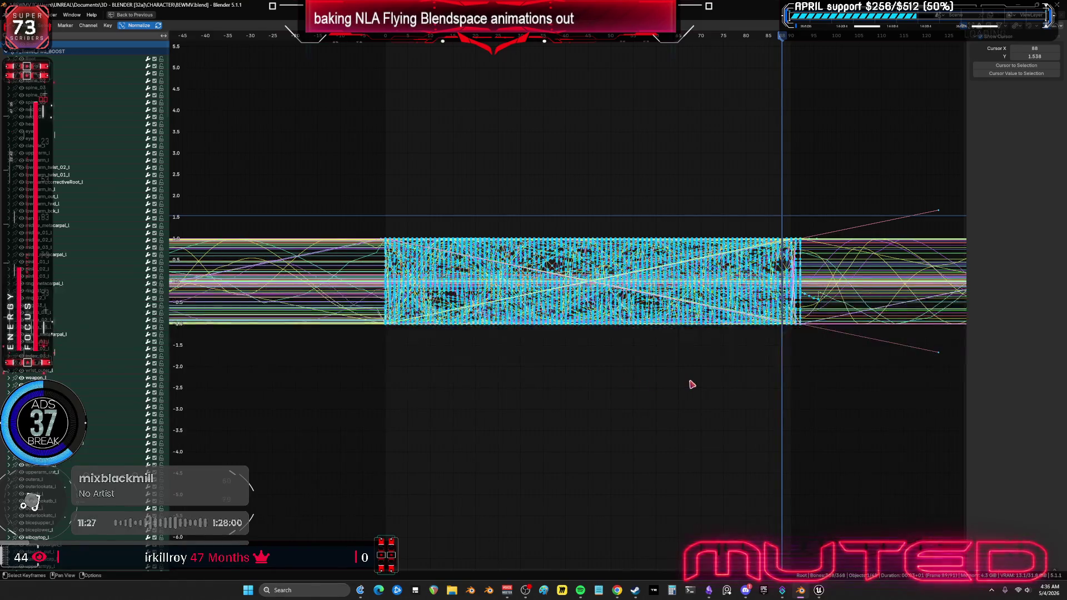
mouse_move(779, 393)
middle_mouse_down("ctrl")
mouse_move(774, 404)
mouse_move(819, 355)
mouse_move(611, 311)
mouse_move(461, 251)
mouse_move(460, 260)
middle_mouse_up("ctrl")
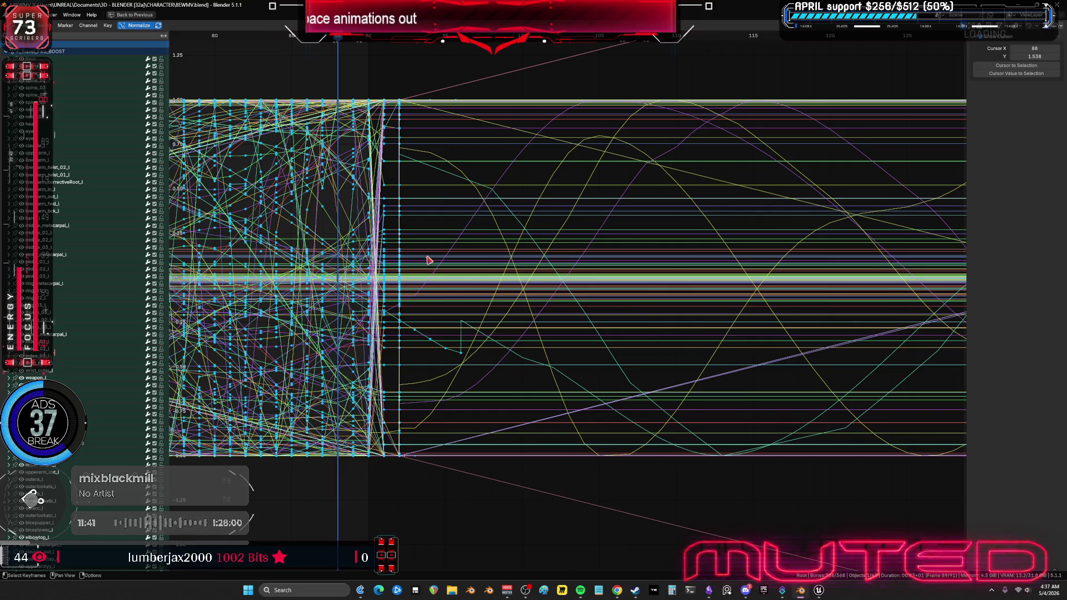
Step: Switch from Blender to the browser window showing Twitch Stream Manager
key("alt+Tab")
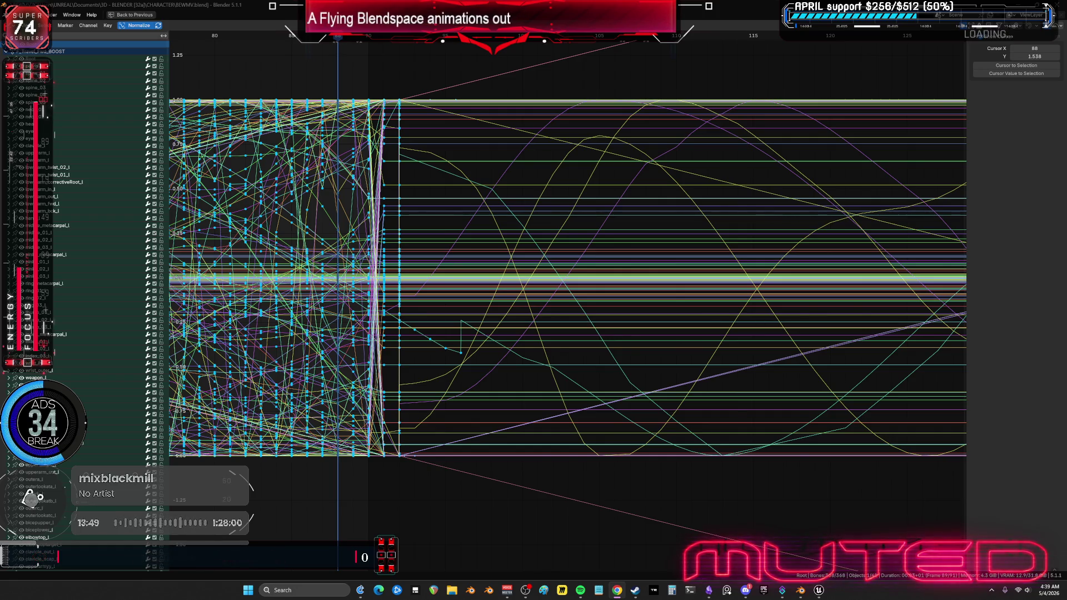
key("alt+Tab")
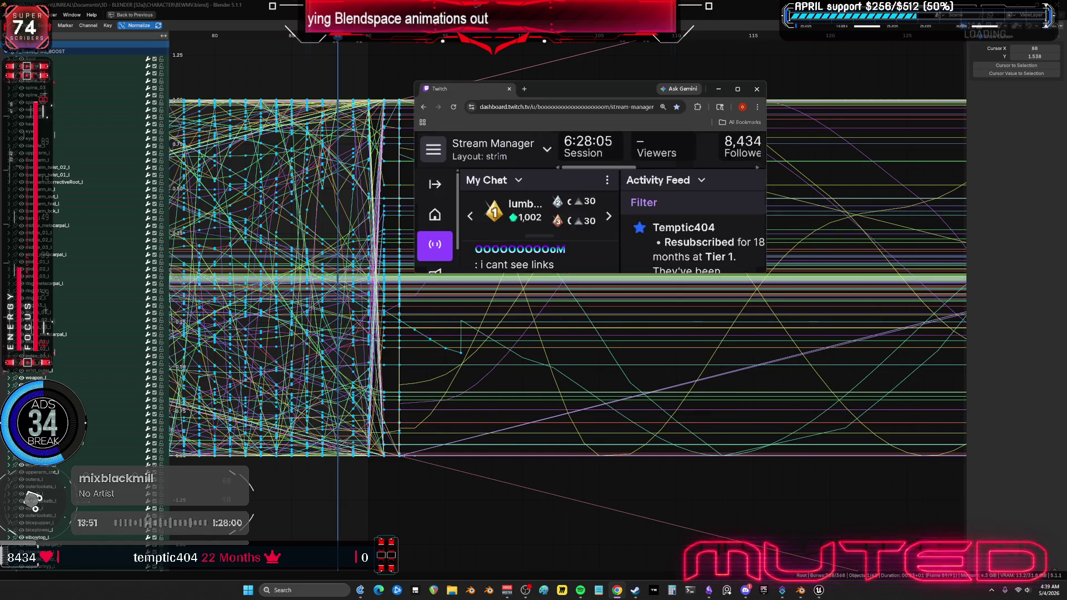
left_click(553, 350)
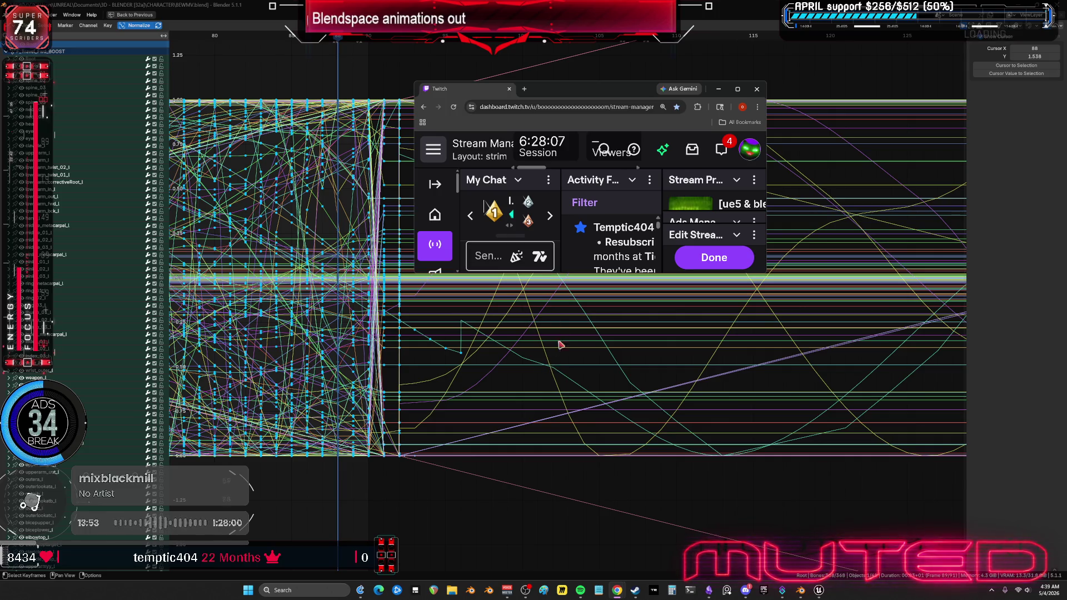
left_click_drag(581, 272, 581, 560)
left_click_drag(414, 393, 180, 393)
scroll(284, 385, "up", 3)
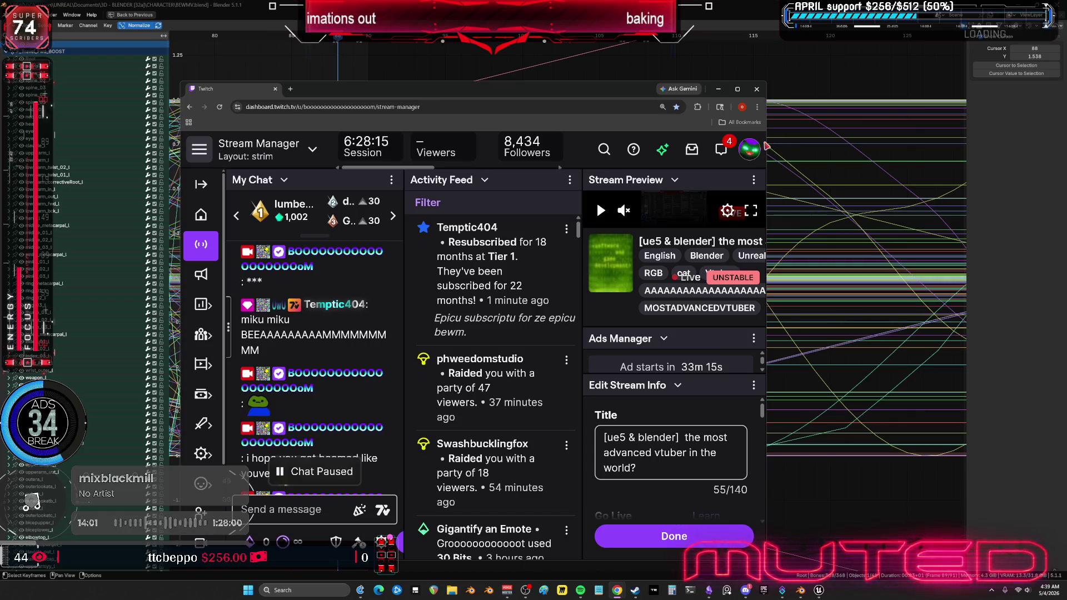
left_click_drag(766, 146, 1006, 182)
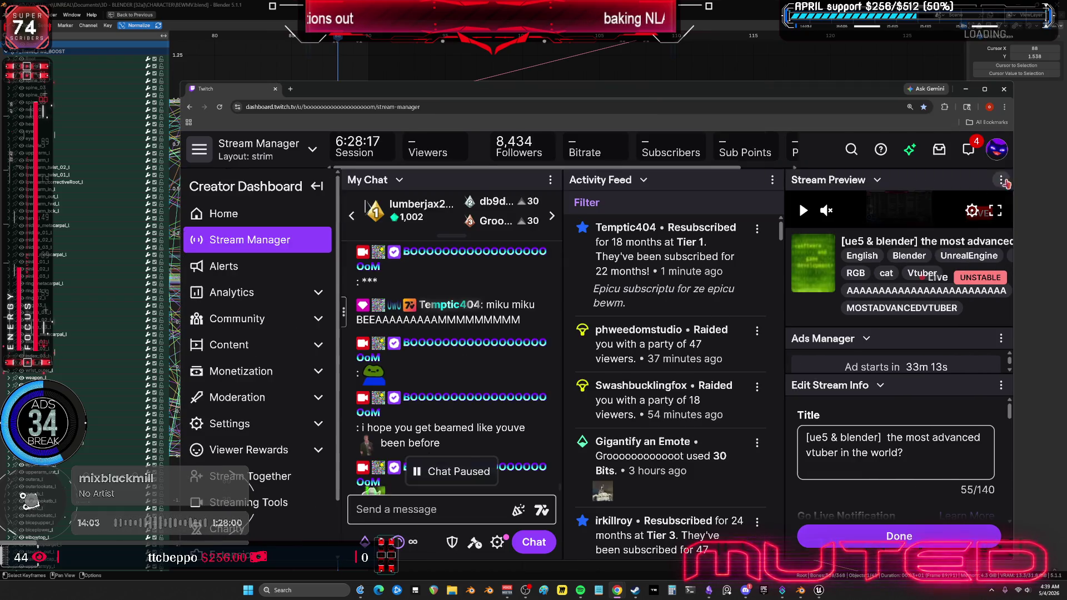
scroll(458, 339, "up", 2)
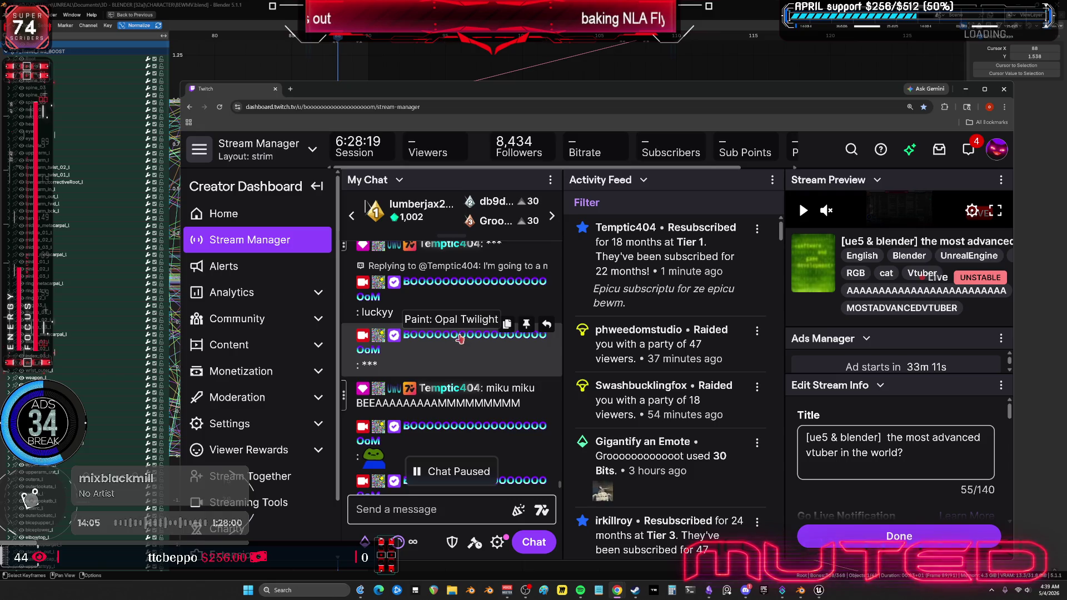
scroll(456, 356, "down", 5)
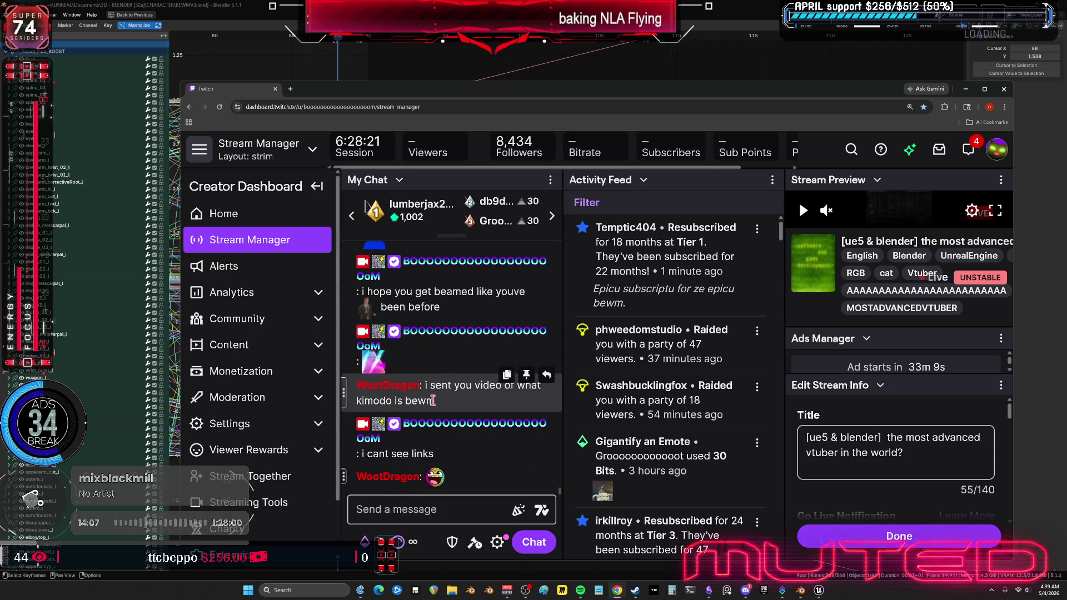
scroll(439, 389, "up", 4)
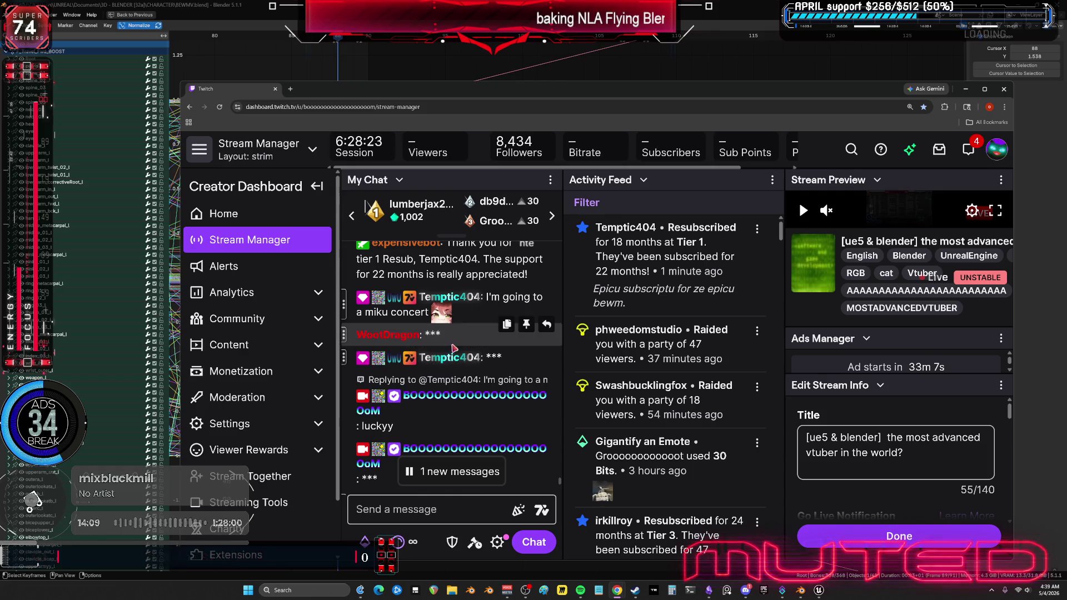
left_click_drag(453, 345, 356, 339)
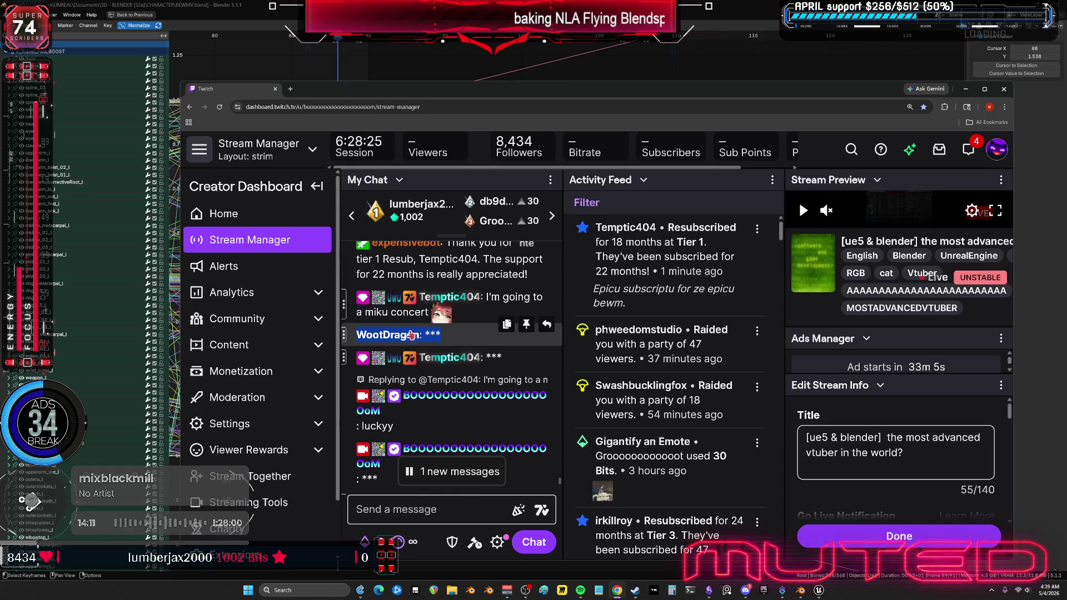
left_click(445, 337)
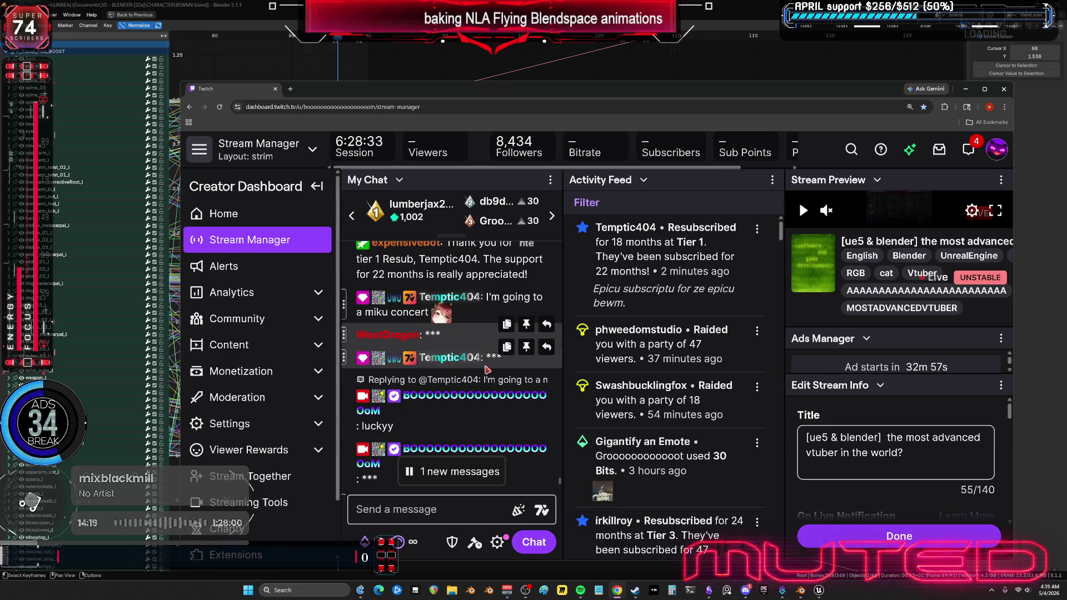
mouse_move(443, 317)
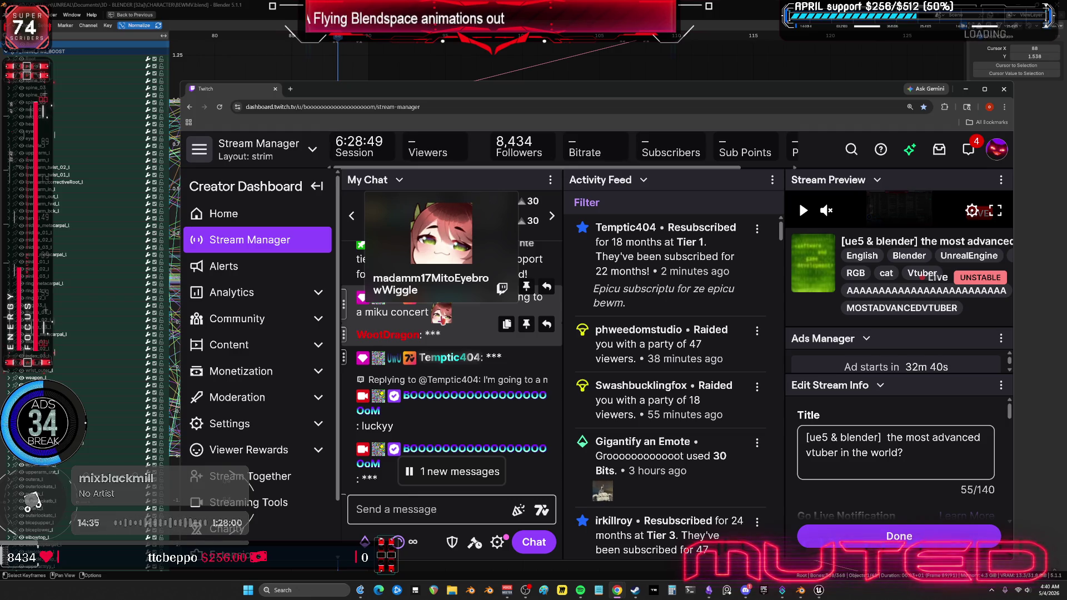
scroll(491, 344, "down", 5)
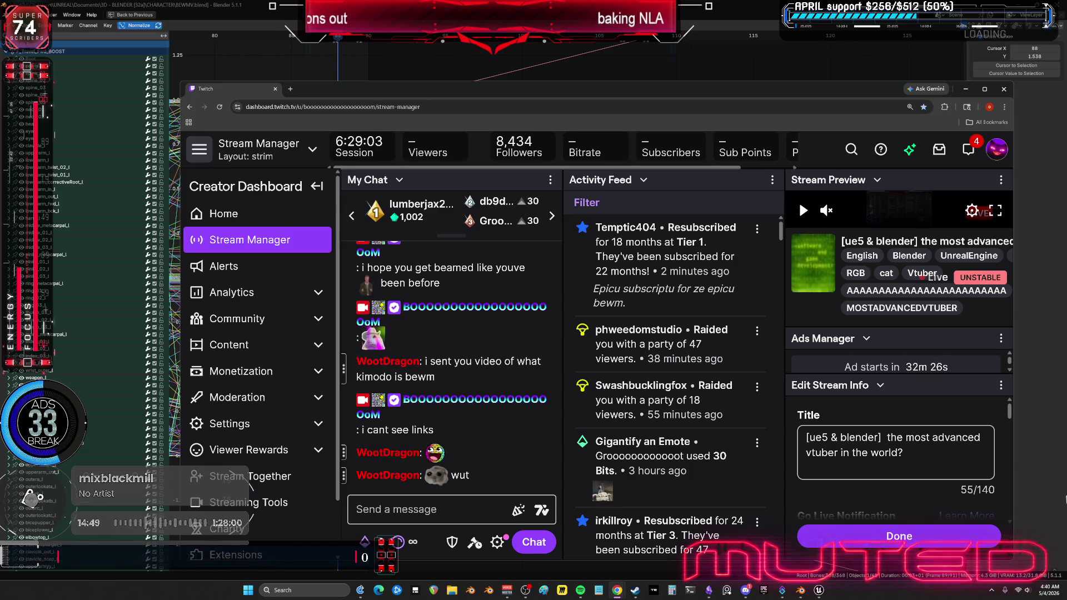
left_click(433, 512)
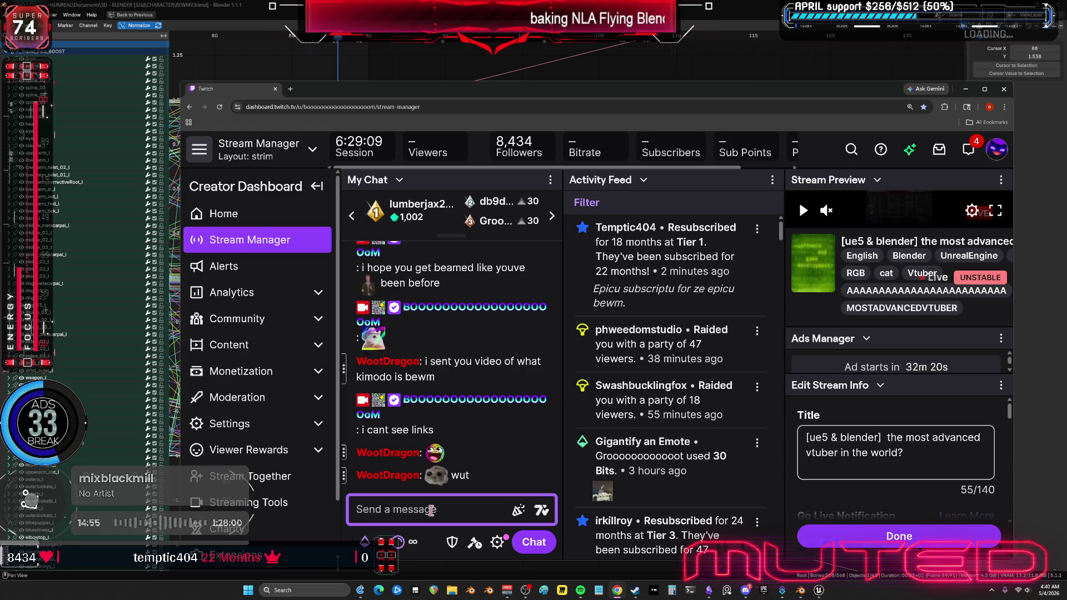
Step: Send the chat messages 'oh its text to animat?' and 'can it do wings'
type("p")
key("BackSpace")
type("o")
key("BackSpace")
type("oh its text ")
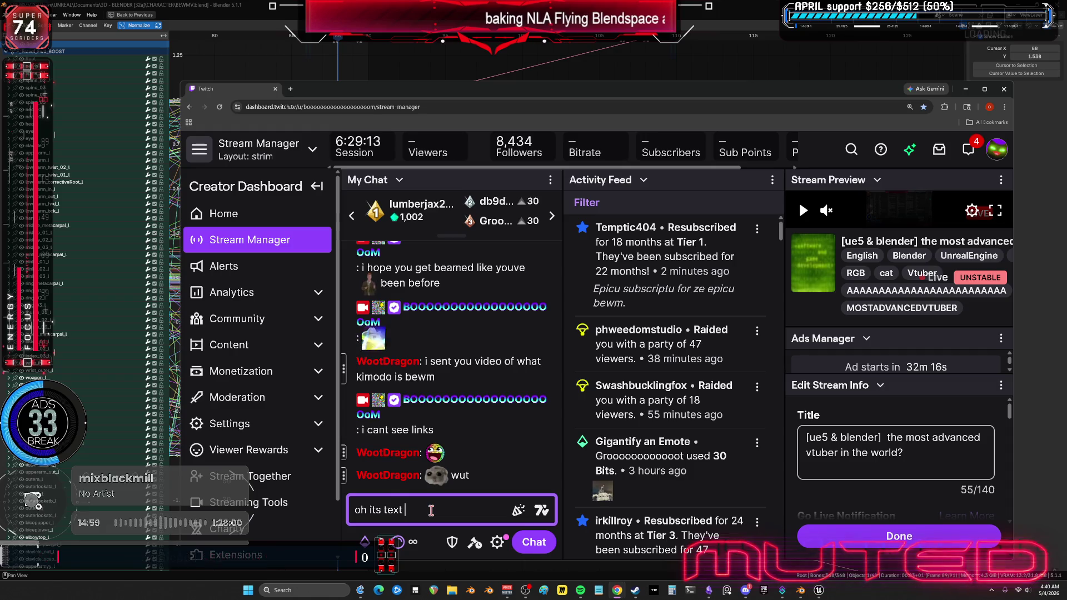
type("to animat?")
key("Return")
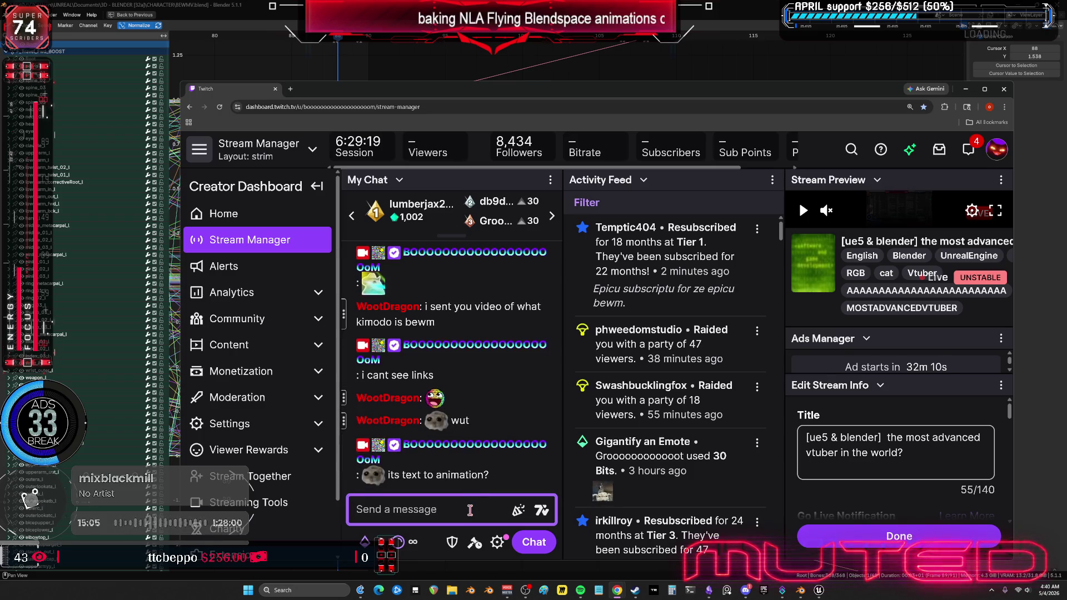
type("can it do wings")
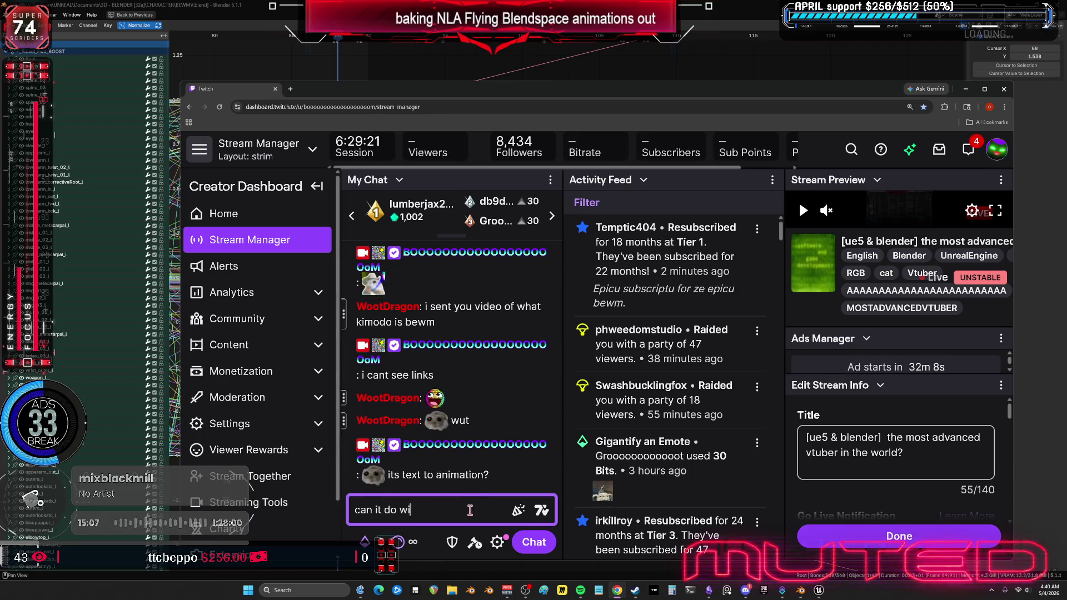
key("Return")
Step: Send 'robot wings', 'no?' and 'dang' in chat, then go back to Blender
type("robot wings")
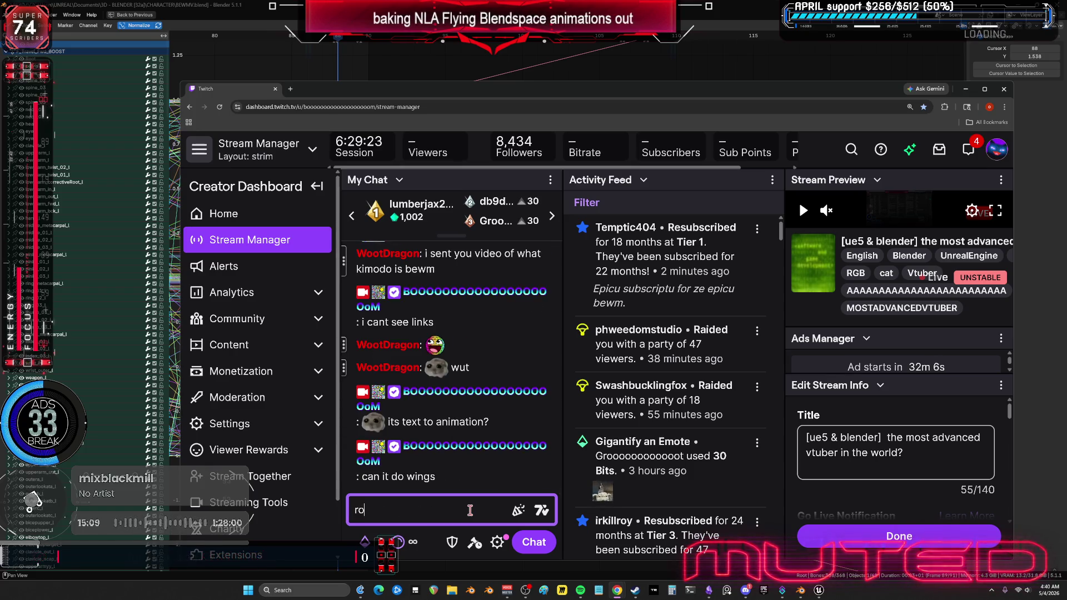
key("Return")
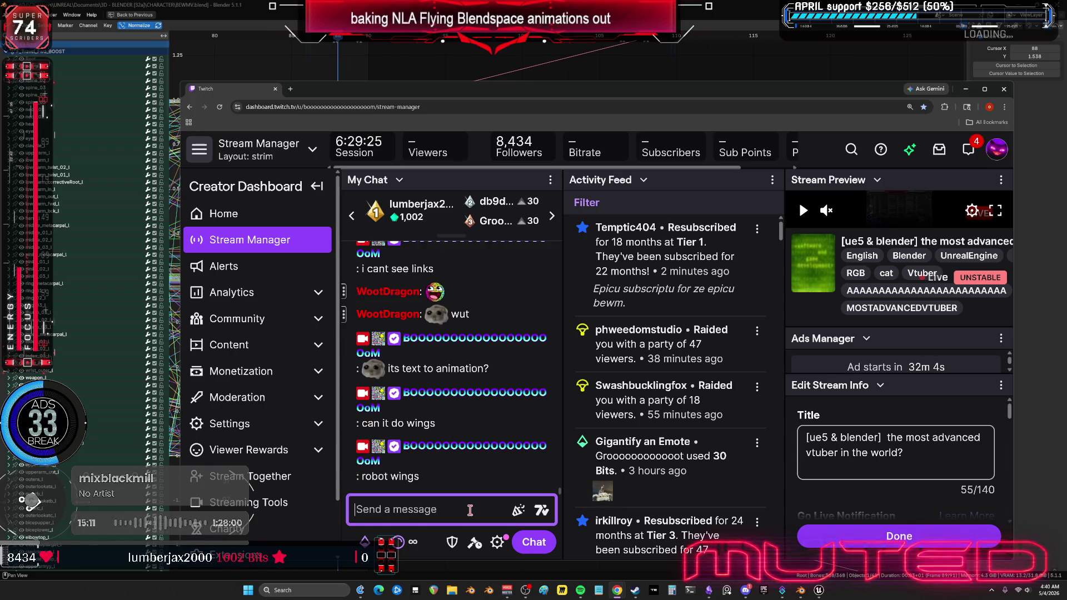
type("no?")
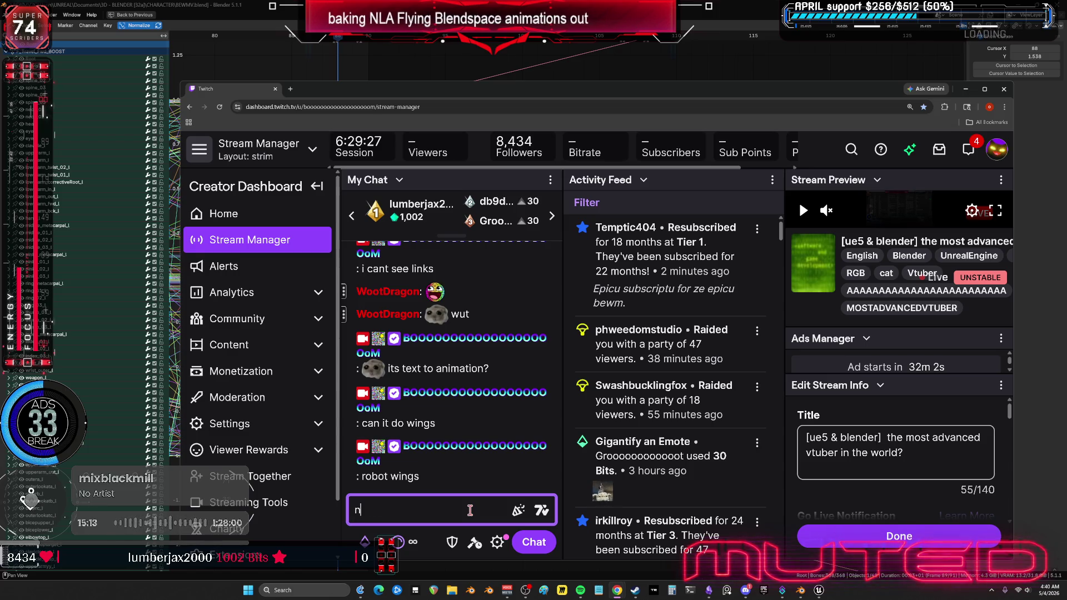
key("Return")
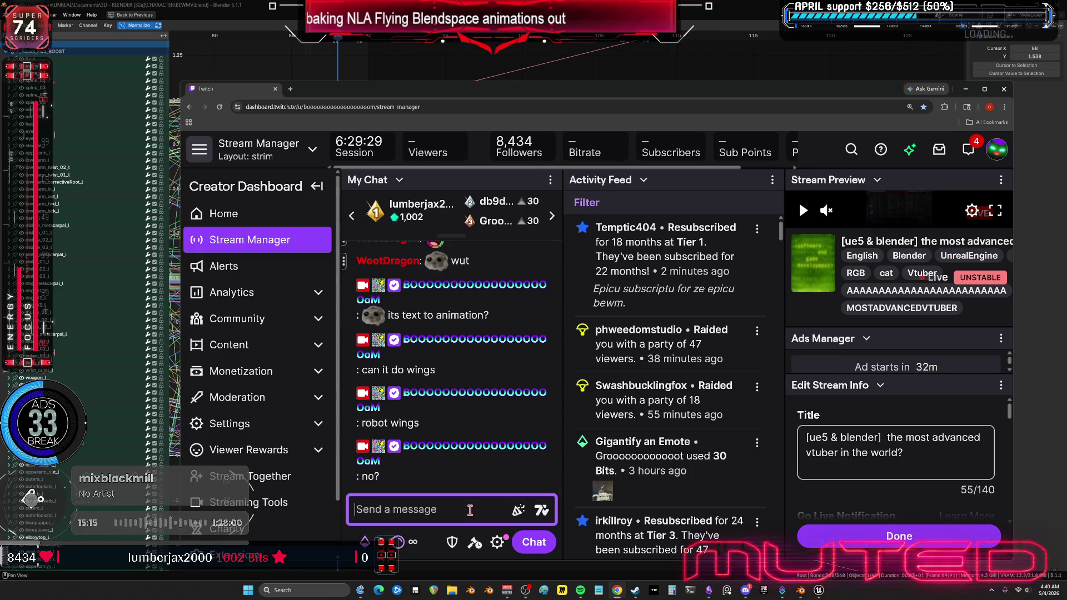
type("dang")
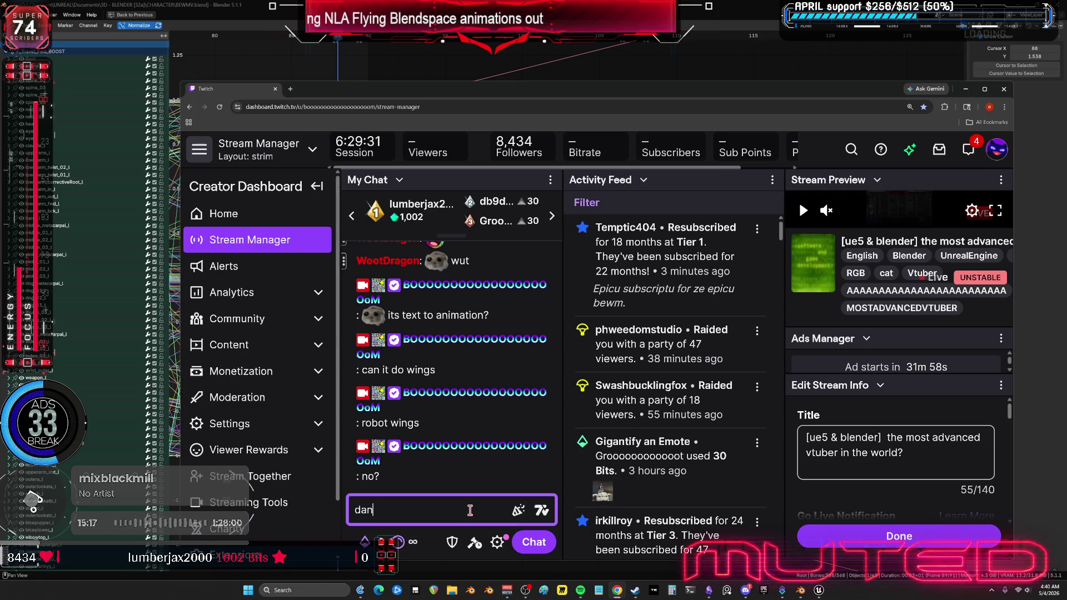
key("Return")
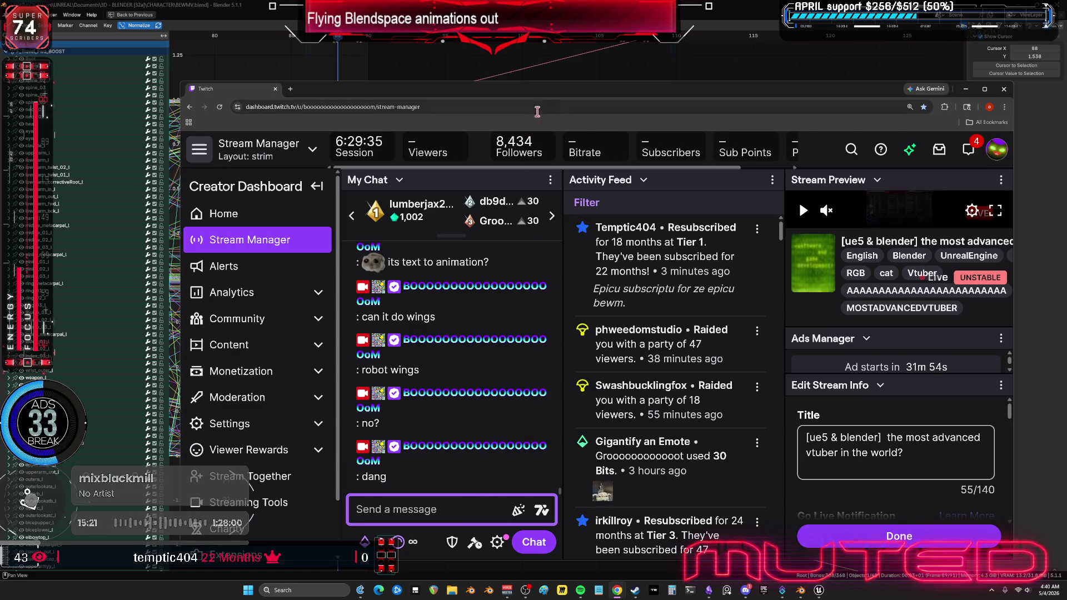
key("alt+Tab")
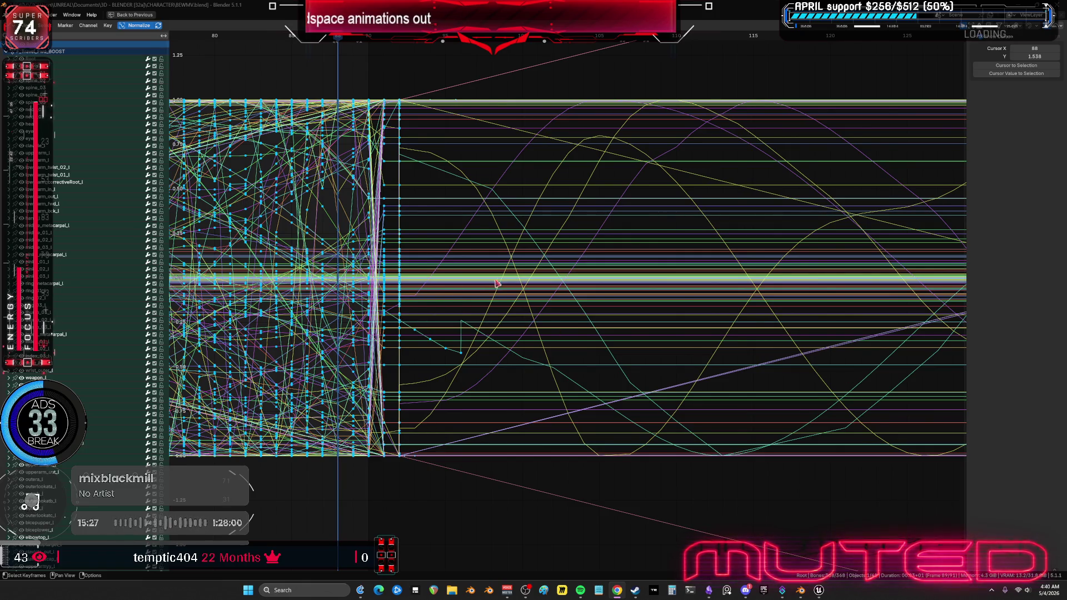
Step: Restore the full layout from the maximized Graph Editor, hide overlays, and scrub the flight back to frame 32
mouse_move(564, 285)
middle_mouse_down()
mouse_move(641, 325)
mouse_move(731, 308)
mouse_move(733, 326)
middle_mouse_up()
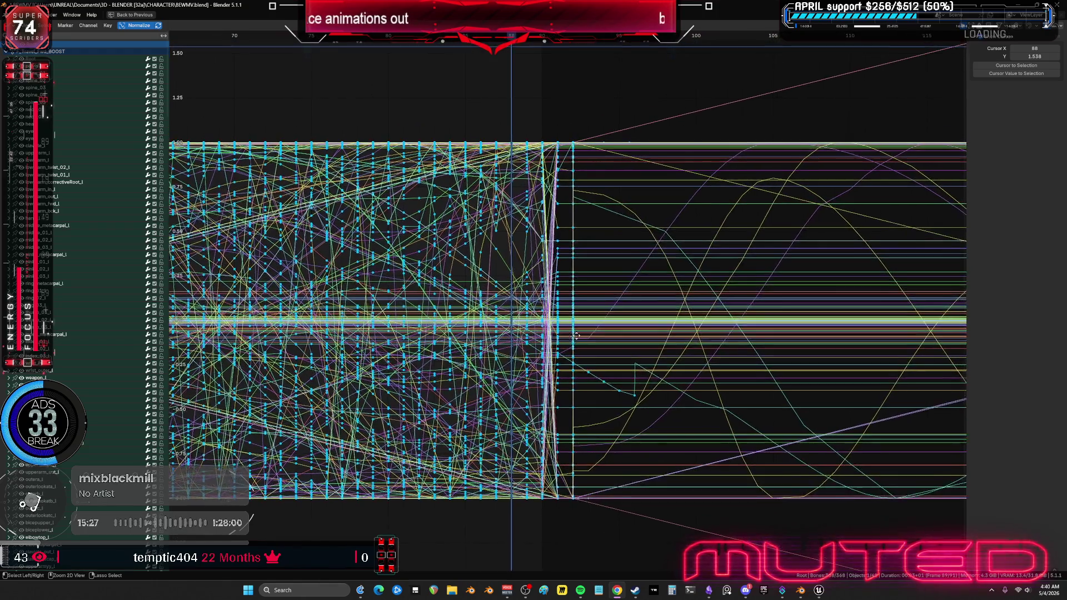
key("ctrl+space")
mouse_move(326, 247)
middle_mouse_down()
mouse_move(361, 275)
mouse_move(311, 284)
mouse_move(368, 268)
mouse_move(298, 279)
middle_mouse_up()
key("shift+alt+z")
scroll(299, 279, "down", 13, "alt")
mouse_move(299, 279)
left_mouse_down()
mouse_move(88, 286)
mouse_move(125, 286)
left_mouse_up()
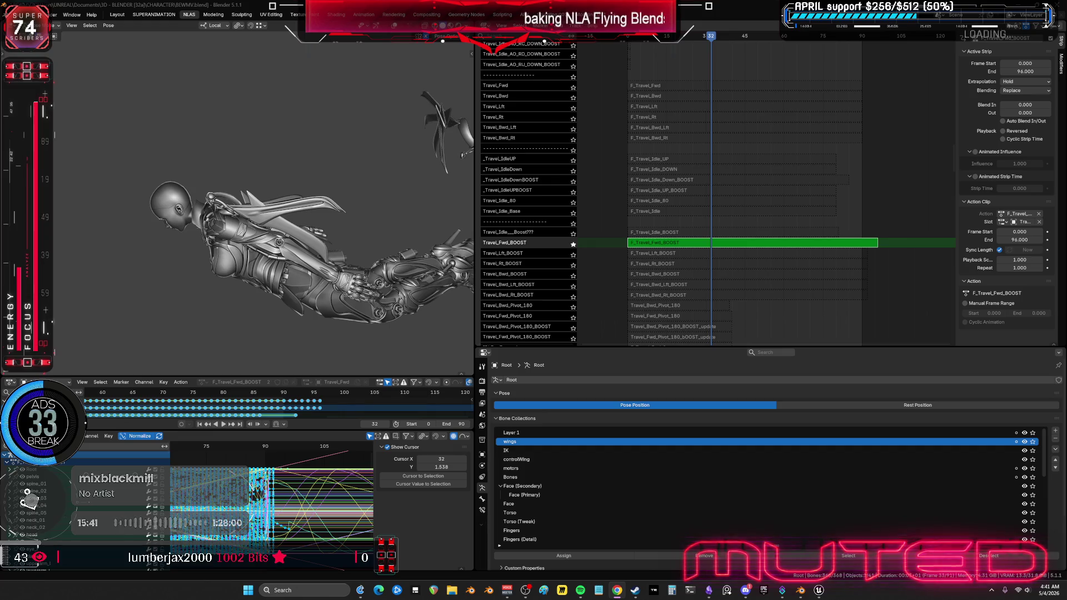